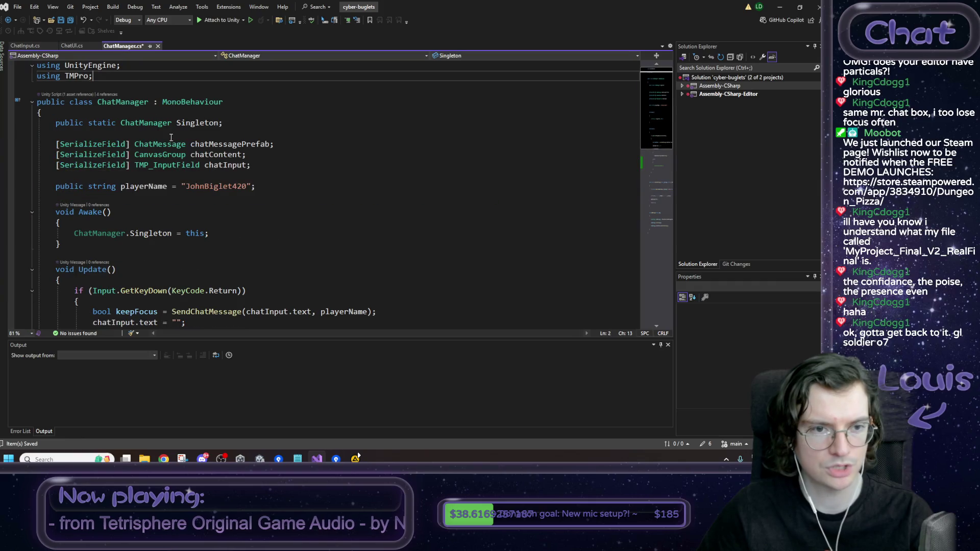
- Review the ChatManager.cs code around the chatInput field and save the script
{"action": "left_click", "coordinate": [252, 164]}
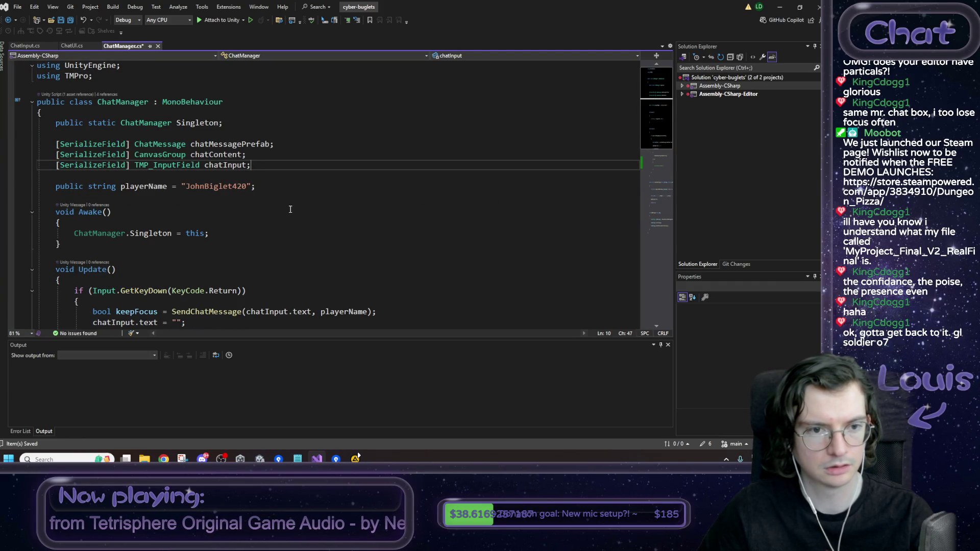
{"action": "scroll", "coordinate": [290, 209], "scroll_direction": "down", "scroll_amount": 1}
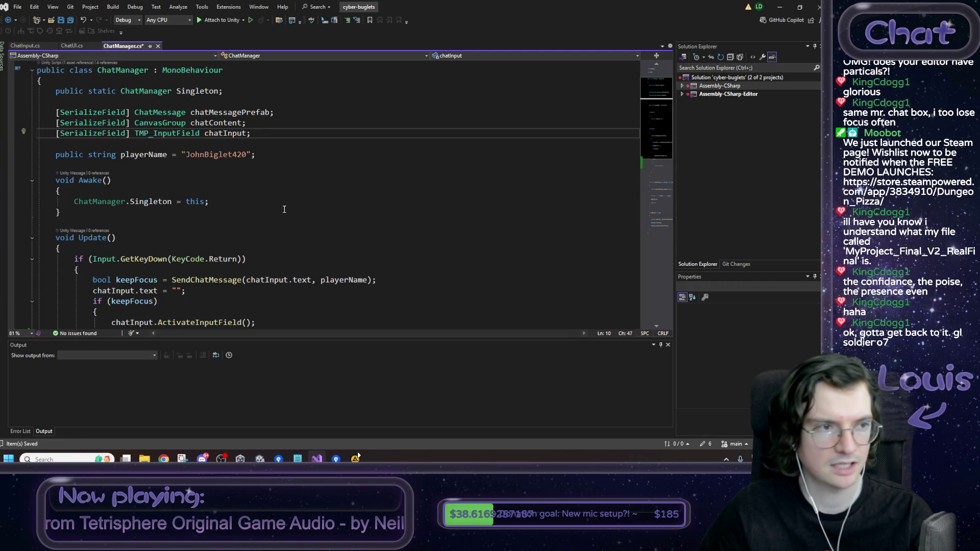
{"action": "scroll", "coordinate": [279, 220], "scroll_direction": "down", "scroll_amount": 7}
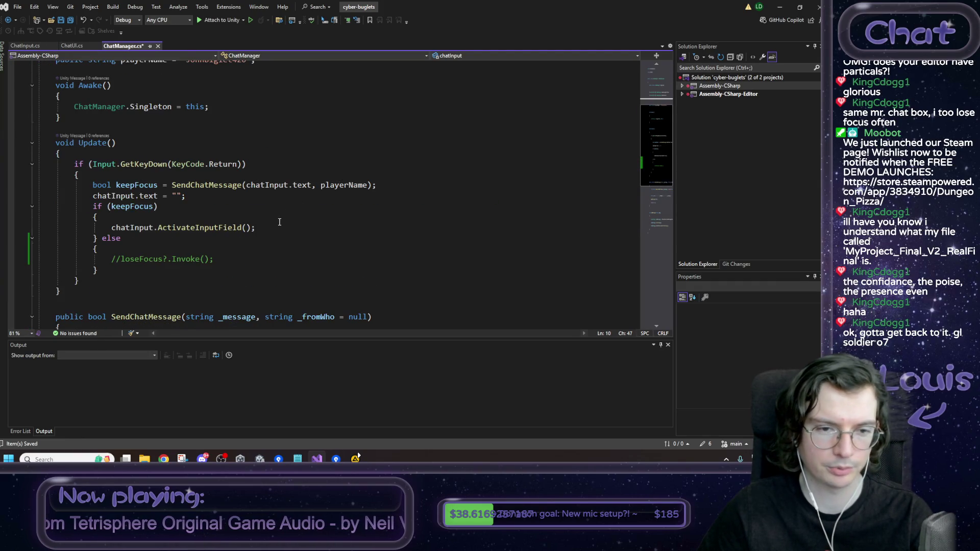
{"action": "scroll", "coordinate": [279, 222], "scroll_direction": "up", "scroll_amount": 3}
{"action": "scroll", "coordinate": [279, 222], "scroll_direction": "down", "scroll_amount": 1}
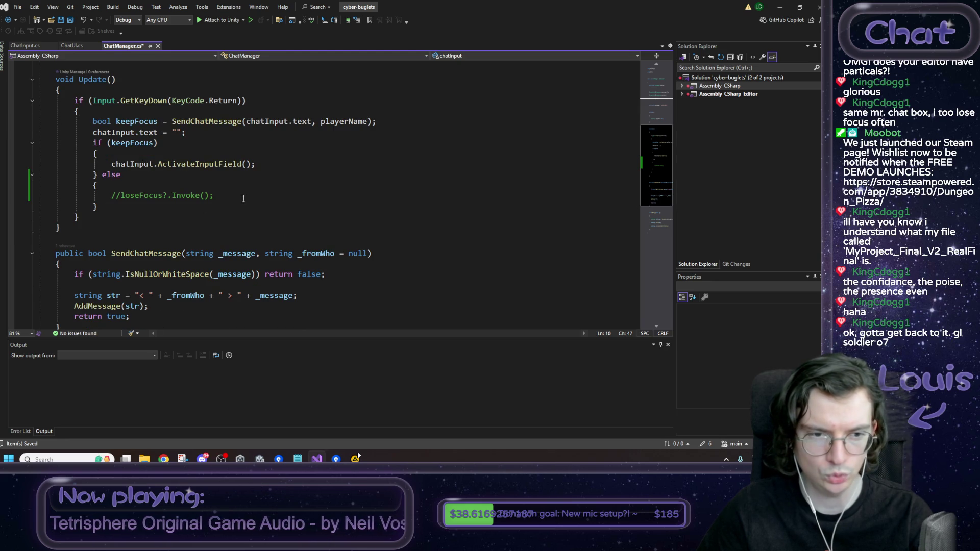
{"action": "scroll", "coordinate": [178, 220], "scroll_direction": "down", "scroll_amount": 3}
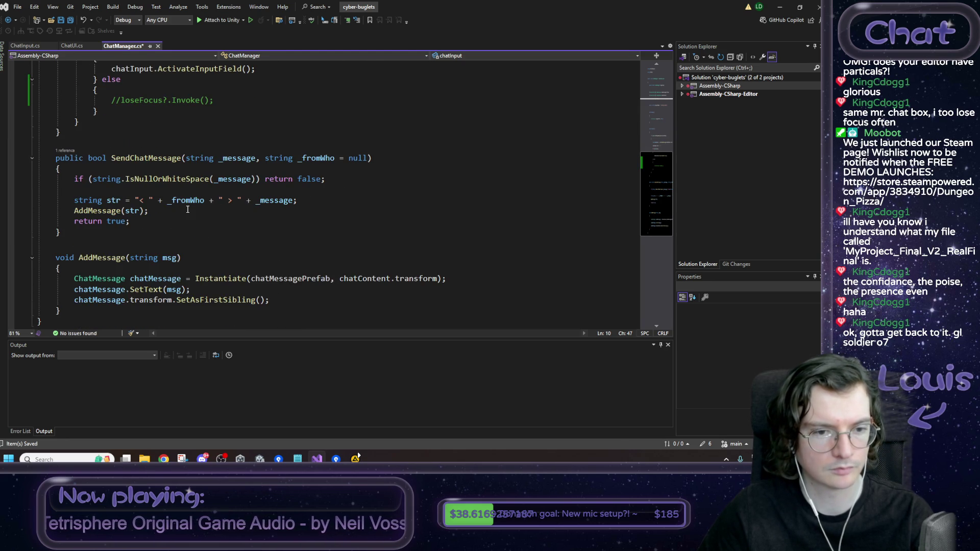
{"action": "scroll", "coordinate": [194, 206], "scroll_direction": "up", "scroll_amount": 8}
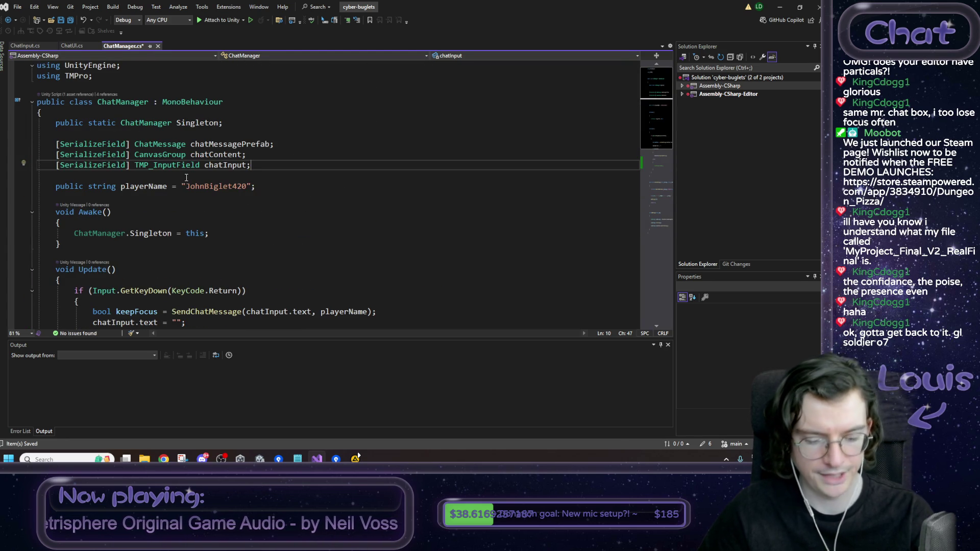
{"action": "key", "text": "ctrl+s"}
- Bring up ChatInput.cs showing its getFocus and loseFocus event Actions
{"action": "key", "text": "ctrl+Tab"}
{"action": "scroll", "coordinate": [150, 204], "scroll_direction": "up", "scroll_amount": 2}
{"action": "left_click", "coordinate": [31, 49]}
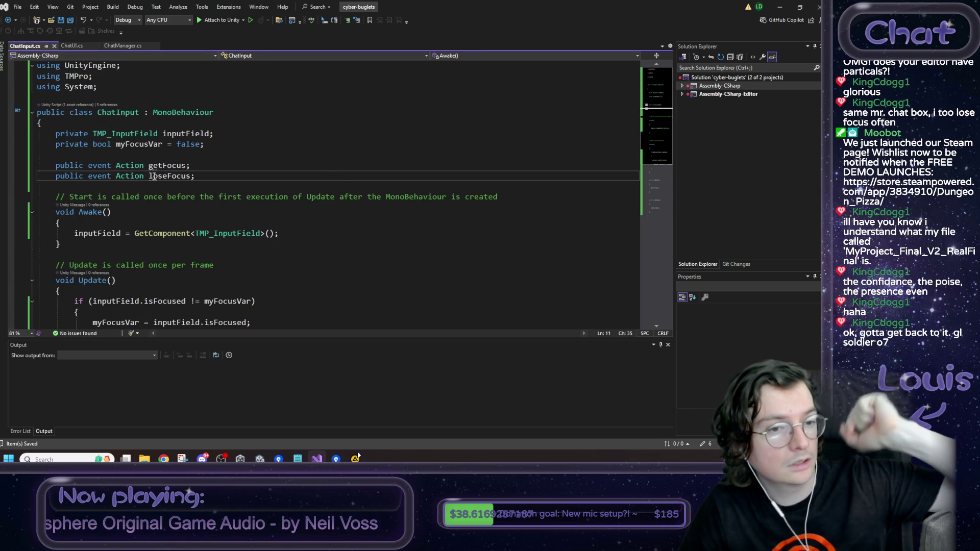
- In ChatUI's OnEnable, change ChatInput to chatInput on the getFocus and loseFocus subscribe lines
{"action": "left_click", "coordinate": [72, 47]}
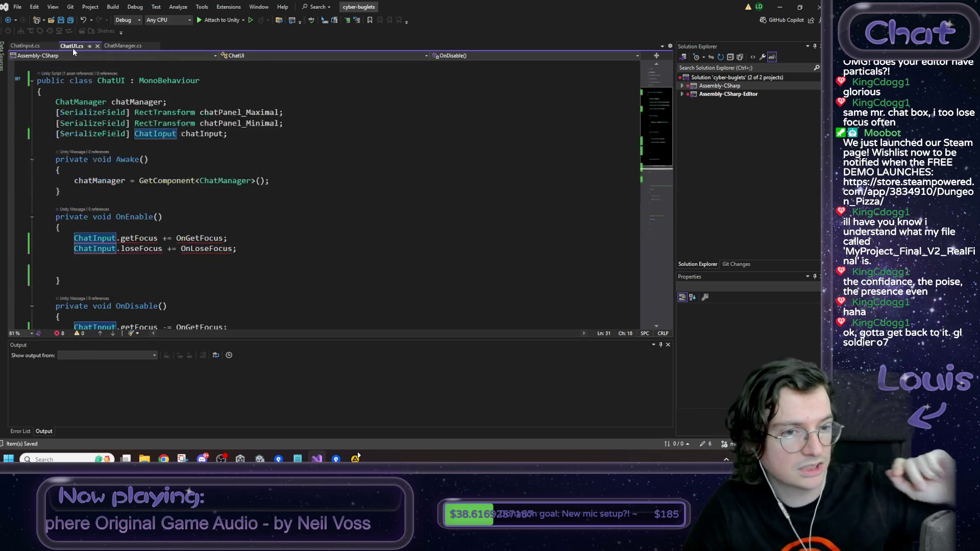
{"action": "left_click", "coordinate": [191, 218]}
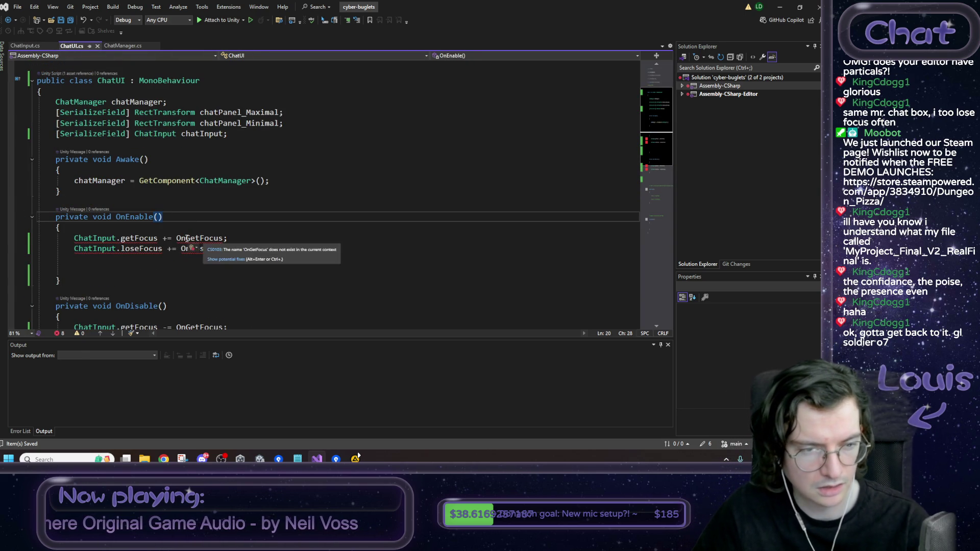
{"action": "mouse_move", "coordinate": [130, 239]}
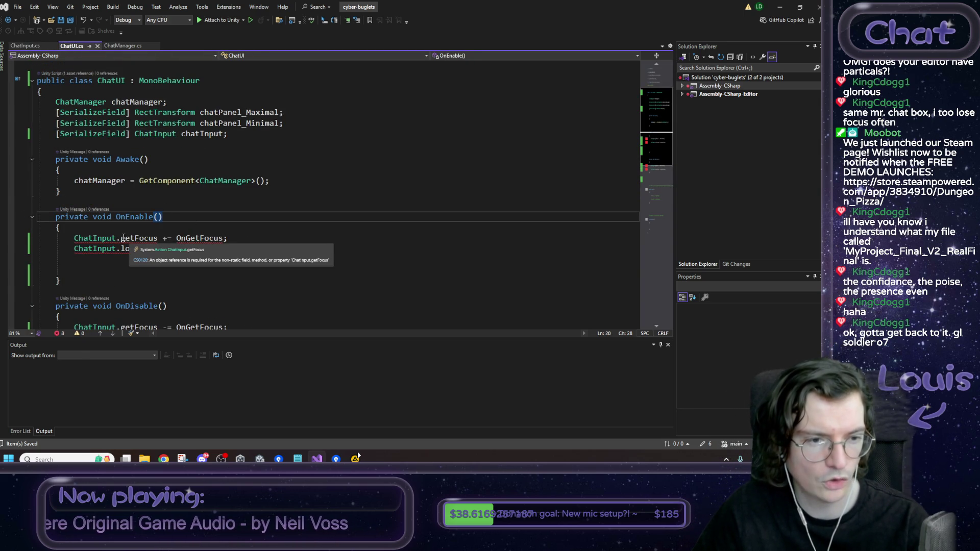
{"action": "double_click", "coordinate": [107, 238]}
{"action": "type", "text": "chatInput"}
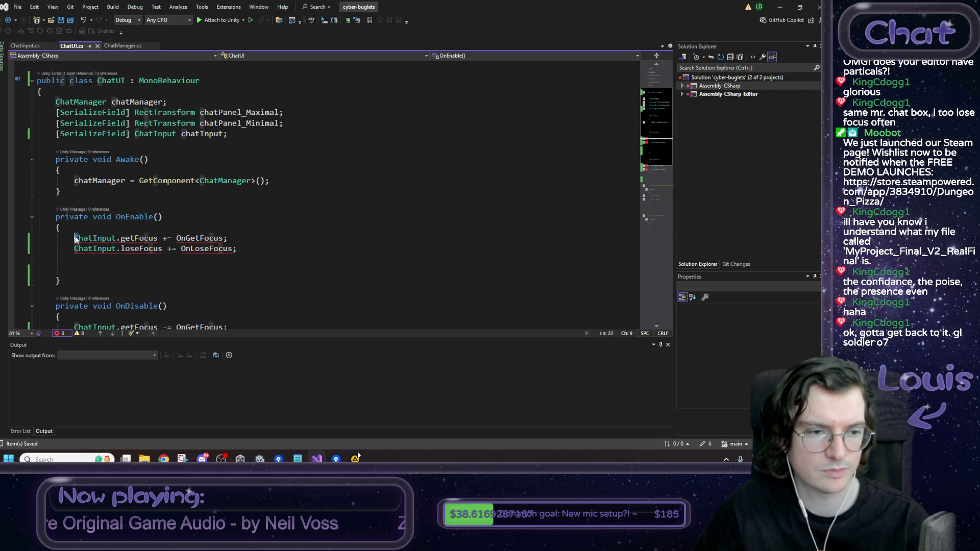
{"action": "key", "text": "Down"}
{"action": "key", "text": "Home"}
{"action": "key", "text": "Delete"}
{"action": "type", "text": "c"}
{"action": "scroll", "coordinate": [75, 248], "scroll_direction": "down", "scroll_amount": 2}
- Use chatInput instead of ChatInput on both unsubscribe lines in OnDisable
{"action": "left_click", "coordinate": [75, 274]}
{"action": "type", "text": "c"}
{"action": "key", "text": "Delete"}
{"action": "key", "text": "End"}
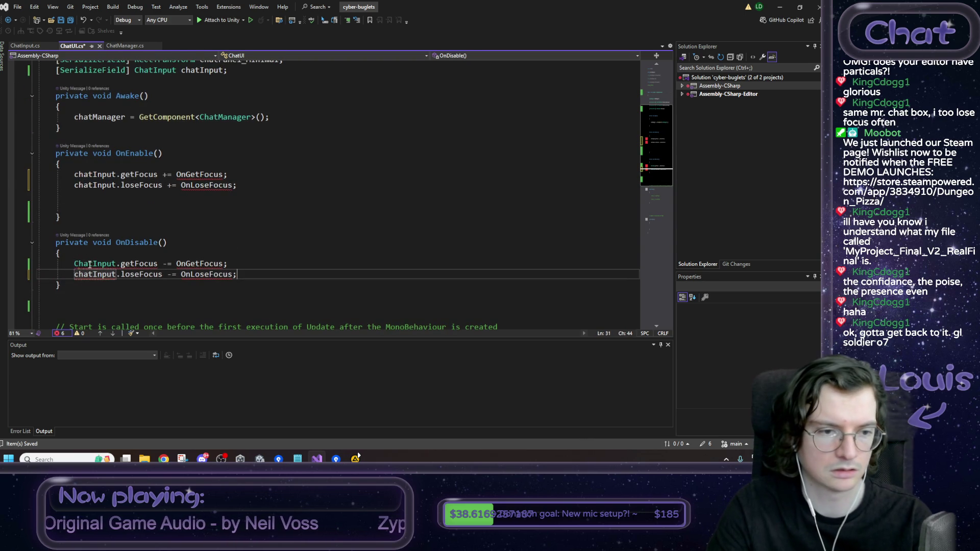
{"action": "double_click", "coordinate": [83, 264]}
{"action": "type", "text": "chatInput"}
{"action": "left_click", "coordinate": [169, 264]}
{"action": "double_click", "coordinate": [184, 264]}
- Delete the two //bind comment lines from Start, then return to ChatInput.cs
{"action": "scroll", "coordinate": [182, 255], "scroll_direction": "down", "scroll_amount": 4}
{"action": "scroll", "coordinate": [182, 254], "scroll_direction": "down", "scroll_amount": 2}
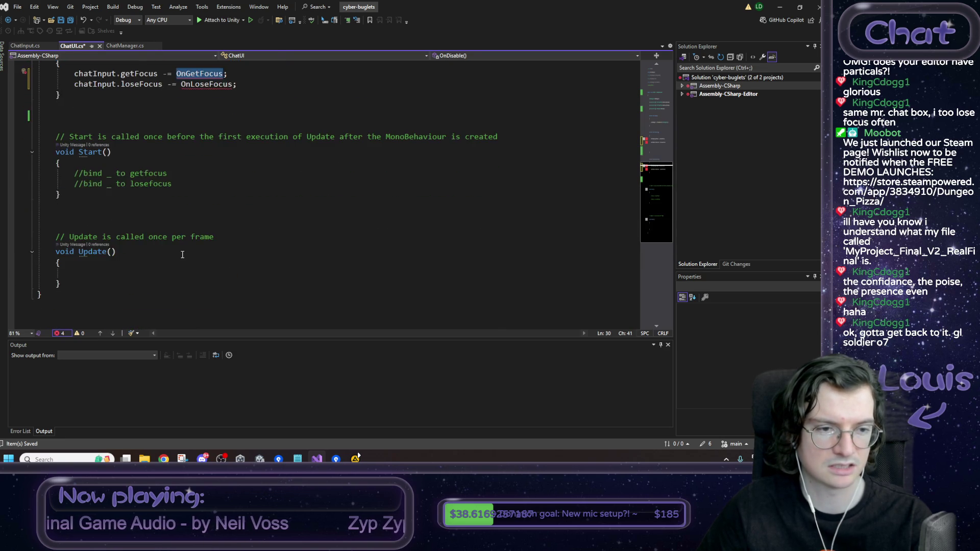
{"action": "scroll", "coordinate": [181, 253], "scroll_direction": "up", "scroll_amount": 1}
{"action": "scroll", "coordinate": [182, 253], "scroll_direction": "up", "scroll_amount": 4}
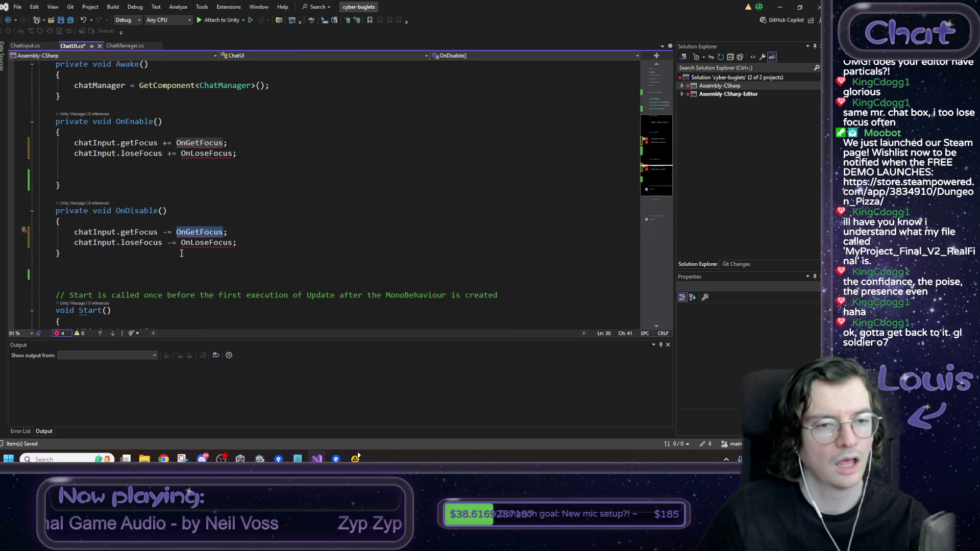
{"action": "scroll", "coordinate": [184, 254], "scroll_direction": "down", "scroll_amount": 6}
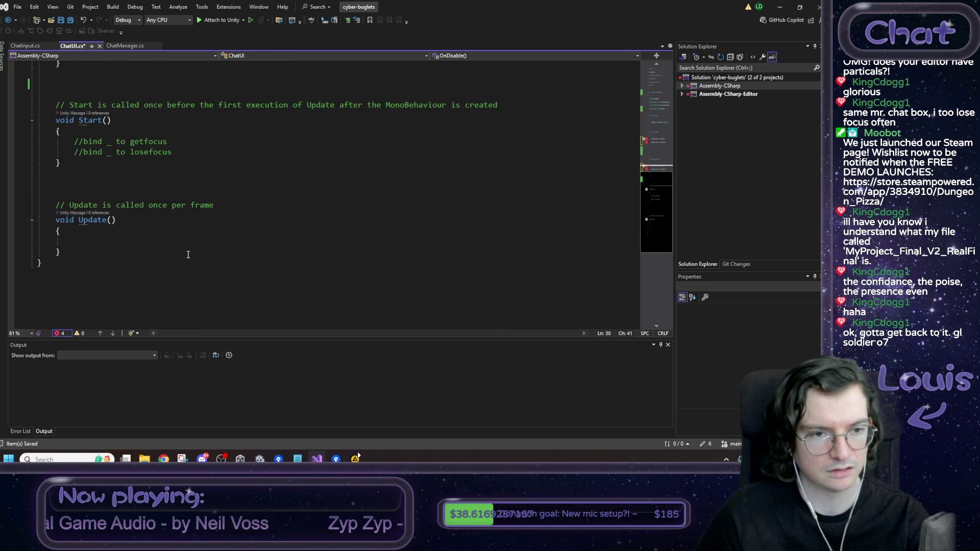
{"action": "scroll", "coordinate": [187, 253], "scroll_direction": "up", "scroll_amount": 2}
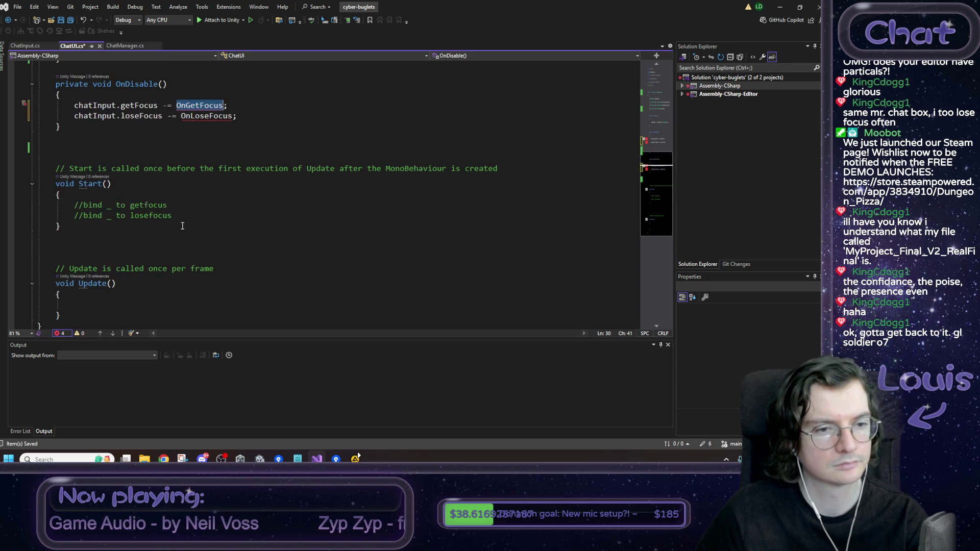
{"action": "left_click_drag", "start_coordinate": [38, 227], "coordinate": [38, 205]}
{"action": "key", "text": "Delete"}
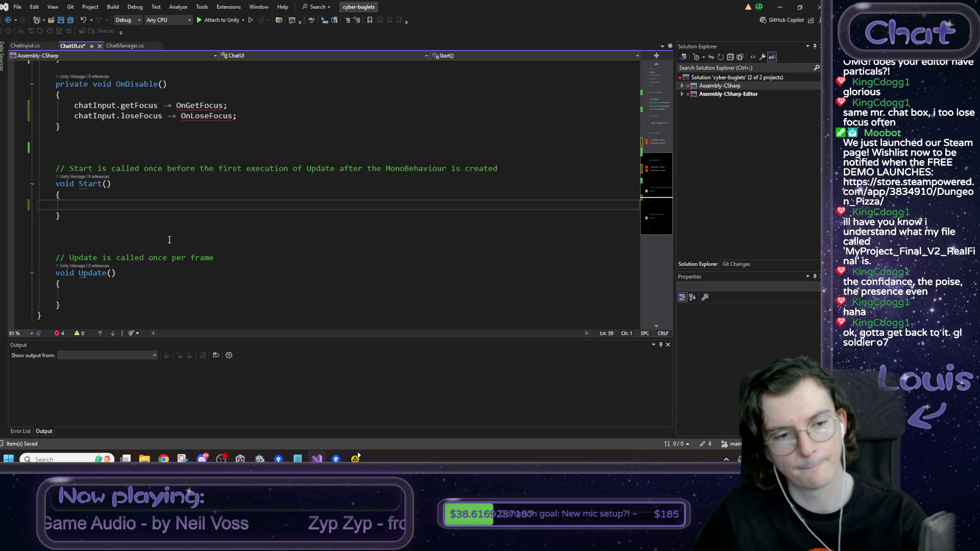
{"action": "scroll", "coordinate": [170, 241], "scroll_direction": "up", "scroll_amount": 3}
{"action": "key", "text": "ctrl+Tab"}
{"action": "scroll", "coordinate": [93, 131], "scroll_direction": "down", "scroll_amount": 6}
- Copy OnGetFocus and OnLoseFocus from ChatInput.cs and paste them below Update in ChatUI.cs
{"action": "left_click_drag", "start_coordinate": [73, 280], "coordinate": [43, 192]}
{"action": "key", "text": "ctrl+c"}
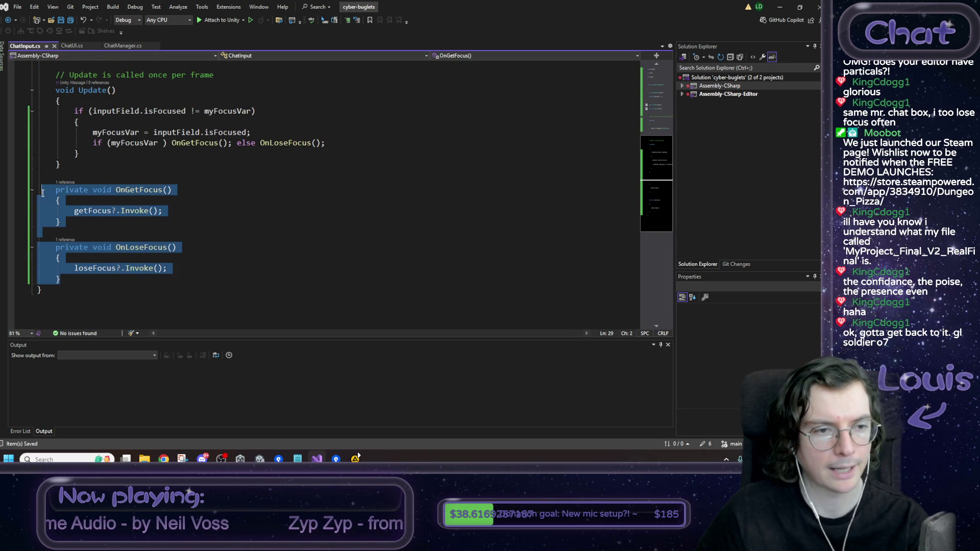
{"action": "left_click", "coordinate": [75, 46]}
{"action": "scroll", "coordinate": [91, 273], "scroll_direction": "down", "scroll_amount": 6}
{"action": "left_click", "coordinate": [81, 203]}
{"action": "key", "text": "Return"}
{"action": "key", "text": "Return"}
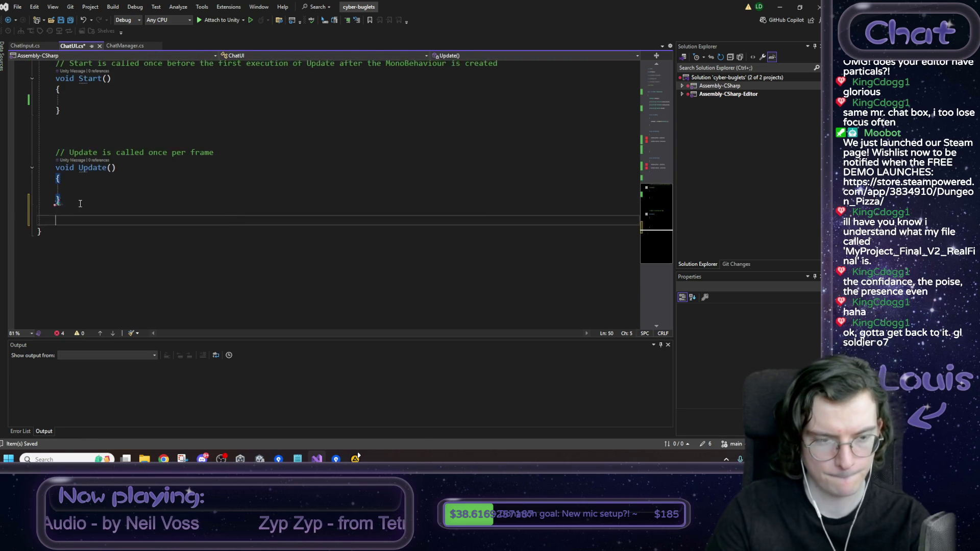
{"action": "key", "text": "ctrl+v"}
- Remove both Invoke lines so the pasted handlers are empty, and save ChatUI.cs
{"action": "left_click_drag", "start_coordinate": [162, 162], "coordinate": [74, 162]}
{"action": "key", "text": "BackSpace"}
{"action": "left_click_drag", "start_coordinate": [166, 219], "coordinate": [80, 221]}
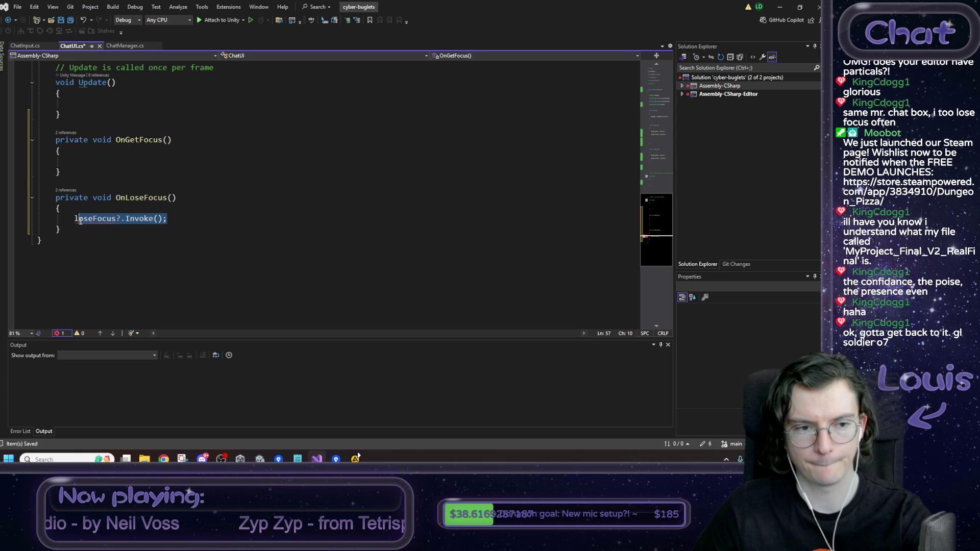
{"action": "key", "text": "BackSpace"}
{"action": "left_click", "coordinate": [143, 162]}
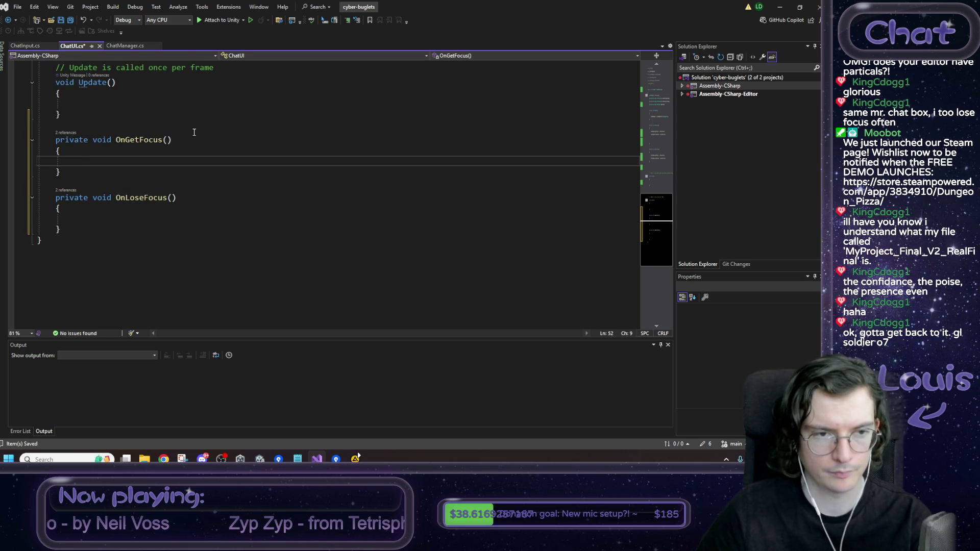
{"action": "scroll", "coordinate": [209, 137], "scroll_direction": "up", "scroll_amount": 10}
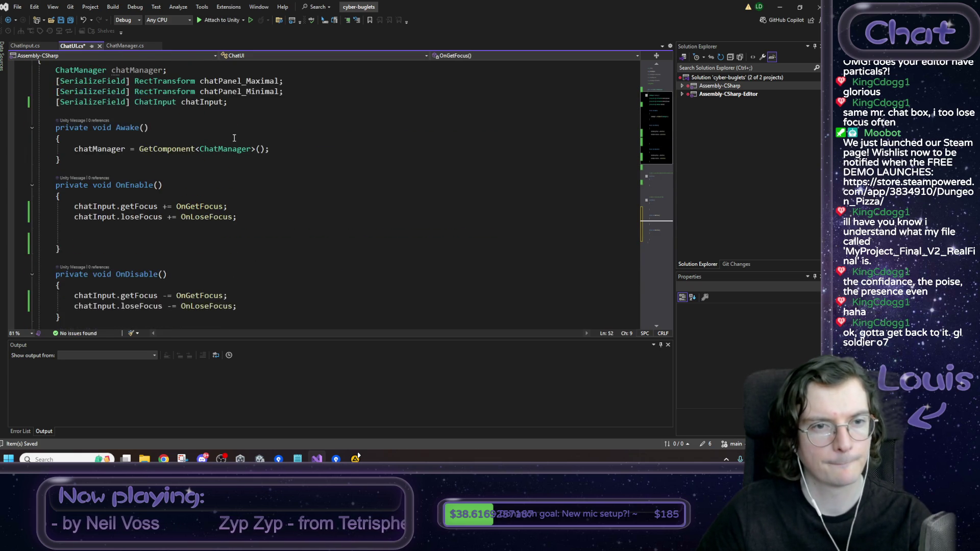
{"action": "scroll", "coordinate": [234, 138], "scroll_direction": "up", "scroll_amount": 2}
{"action": "key", "text": "ctrl+s"}
- Make OnGetFocus call chatPanel_Maximal.gameObject.SetActive(true)
{"action": "double_click", "coordinate": [259, 145]}
{"action": "key", "text": "ctrl+c"}
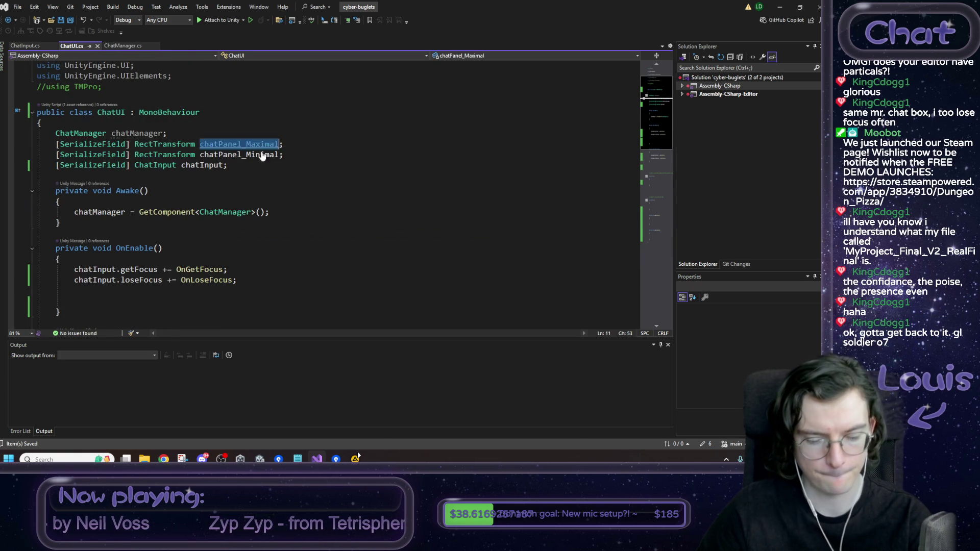
{"action": "scroll", "coordinate": [261, 151], "scroll_direction": "down", "scroll_amount": 10}
{"action": "left_click", "coordinate": [118, 223]}
{"action": "key", "text": "ctrl+v"}
{"action": "type", "text": "."}
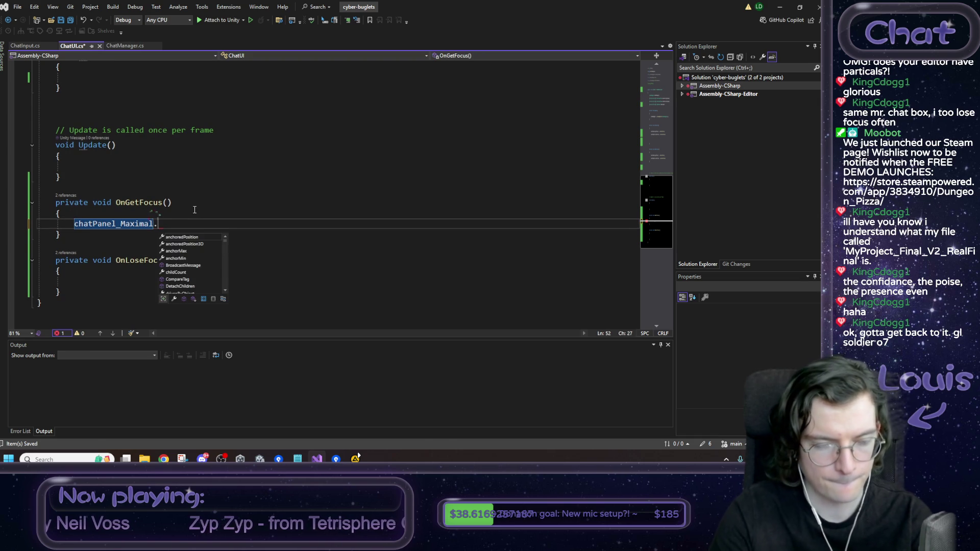
{"action": "type", "text": "is"}
{"action": "key", "text": "BackSpace"}
{"action": "key", "text": "BackSpace"}
{"action": "type", "text": "acti"}
{"action": "key", "text": "BackSpace"}
{"action": "key", "text": "BackSpace"}
{"action": "key", "text": "BackSpace"}
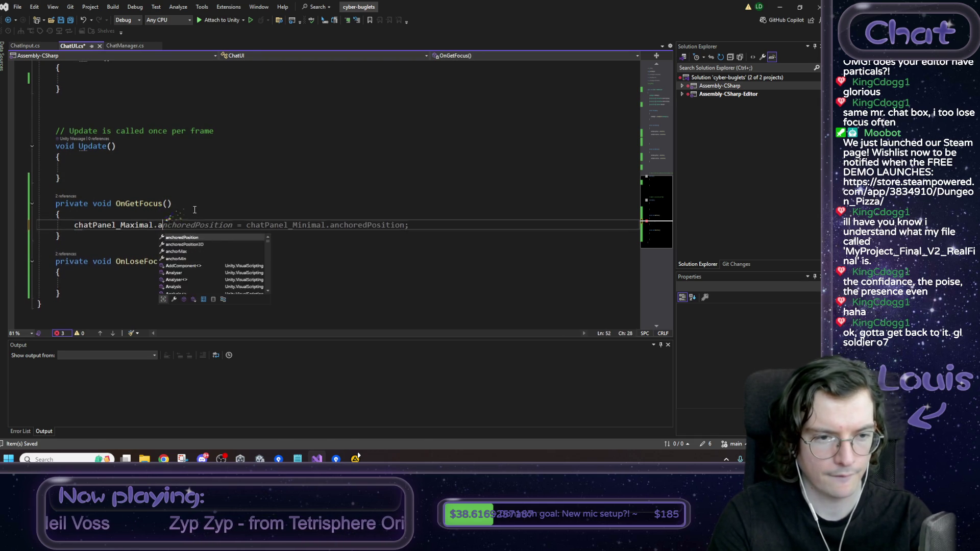
{"action": "type", "text": "Set"}
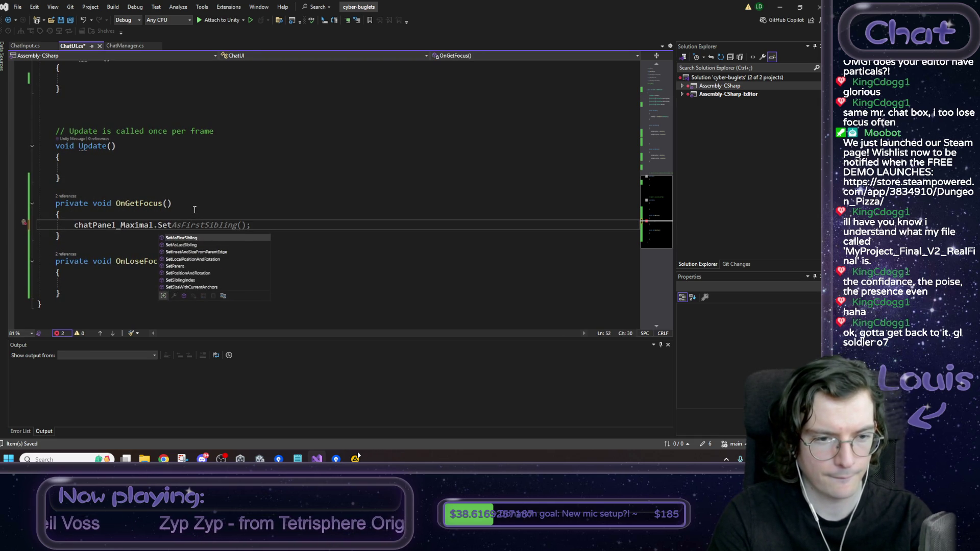
{"action": "key", "text": "BackSpace"}
{"action": "key", "text": "BackSpace"}
{"action": "key", "text": "BackSpace"}
{"action": "type", "text": "ga"}
{"action": "key", "text": "Tab"}
{"action": "key", "text": "Tab"}
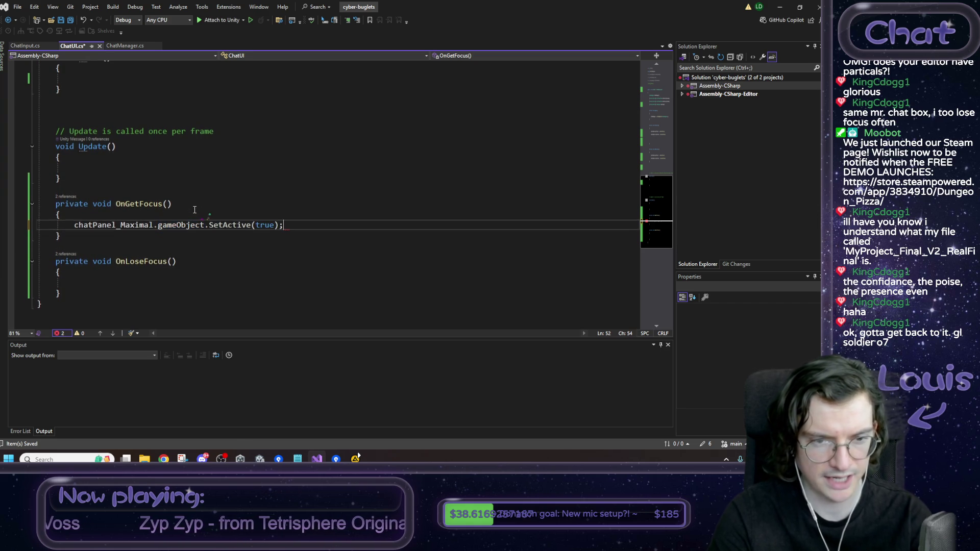
- Add chatPanel_Maximal.gameObject.SetActive(false) to OnLoseFocus and save ChatUI.cs
{"action": "key", "text": "Down"}
{"action": "key", "text": "Down"}
{"action": "key", "text": "Down"}
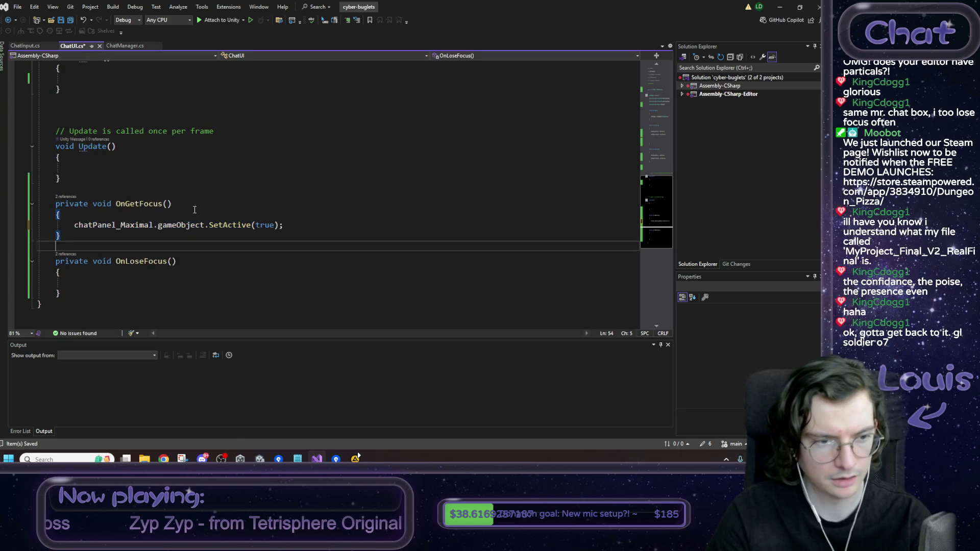
{"action": "key", "text": "Return"}
{"action": "key", "text": "Tab"}
{"action": "key", "text": "BackSpace"}
{"action": "key", "text": "BackSpace"}
{"action": "key", "text": "BackSpace"}
{"action": "type", "text": "fals"}
{"action": "key", "text": "ctrl+s"}
- Glance over ChatManager.cs, then switch back to the Unity editor
{"action": "scroll", "coordinate": [195, 210], "scroll_direction": "up", "scroll_amount": 12}
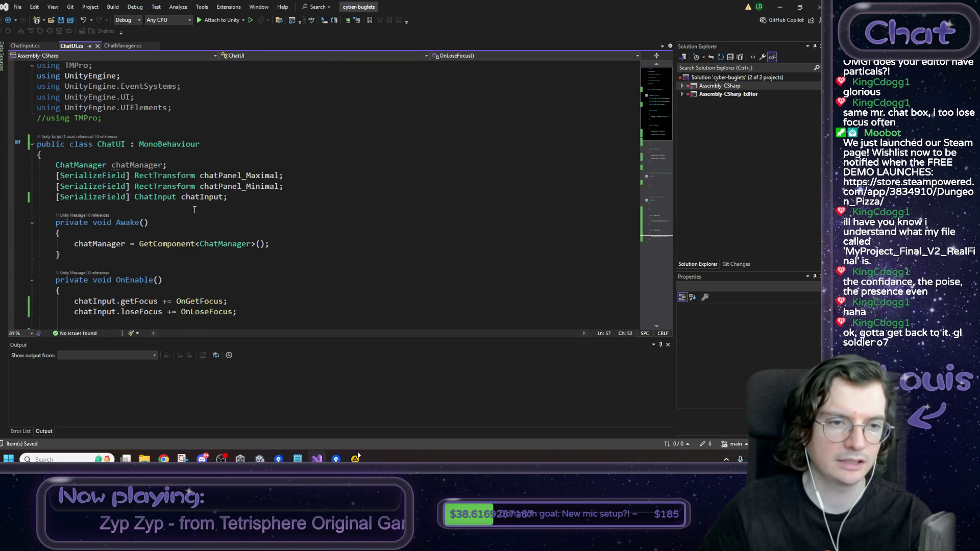
{"action": "left_click", "coordinate": [111, 45]}
{"action": "scroll", "coordinate": [257, 270], "scroll_direction": "down", "scroll_amount": 9}
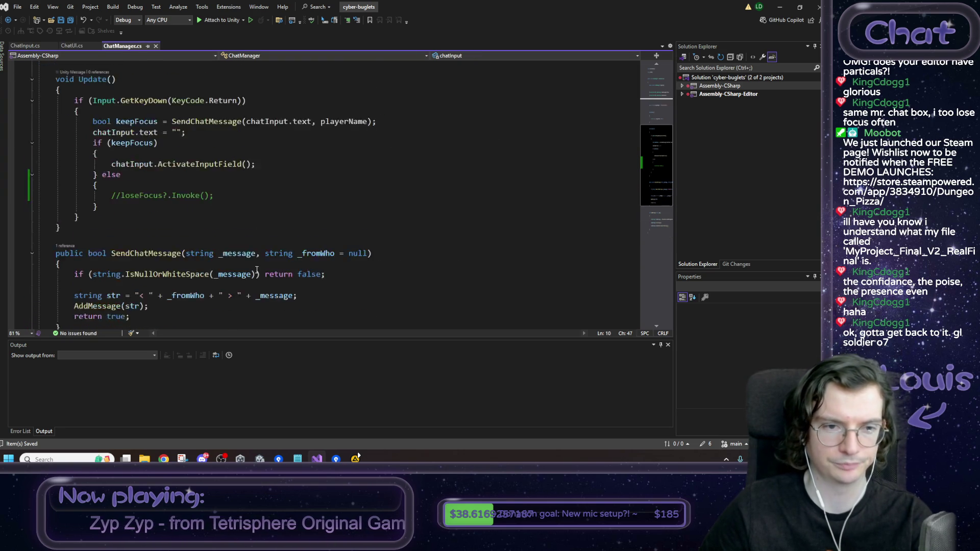
{"action": "scroll", "coordinate": [257, 270], "scroll_direction": "up", "scroll_amount": 6}
{"action": "scroll", "coordinate": [258, 273], "scroll_direction": "up", "scroll_amount": 3}
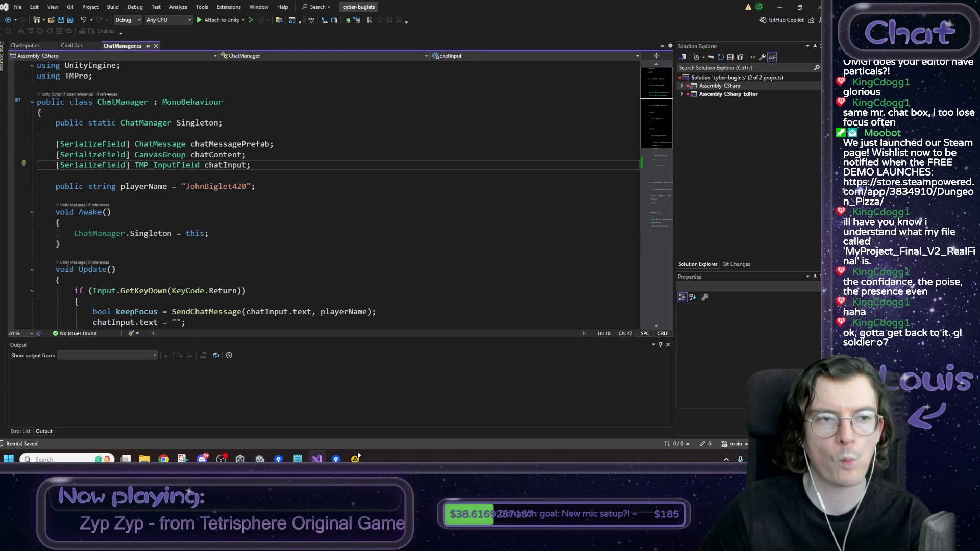
{"action": "left_click", "coordinate": [77, 45]}
{"action": "left_click", "coordinate": [779, 7]}
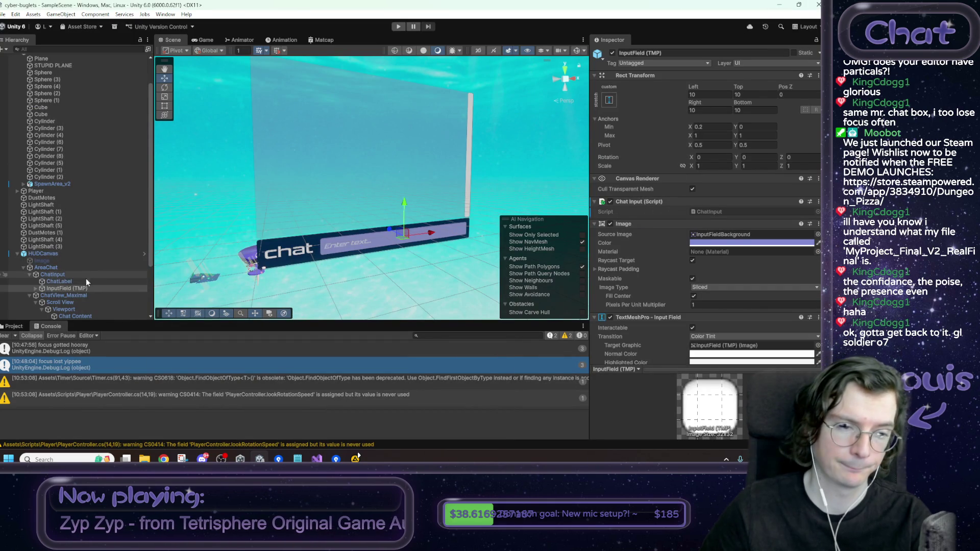
- Assign InputField (TMP) to the Chat Input slot of AreaChat's Chat UI component
{"action": "left_click", "coordinate": [66, 266]}
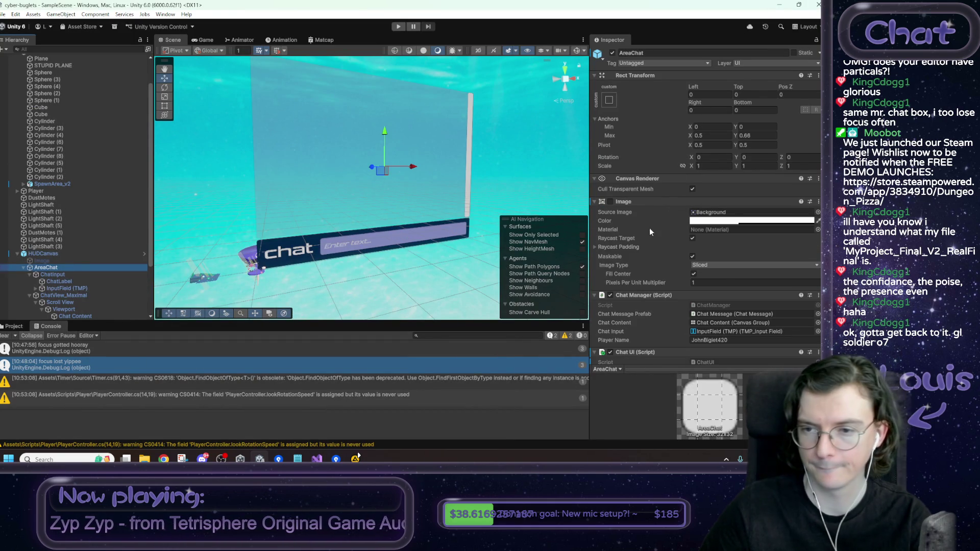
{"action": "scroll", "coordinate": [664, 225], "scroll_direction": "down", "scroll_amount": 3}
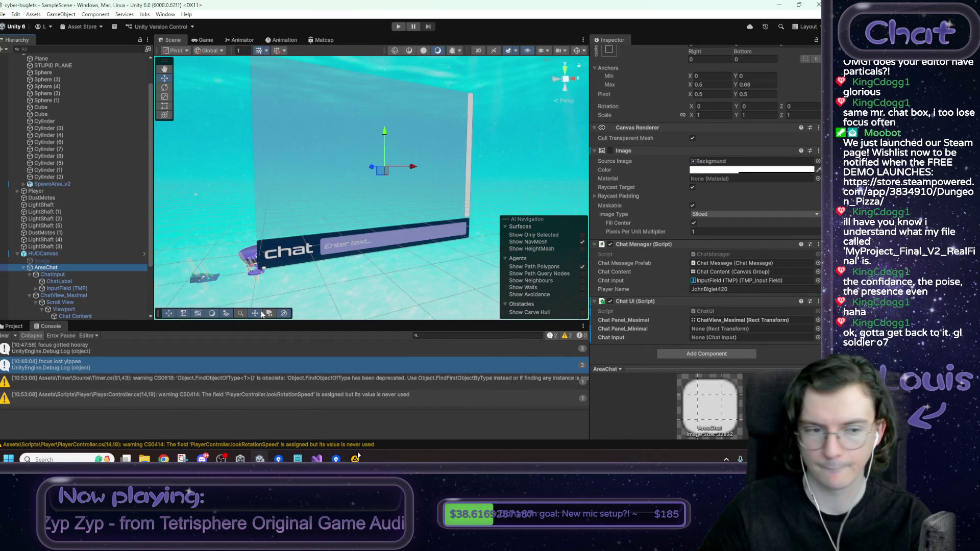
{"action": "mouse_move", "coordinate": [72, 281]}
{"action": "left_mouse_down"}
{"action": "mouse_move", "coordinate": [77, 291]}
{"action": "mouse_move", "coordinate": [720, 340]}
{"action": "left_mouse_up"}
{"action": "mouse_move", "coordinate": [549, 292]}
{"action": "left_mouse_down"}
{"action": "mouse_move", "coordinate": [449, 279]}
{"action": "mouse_move", "coordinate": [455, 286]}
{"action": "left_mouse_up"}
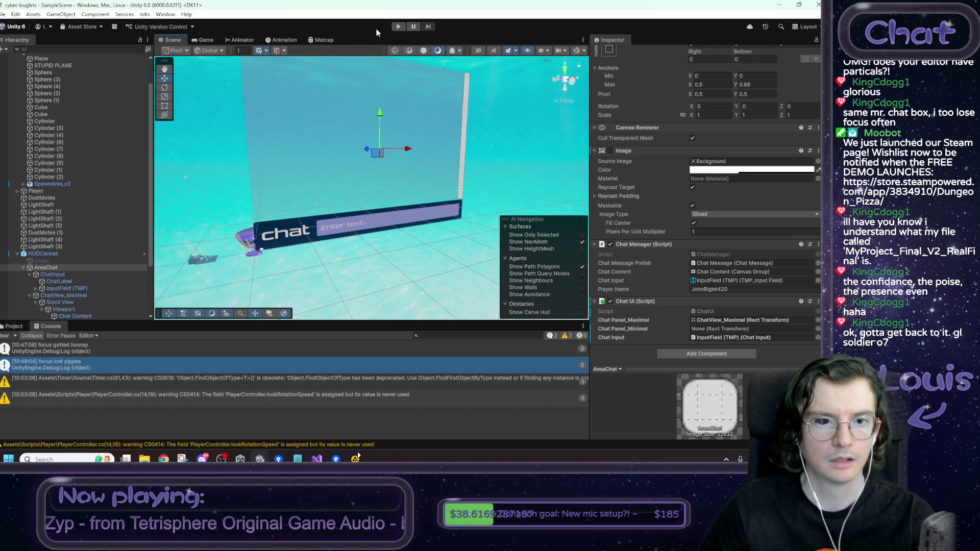
- Enter play mode, toggle chat focus, and send a 'test' message
{"action": "left_click", "coordinate": [396, 28]}
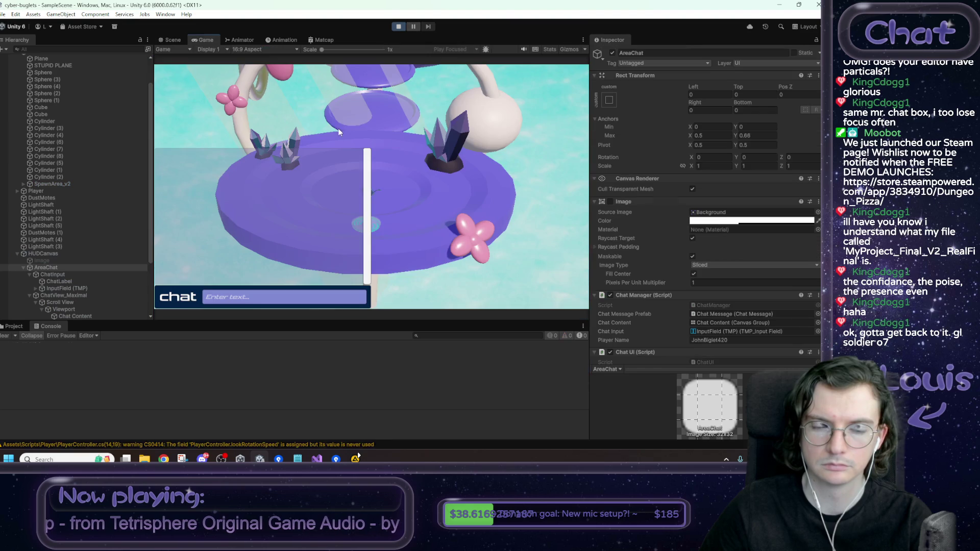
{"action": "left_click", "coordinate": [346, 297]}
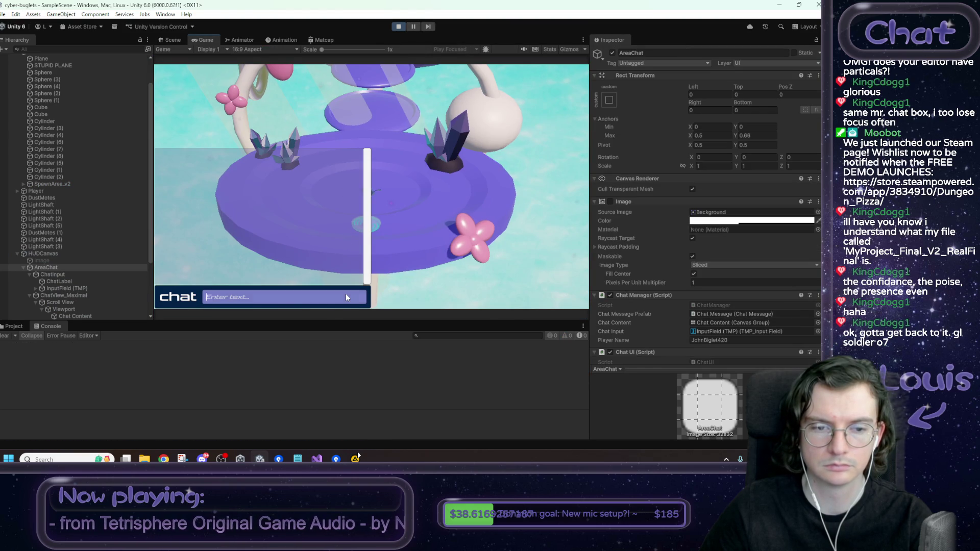
{"action": "left_click", "coordinate": [398, 273]}
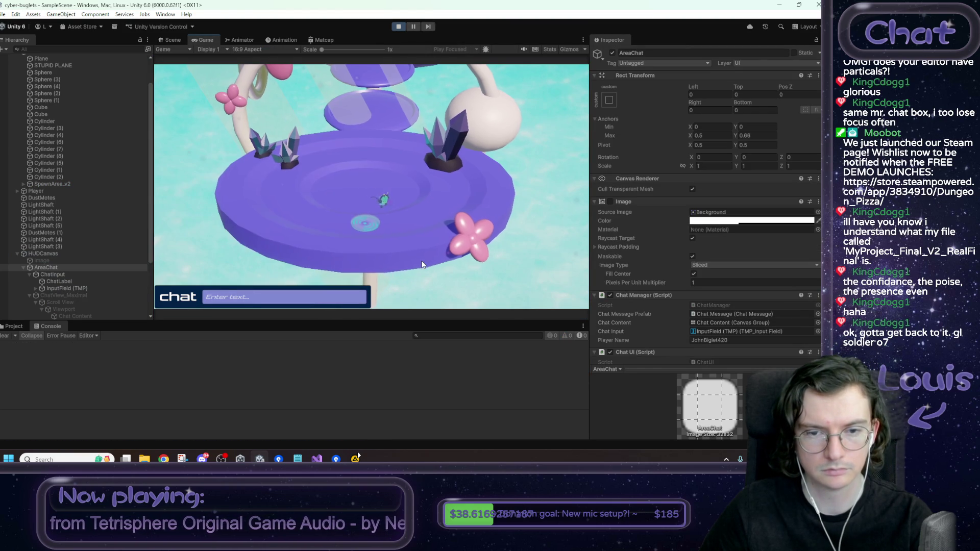
{"action": "left_click", "coordinate": [258, 298]}
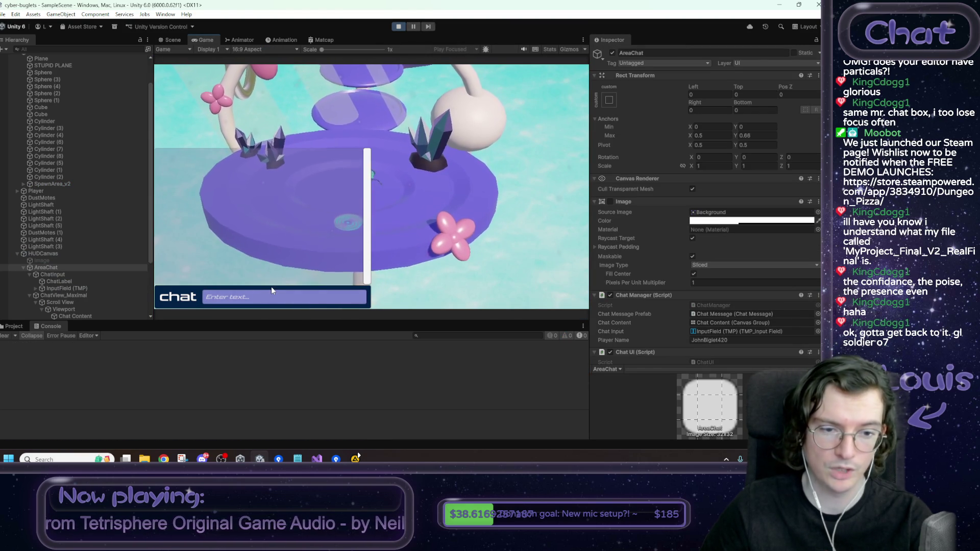
{"action": "type", "text": "test"}
{"action": "key", "text": "Return"}
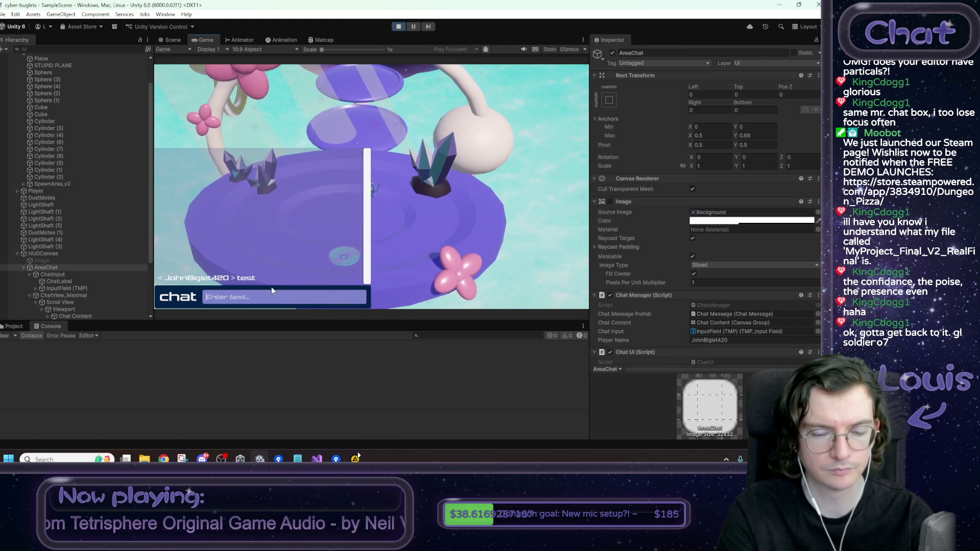
- Send 'omg yes' and toggle chat focus with Enter to check the log reopens and closes
{"action": "left_click", "coordinate": [271, 287]}
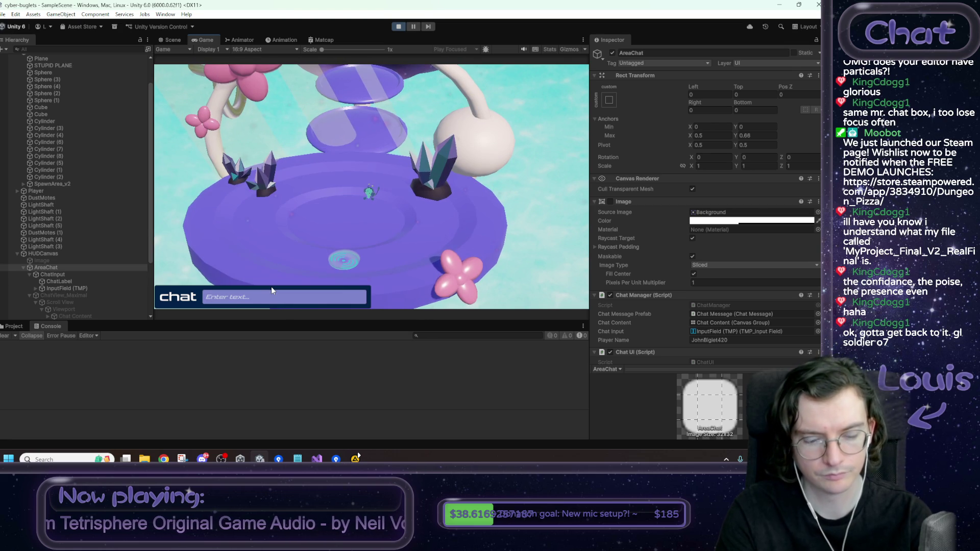
{"action": "key", "text": "Return"}
{"action": "type", "text": "omg yippes"}
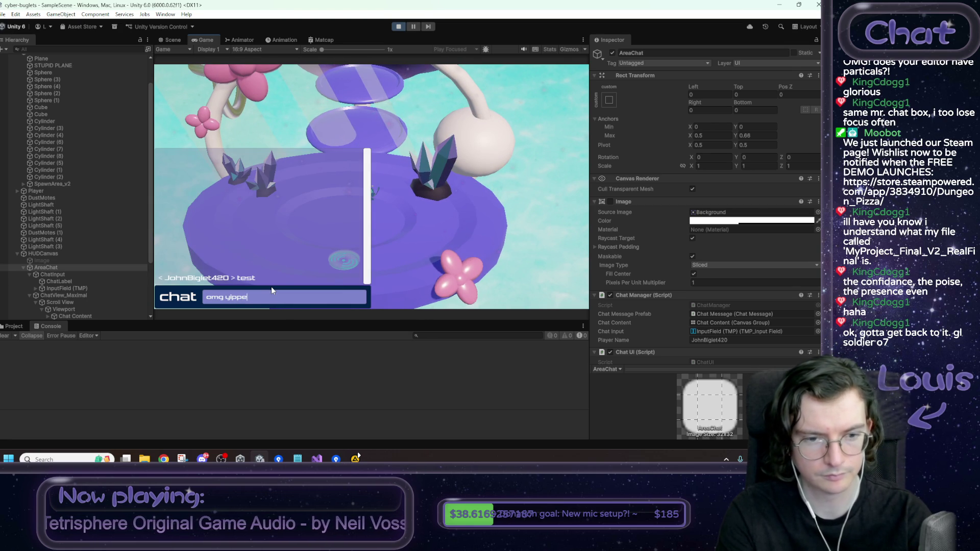
{"action": "key", "text": "Return"}
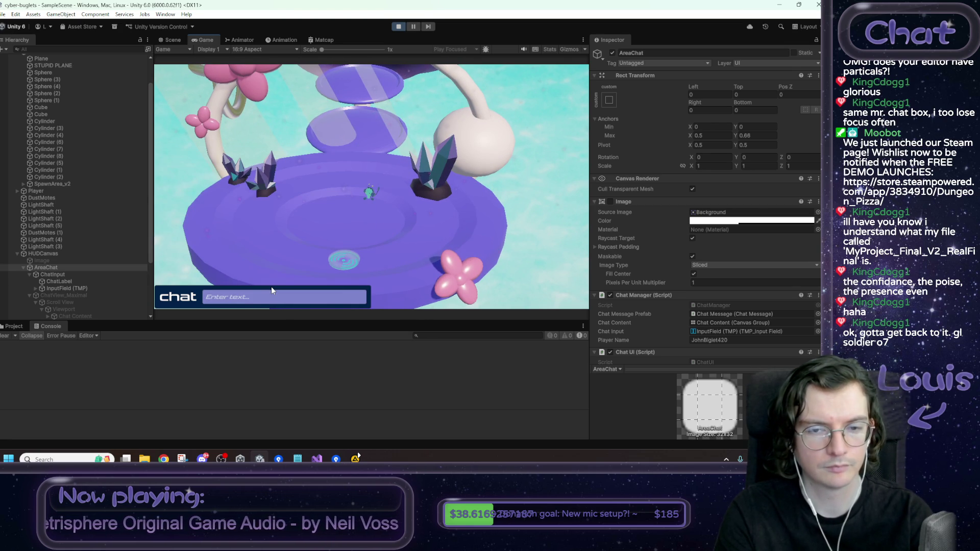
{"action": "key", "text": "Return"}
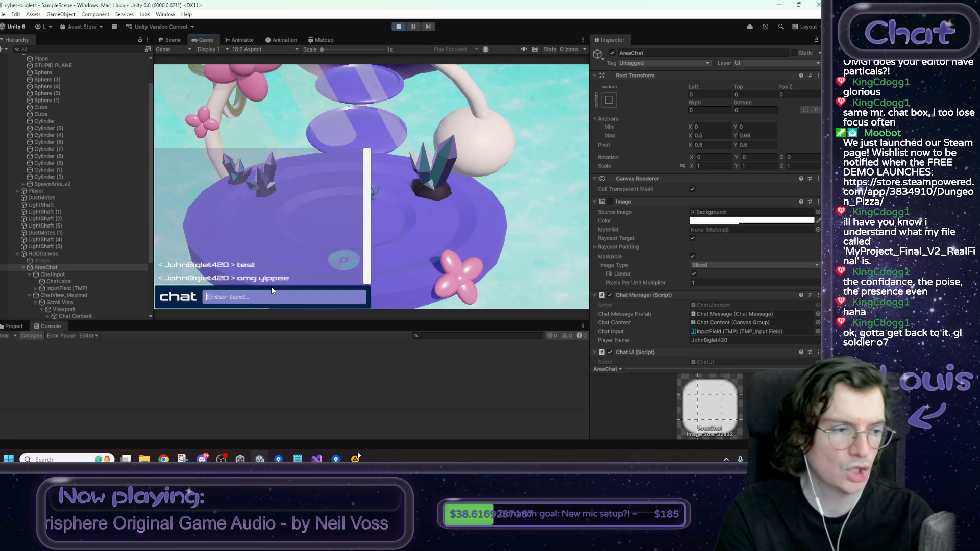
{"action": "key", "text": "Return"}
{"action": "key", "text": "Return"}
{"action": "key", "text": "Return"}
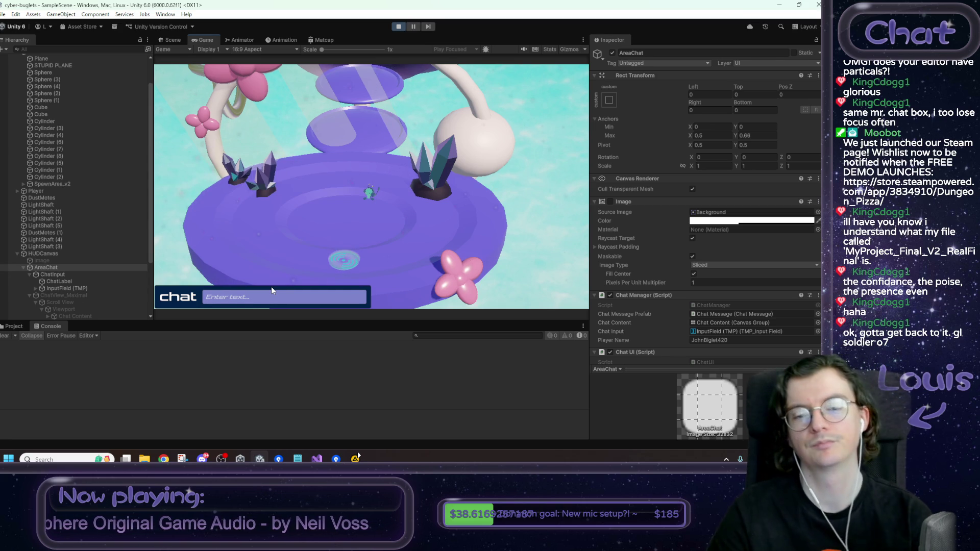
- Stop play mode and deactivate ChatView_Maximal so it starts hidden
{"action": "left_click", "coordinate": [397, 26]}
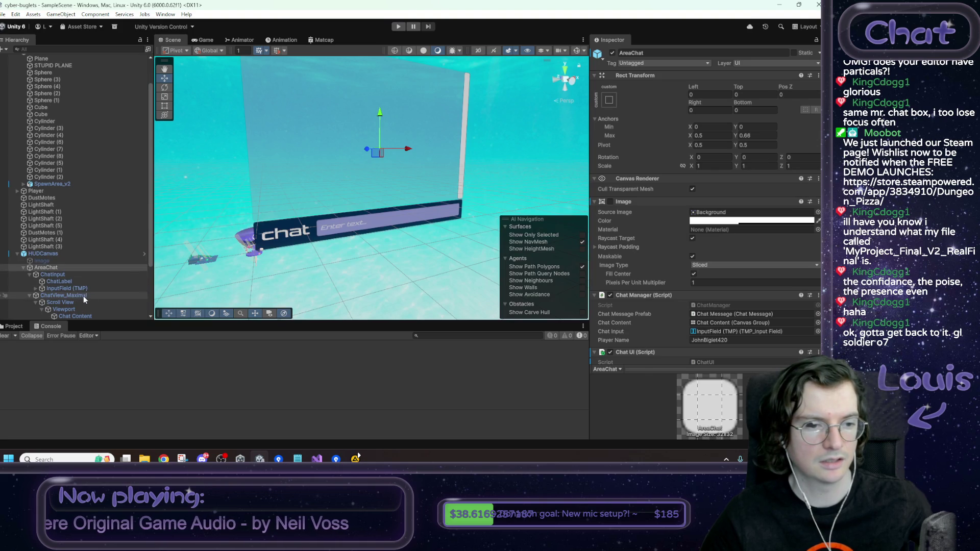
{"action": "left_click", "coordinate": [85, 295]}
{"action": "left_click", "coordinate": [612, 54]}
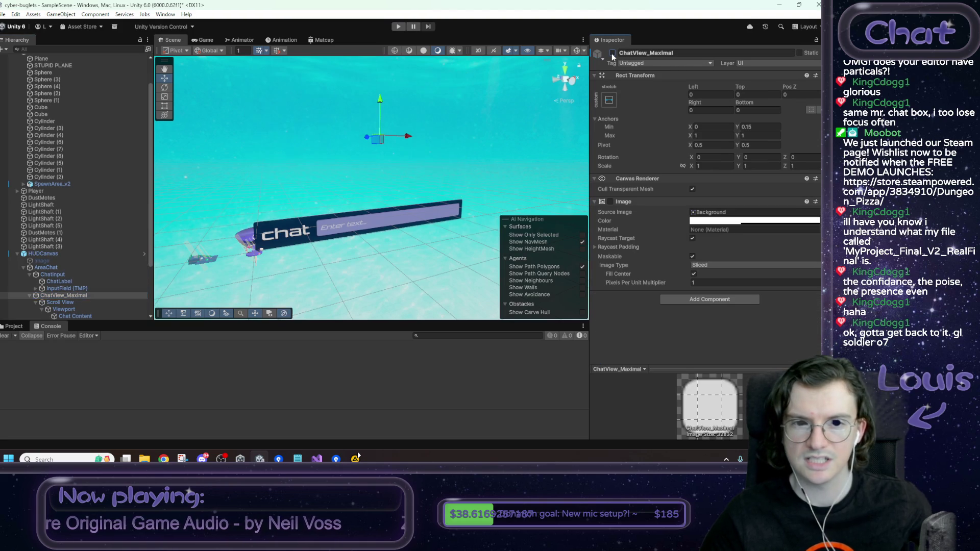
{"action": "left_click", "coordinate": [452, 145]}
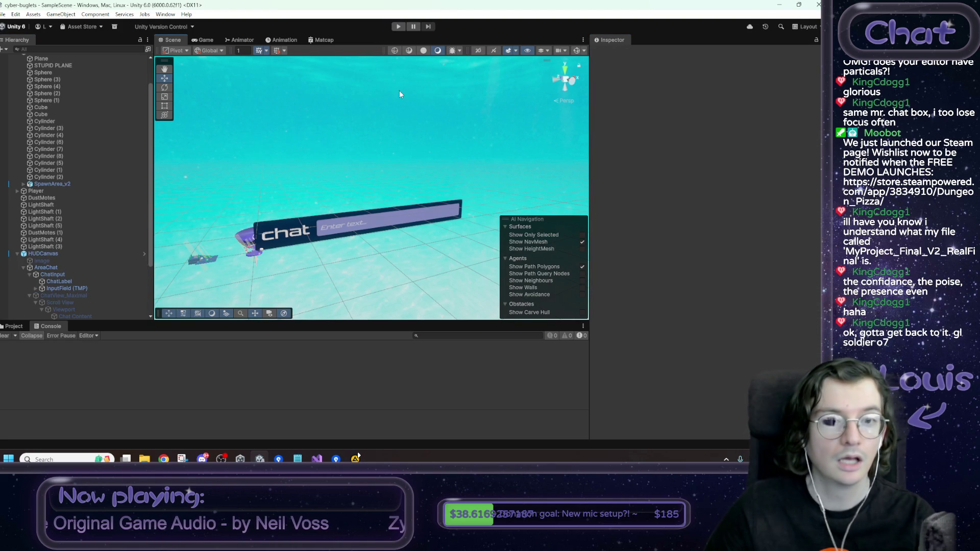
- Play again, send 'test' and 'send' chat messages, then Escape out of the chat input
{"action": "left_click", "coordinate": [398, 26]}
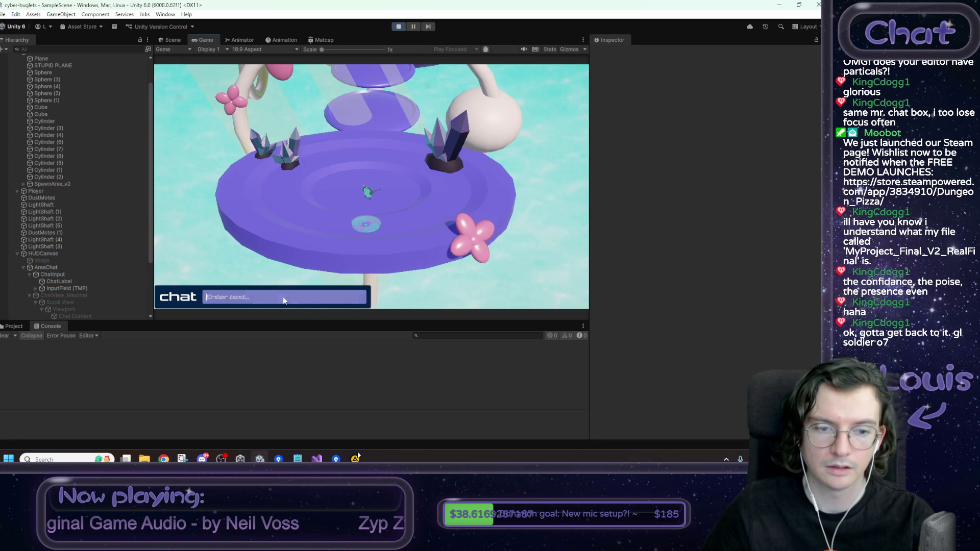
{"action": "type", "text": "test"}
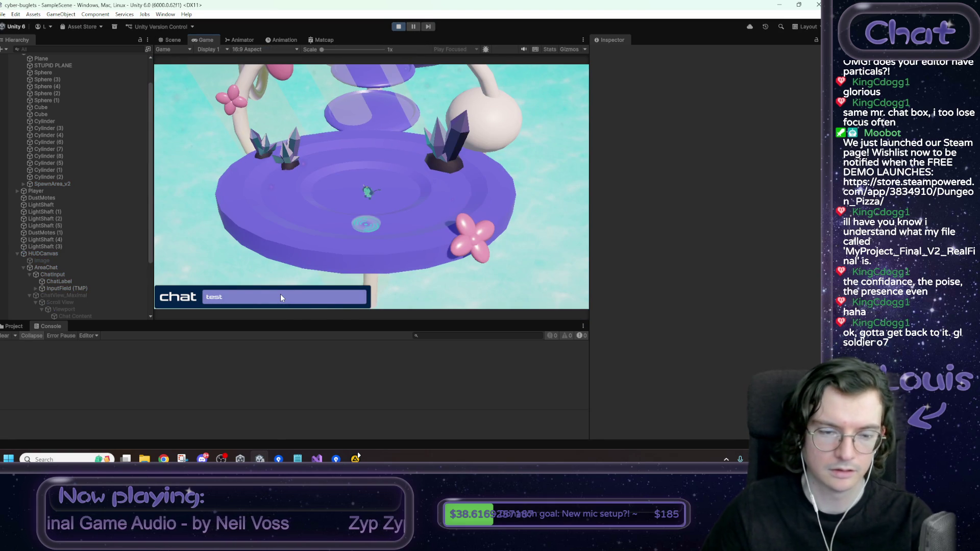
{"action": "key", "text": "Return"}
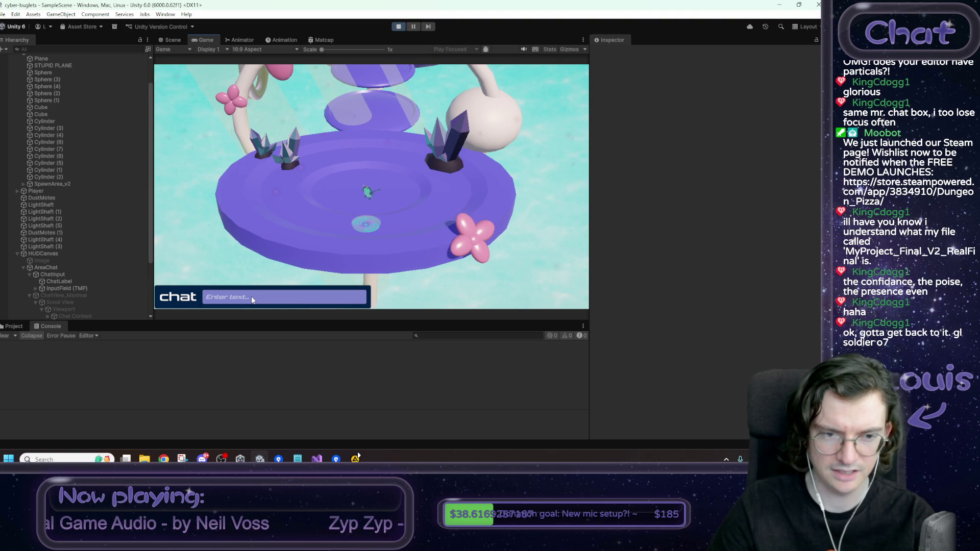
{"action": "left_click", "coordinate": [251, 296]}
{"action": "type", "text": "send"}
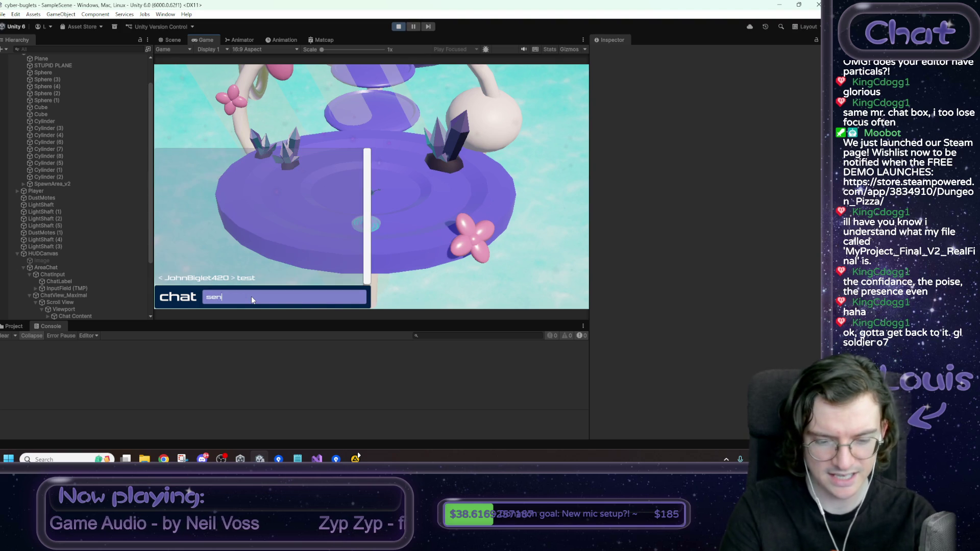
{"action": "key", "text": "ctrl+a"}
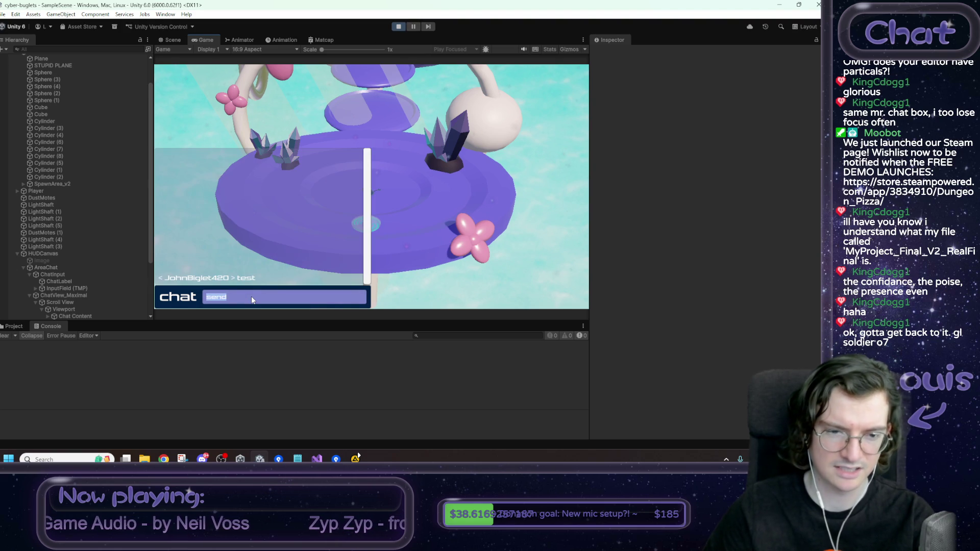
{"action": "key", "text": "Return"}
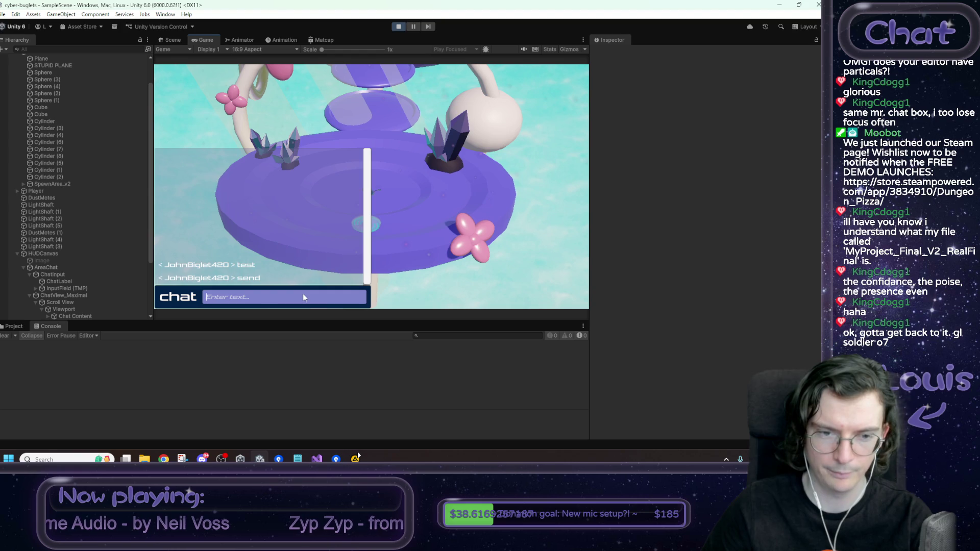
{"action": "key", "text": "Escape"}
- Walk the player with WASD, focus and unfocus the chat box, then stop playing
{"action": "key", "text": "w"}
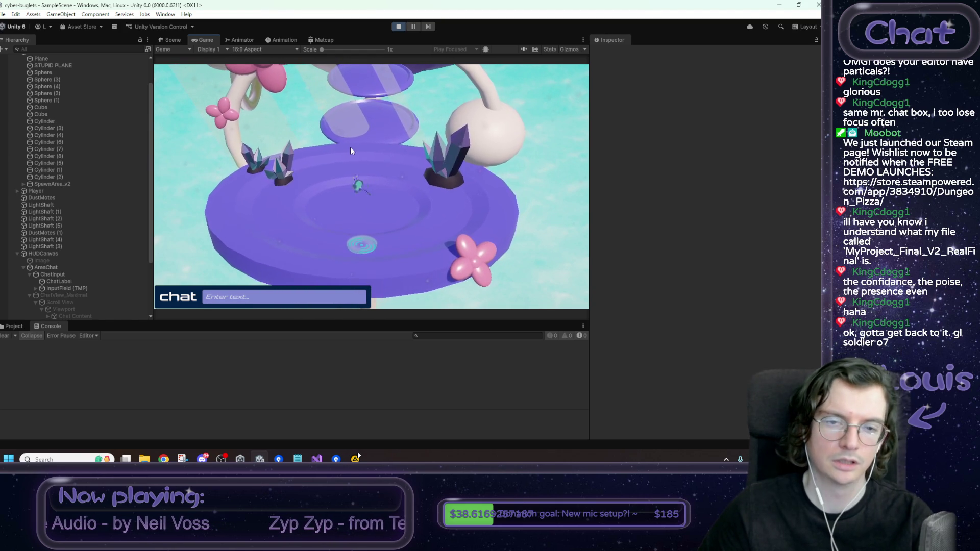
{"action": "key", "text": "a"}
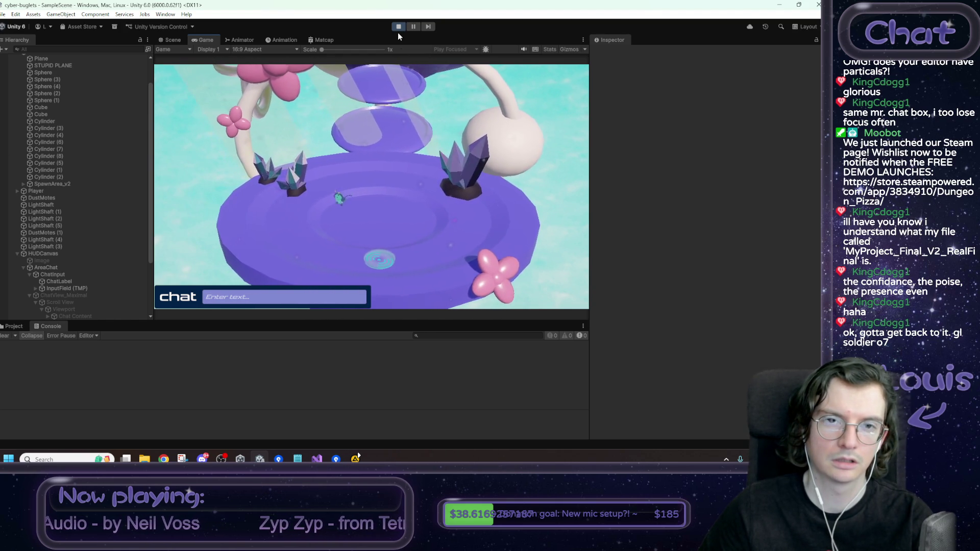
{"action": "left_click", "coordinate": [303, 299]}
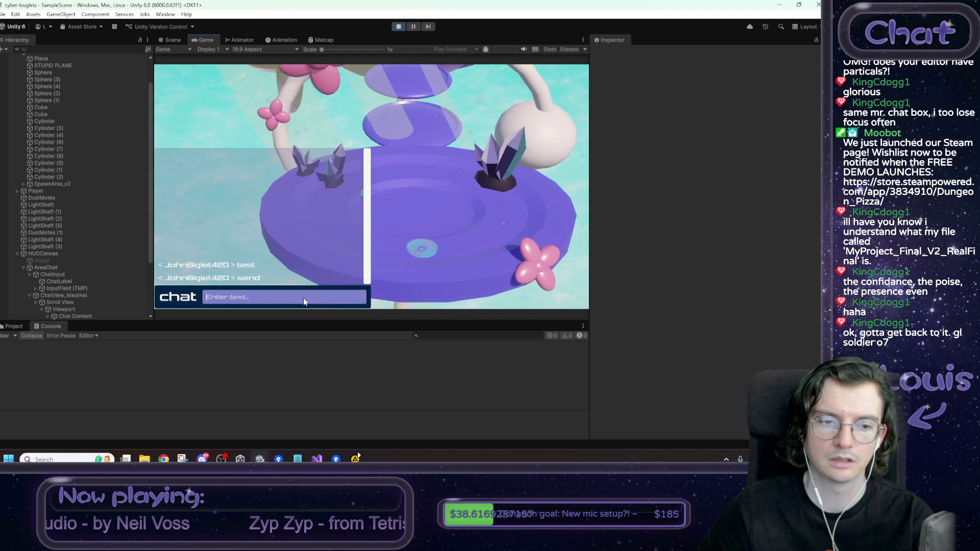
{"action": "left_click", "coordinate": [418, 134]}
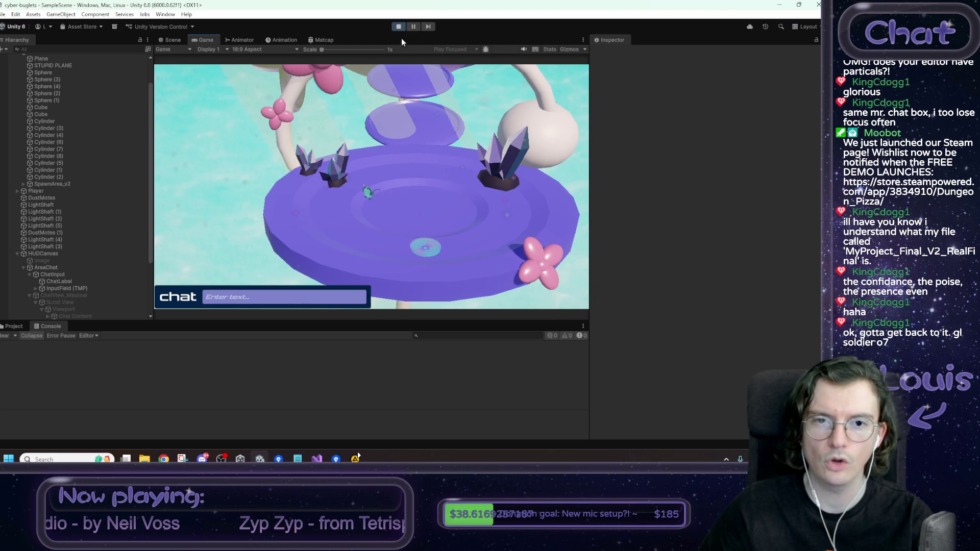
{"action": "key", "text": "d"}
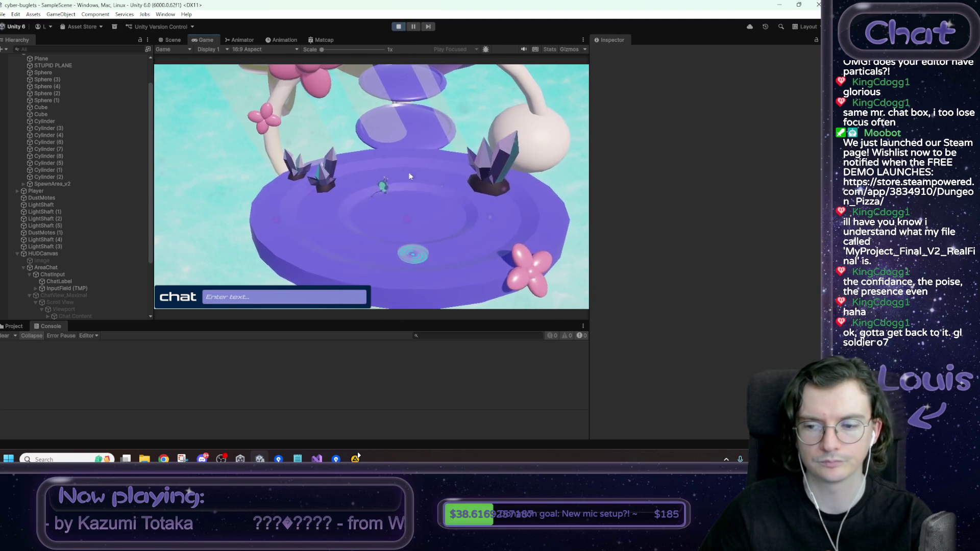
{"action": "key", "text": "a"}
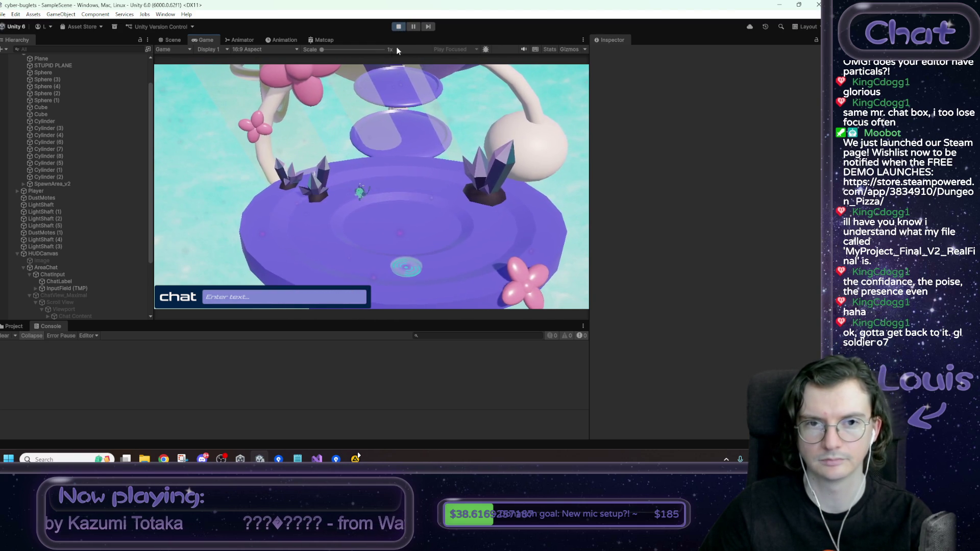
{"action": "left_click", "coordinate": [398, 27]}
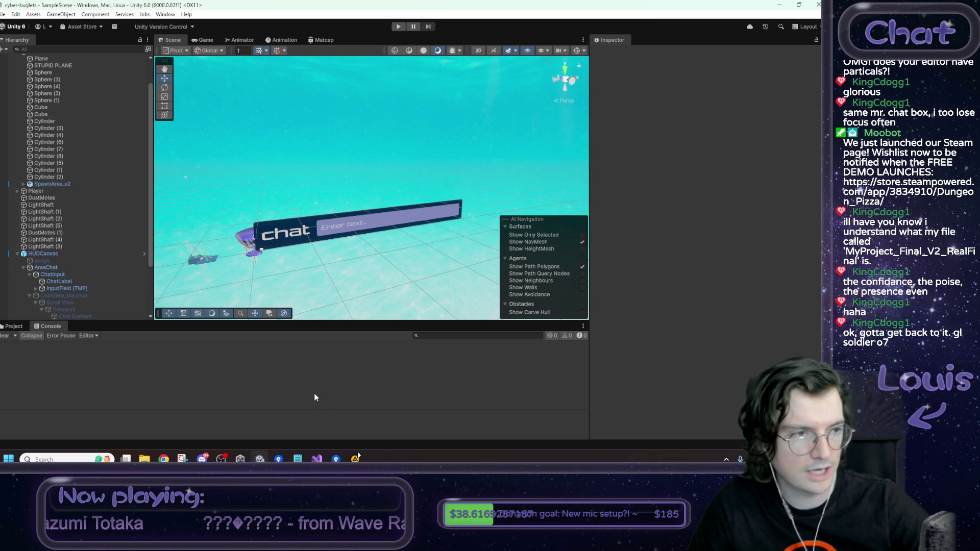
- Orbit the Scene view camera slightly around the chat bar
{"action": "left_click_drag", "start_coordinate": [345, 287], "coordinate": [342, 273]}
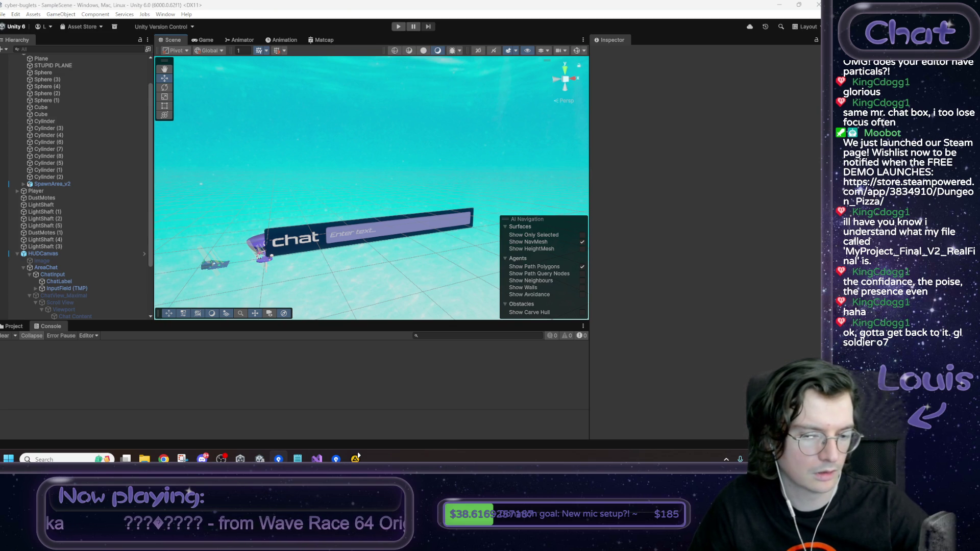
{"action": "mouse_move", "coordinate": [358, 455]}
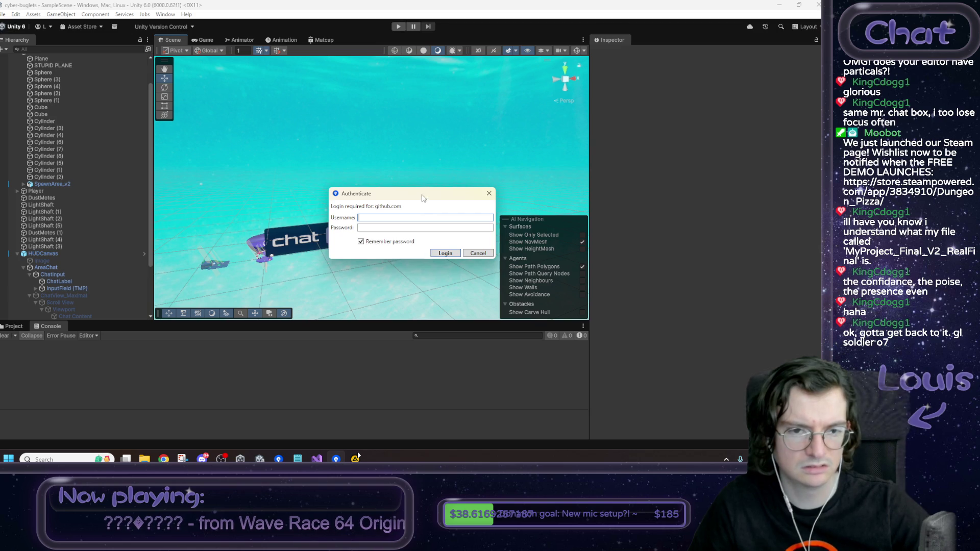
- Dismiss the github.com login prompt and bring the Notepad to-do list forward
{"action": "key", "text": "Escape"}
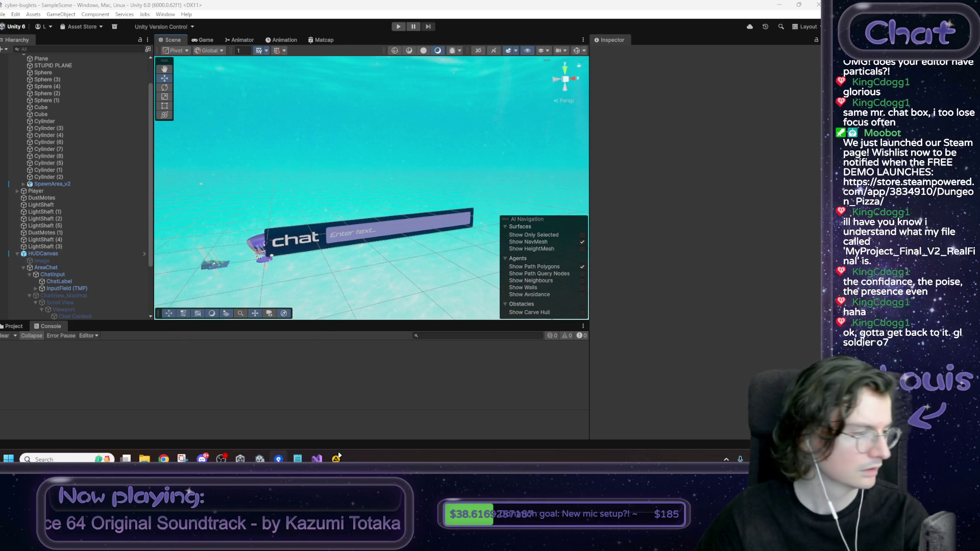
{"action": "left_click", "coordinate": [297, 459]}
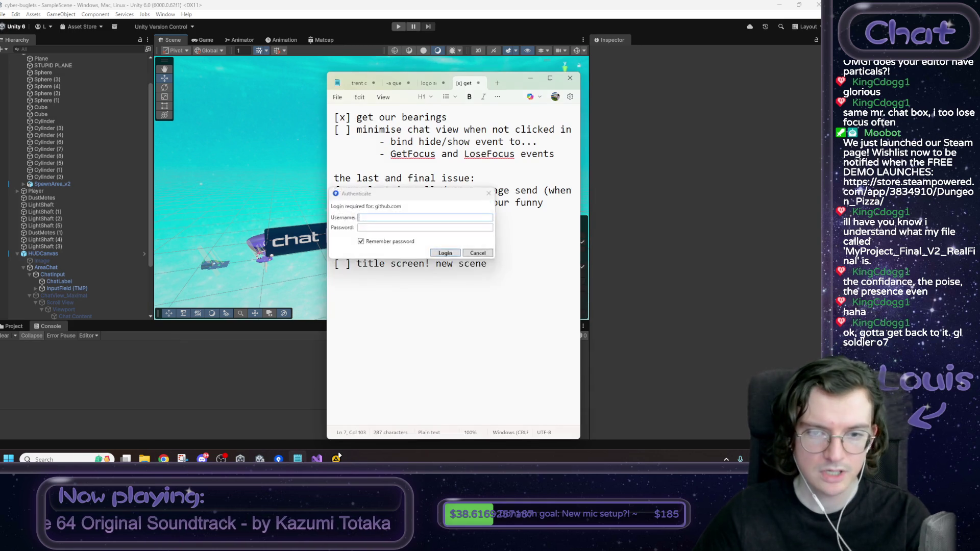
- Delete the old last-issue notes and tick the minimise chat view task with an x
{"action": "left_click_drag", "start_coordinate": [480, 224], "coordinate": [272, 179]}
{"action": "key", "text": "BackSpace"}
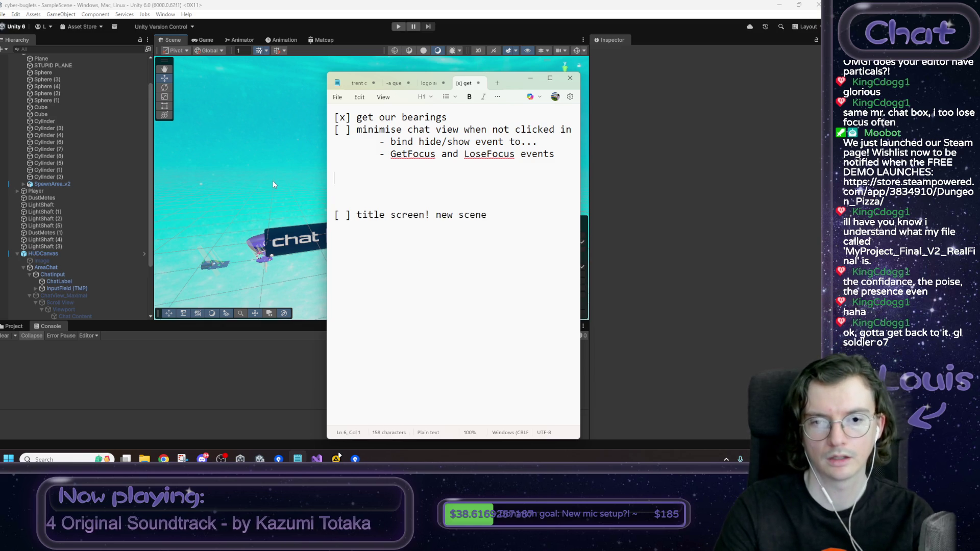
{"action": "left_click", "coordinate": [346, 130]}
{"action": "type", "text": "x"}
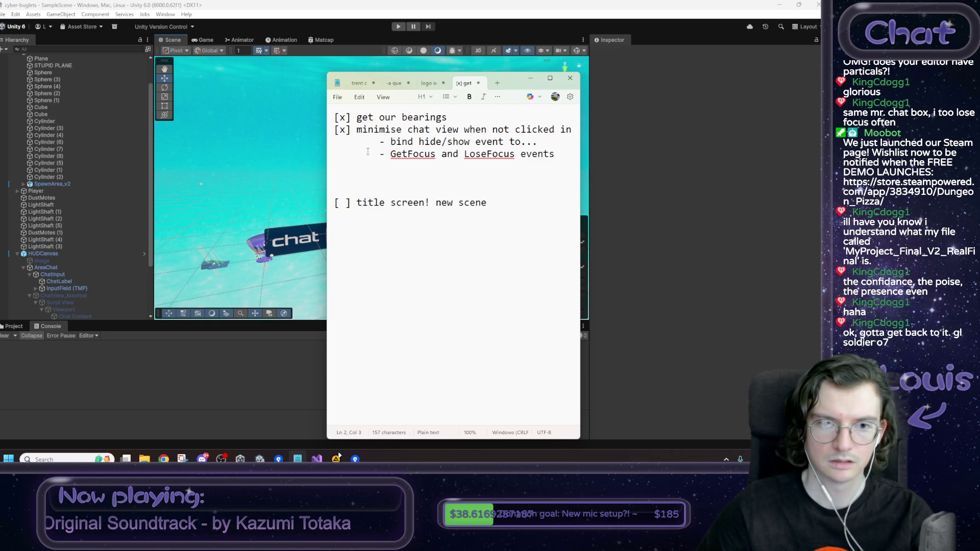
- Add the note 'chat view minimises when not clicked in. headache lmao'
{"action": "left_click", "coordinate": [350, 178]}
{"action": "type", "text": "chat vie"}
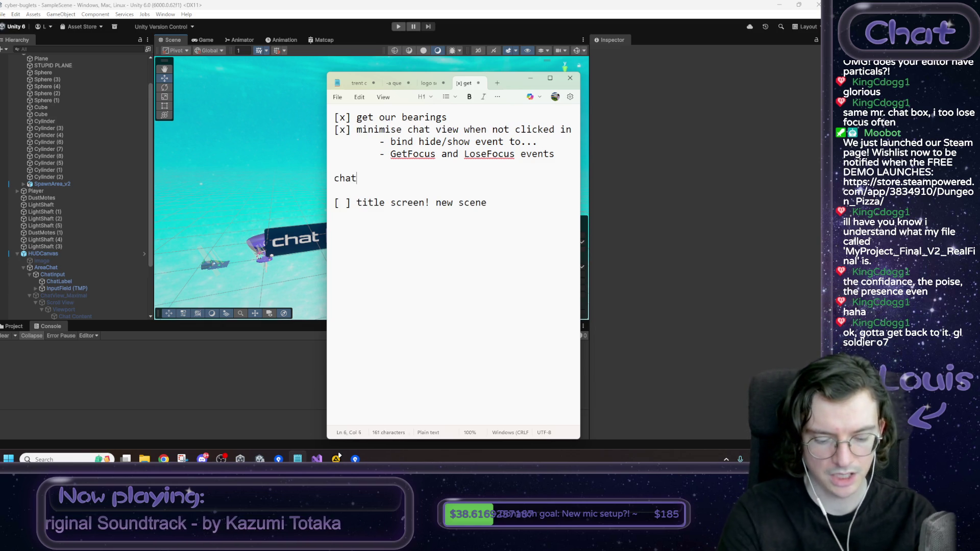
{"action": "type", "text": "w minimi"}
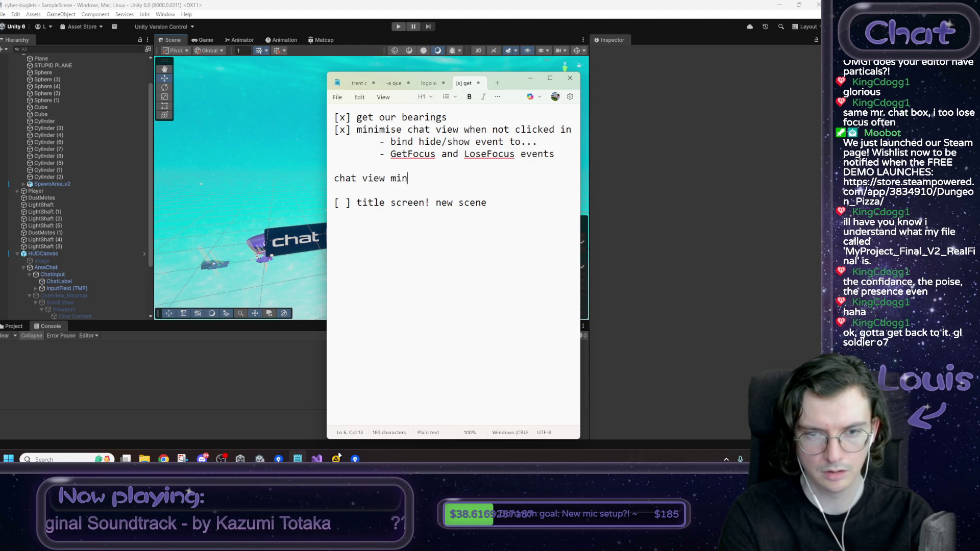
{"action": "type", "text": "ses when not"}
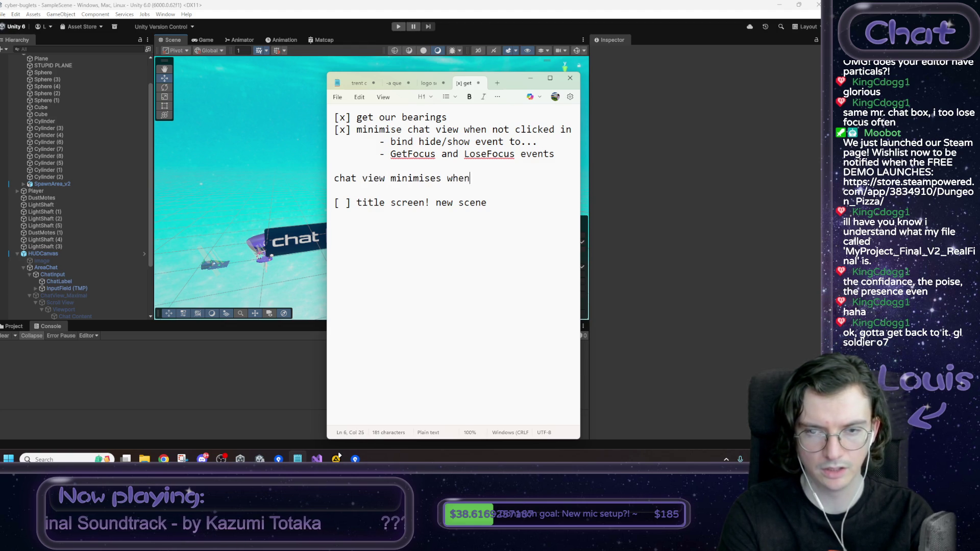
{"action": "type", "text": " clicked in"}
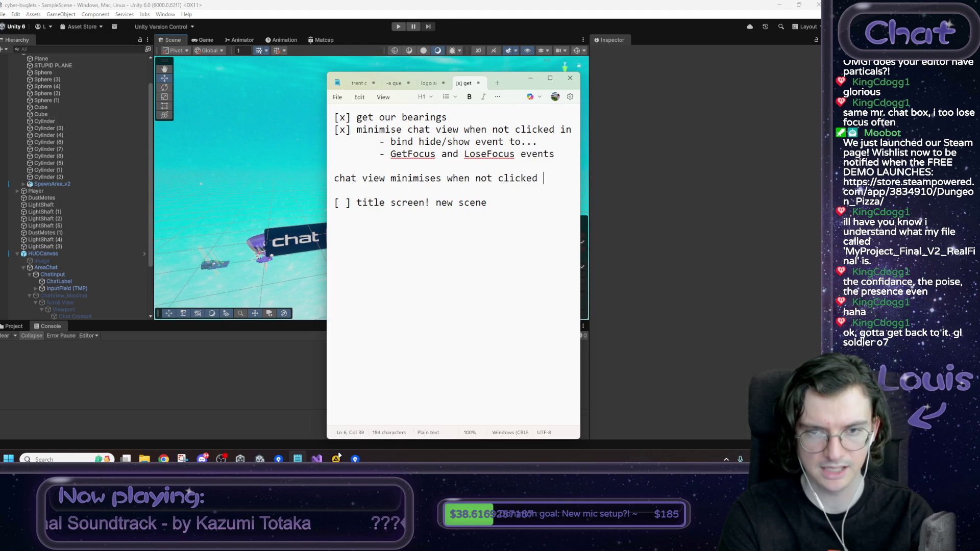
{"action": "type", "text": "."}
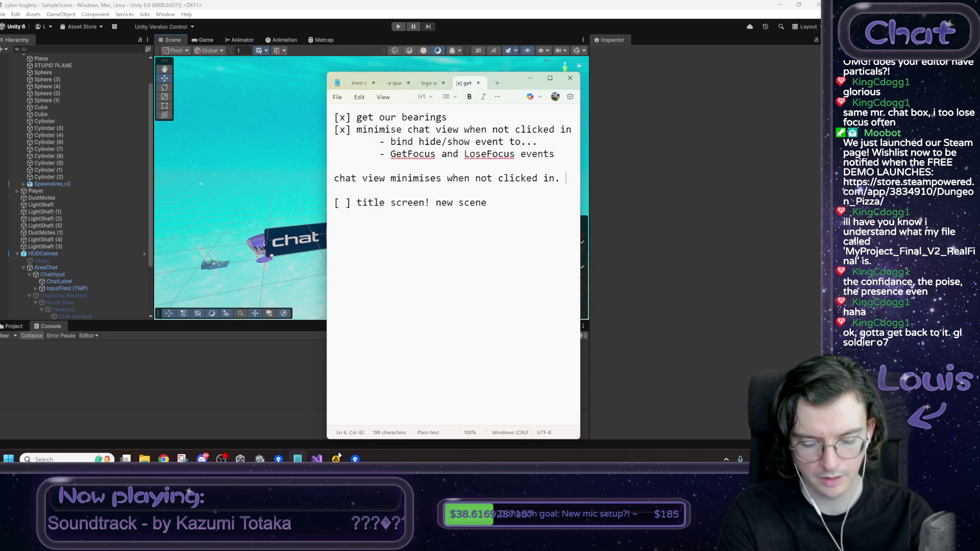
{"action": "type", "text": " headache lmao"}
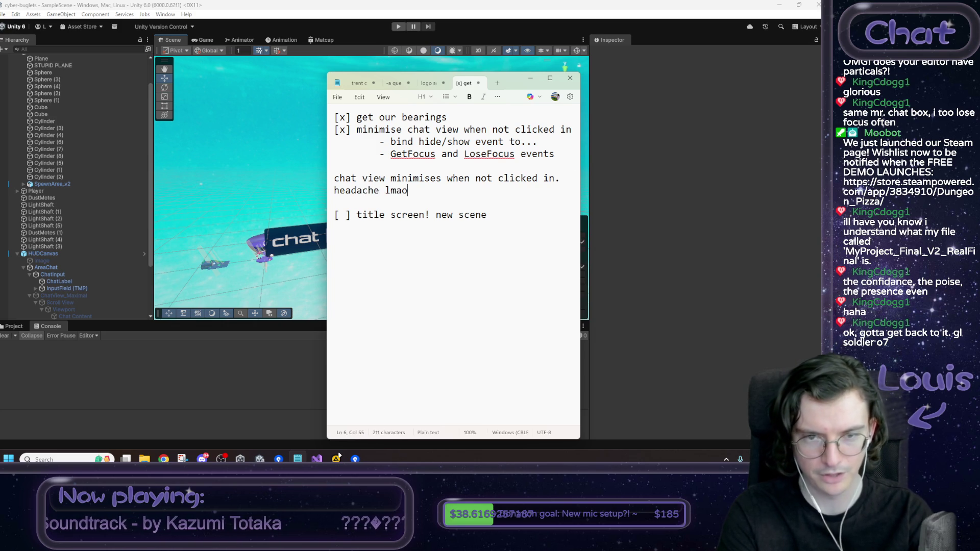
{"action": "key", "text": "ctrl+shift+Left"}
{"action": "key", "text": "ctrl+shift+Left"}
{"action": "key", "text": "ctrl+shift+Left"}
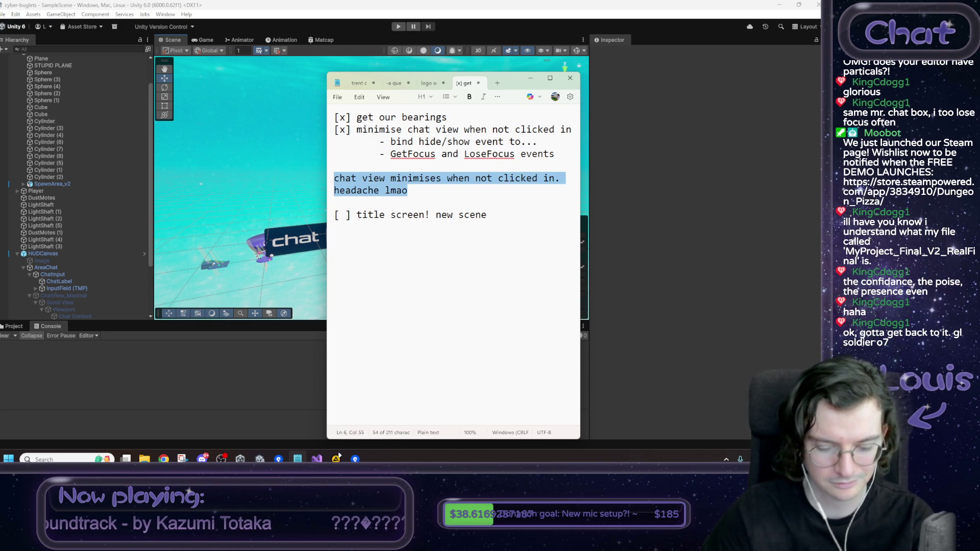
{"action": "key", "text": "alt+Tab"}
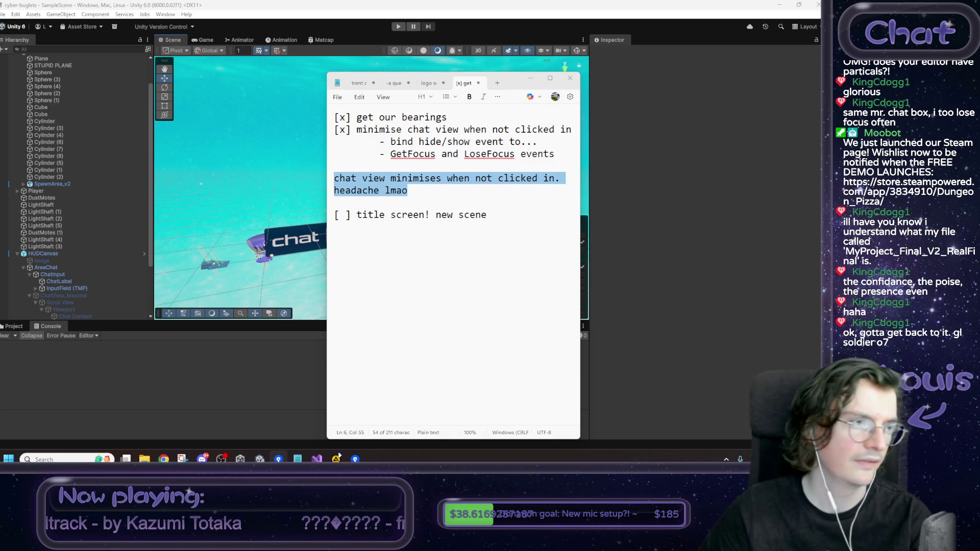
- Minimise Notepad and dismiss the github.com login prompt
{"action": "left_click", "coordinate": [490, 190]}
{"action": "left_click", "coordinate": [531, 79]}
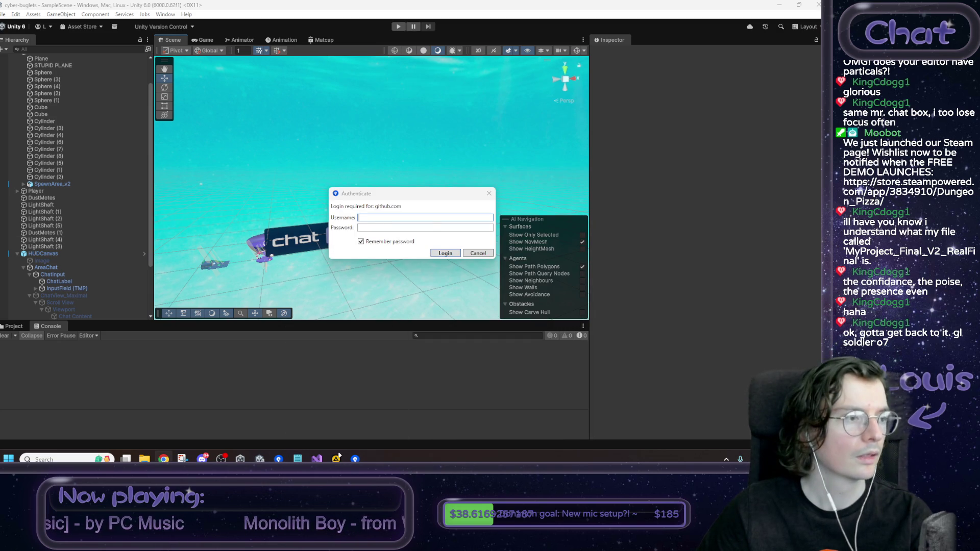
{"action": "left_click", "coordinate": [486, 253]}
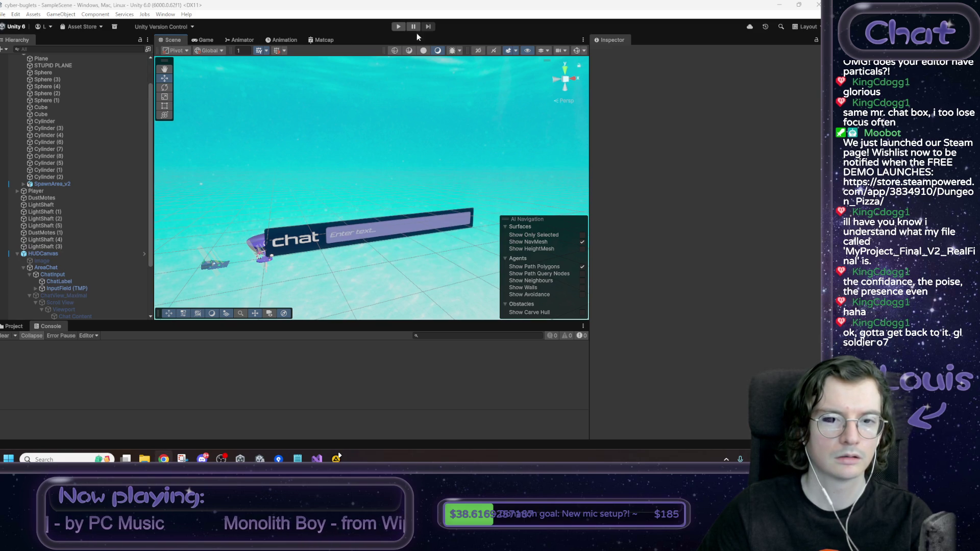
- Start play mode with the Game view maximized, then tuck the OBS window away
{"action": "left_click", "coordinate": [399, 26]}
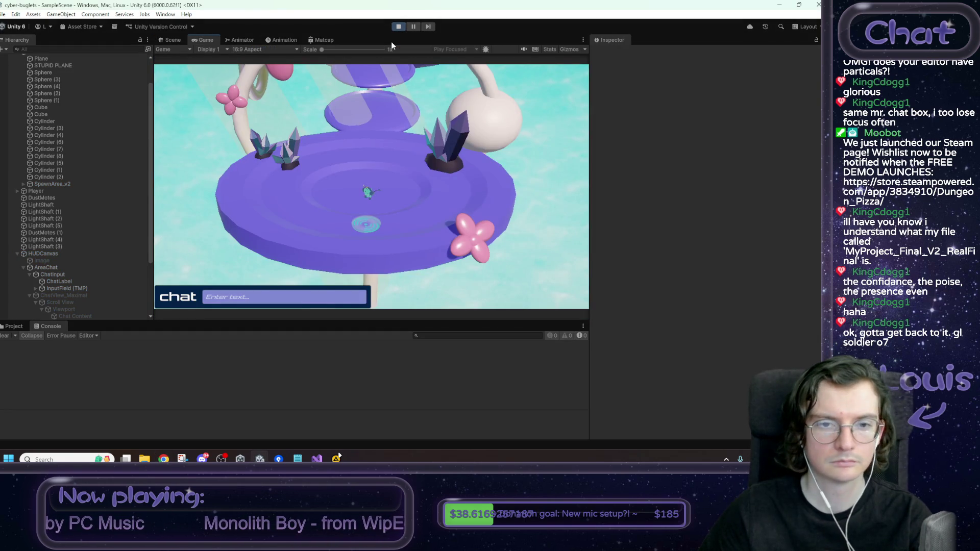
{"action": "right_click", "coordinate": [207, 40]}
{"action": "left_click", "coordinate": [240, 70]}
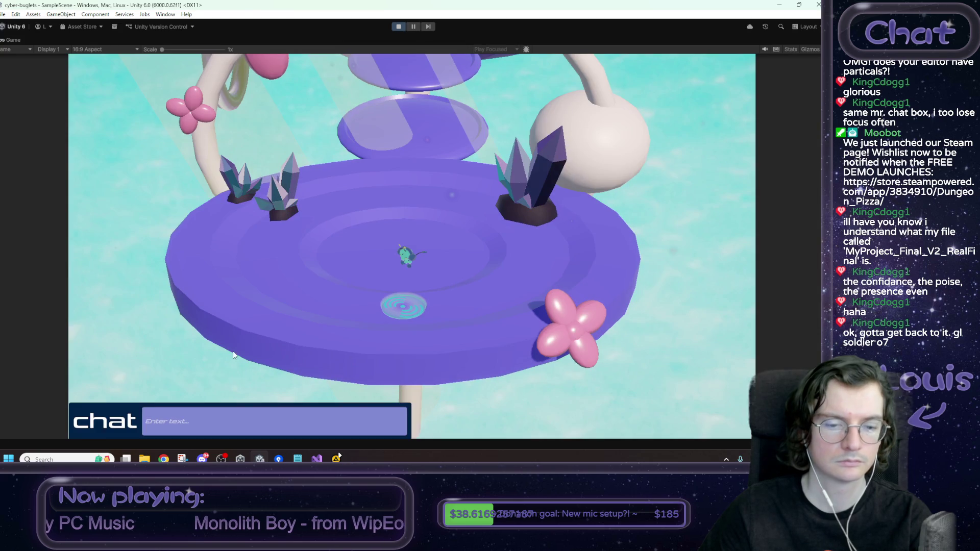
{"action": "left_click", "coordinate": [221, 459]}
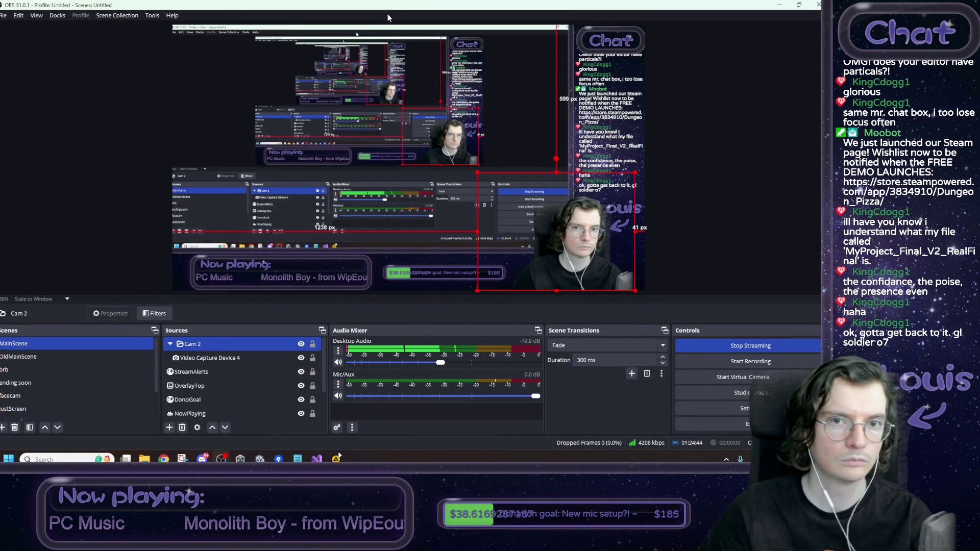
{"action": "left_click_drag", "start_coordinate": [281, 5], "coordinate": [281, 123]}
{"action": "left_click", "coordinate": [475, 119]}
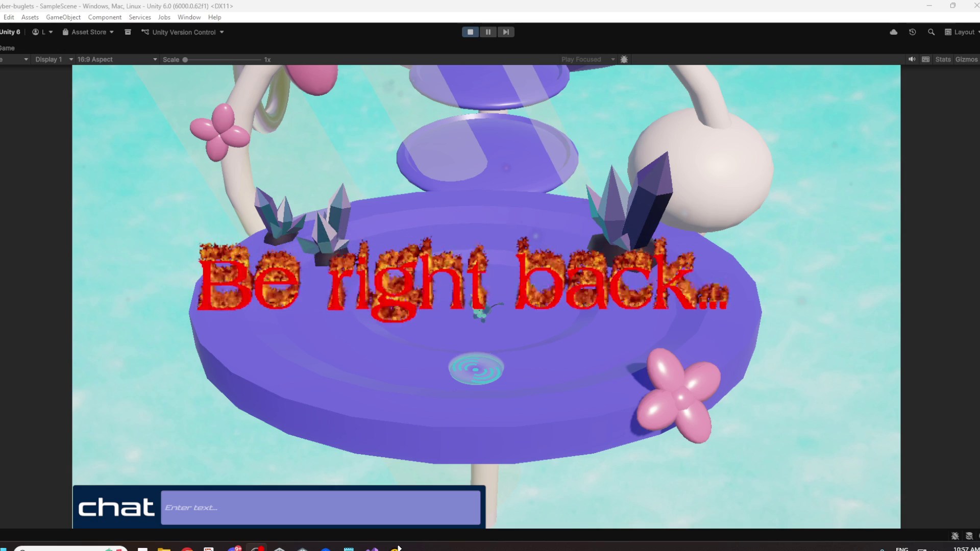
- Run SampleScene and test the bug character on the purple crystal platform in the Game view
{"action": "left_click", "coordinate": [152, 237]}
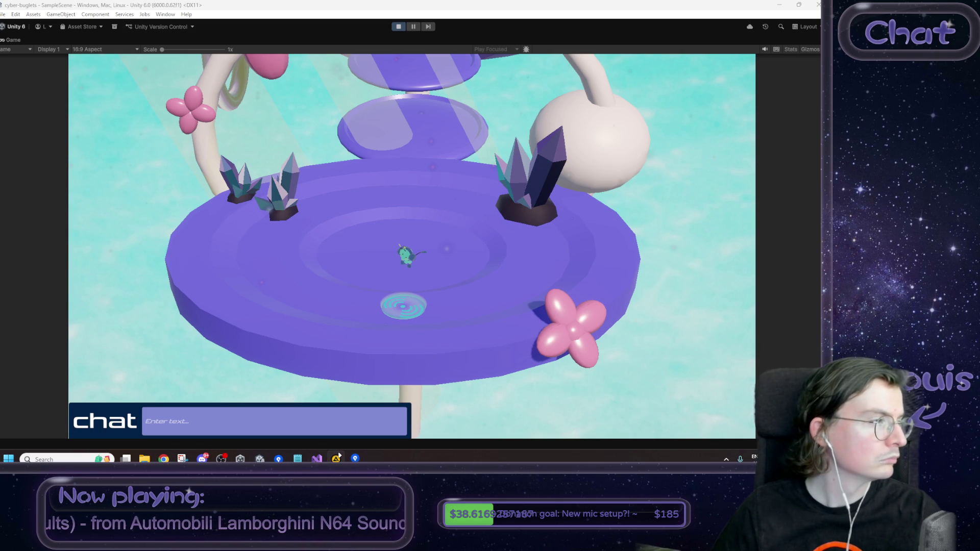
{"action": "key", "text": "alt+Tab"}
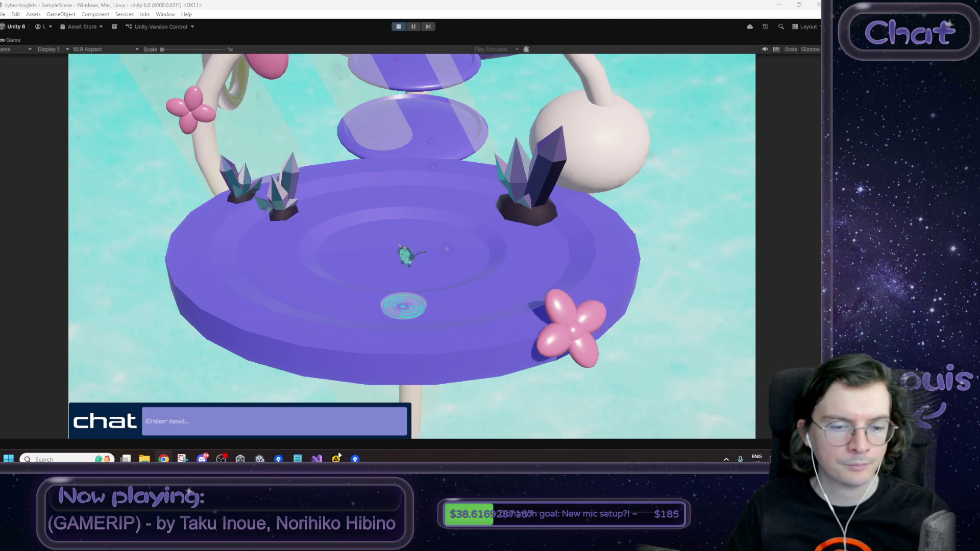
- Stop play mode and delete the notes under the chat-view task in the Notepad to-do list
{"action": "left_click", "coordinate": [399, 26]}
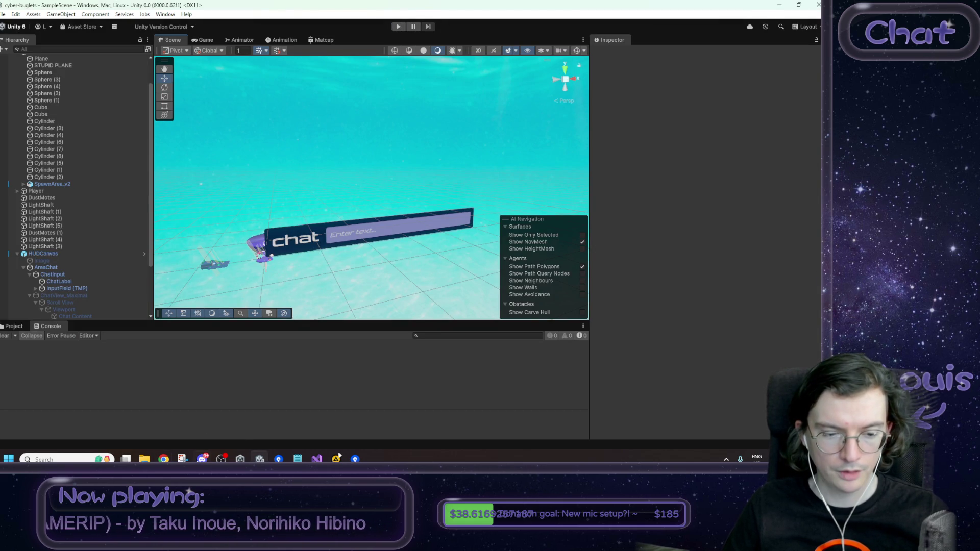
{"action": "left_click", "coordinate": [297, 458]}
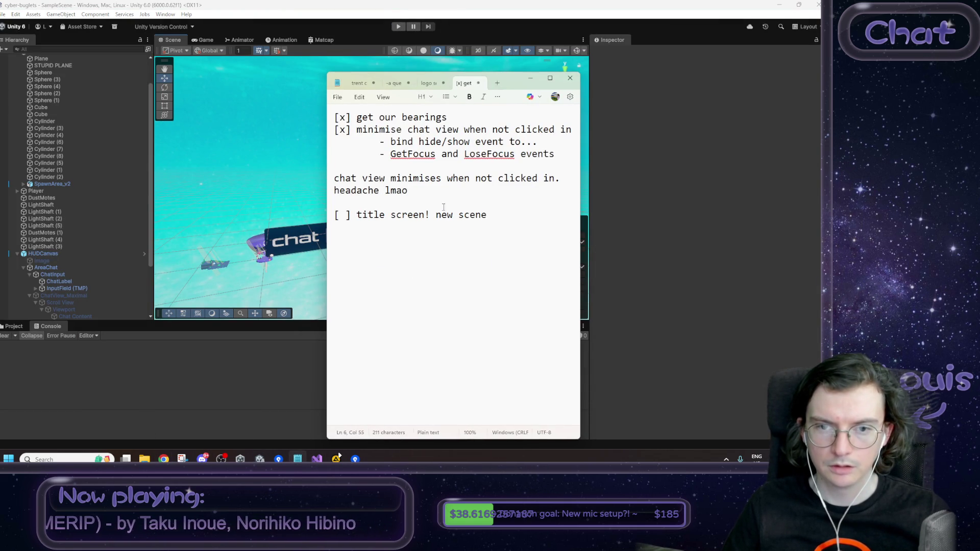
{"action": "mouse_move", "coordinate": [483, 203]}
{"action": "left_mouse_down"}
{"action": "mouse_move", "coordinate": [286, 144]}
{"action": "mouse_move", "coordinate": [250, 147]}
{"action": "left_mouse_up"}
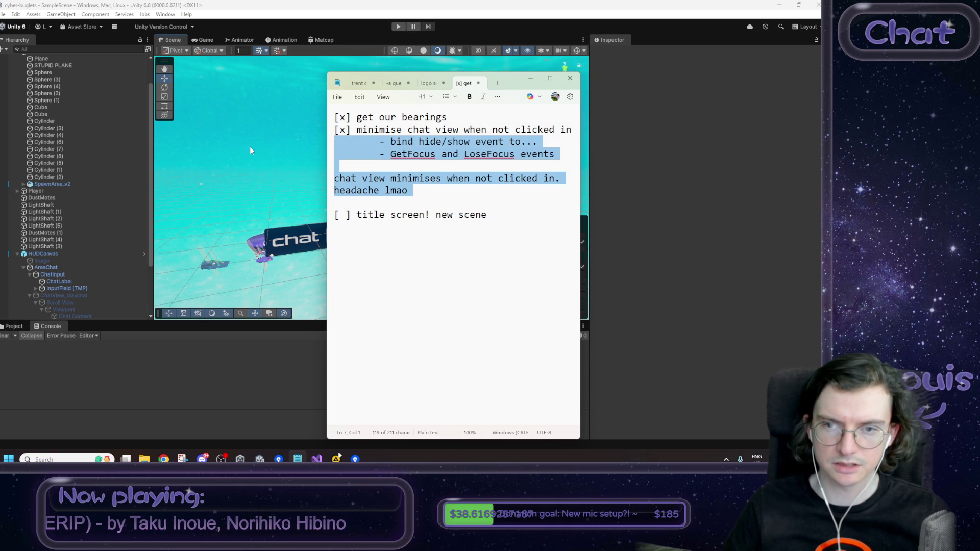
{"action": "key", "text": "BackSpace"}
{"action": "key", "text": "BackSpace"}
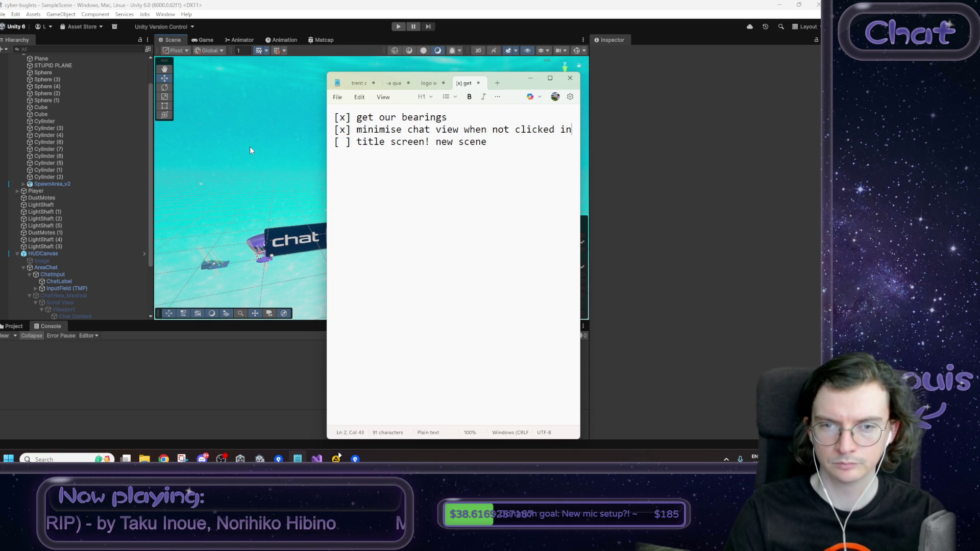
{"action": "key", "text": "shift+Down"}
{"action": "key", "text": "Right"}
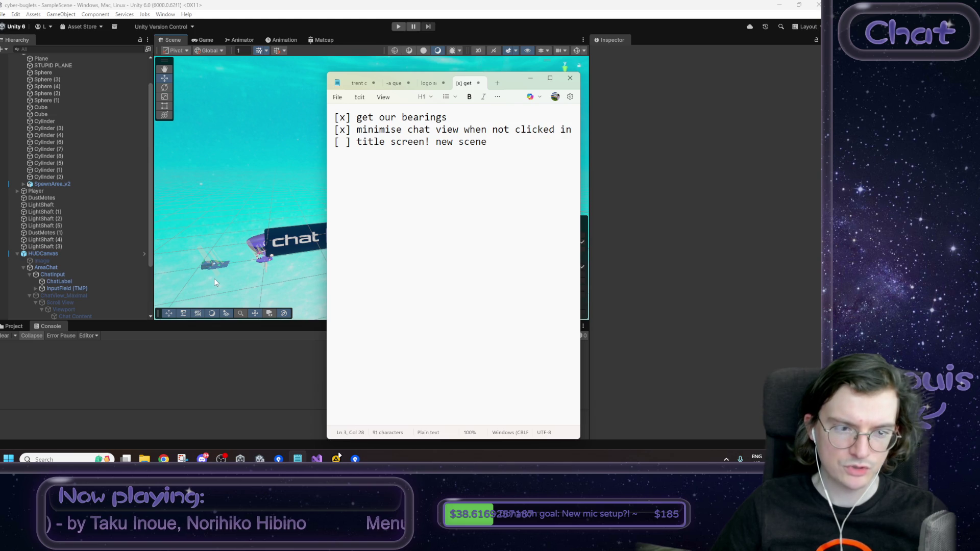
{"action": "left_click", "coordinate": [166, 330]}
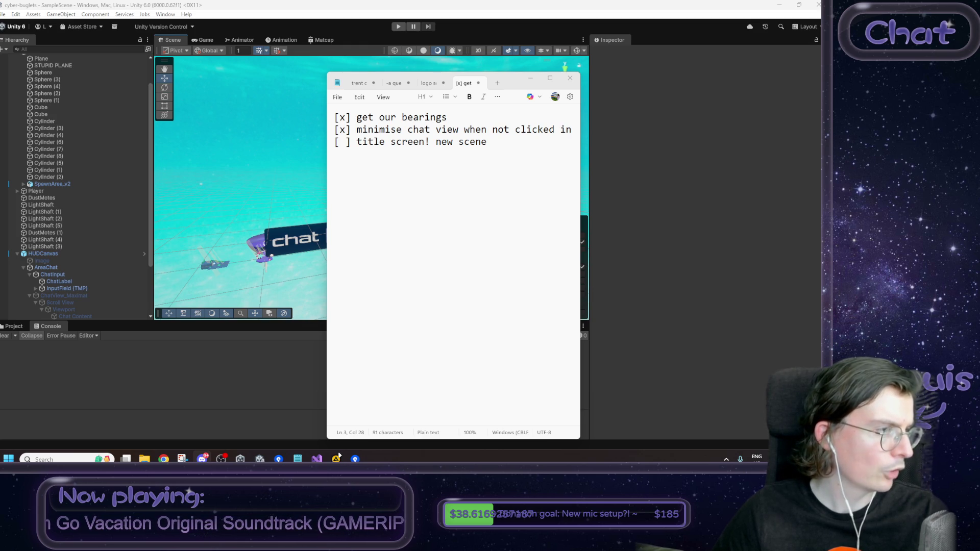
{"action": "key", "text": "alt+Tab"}
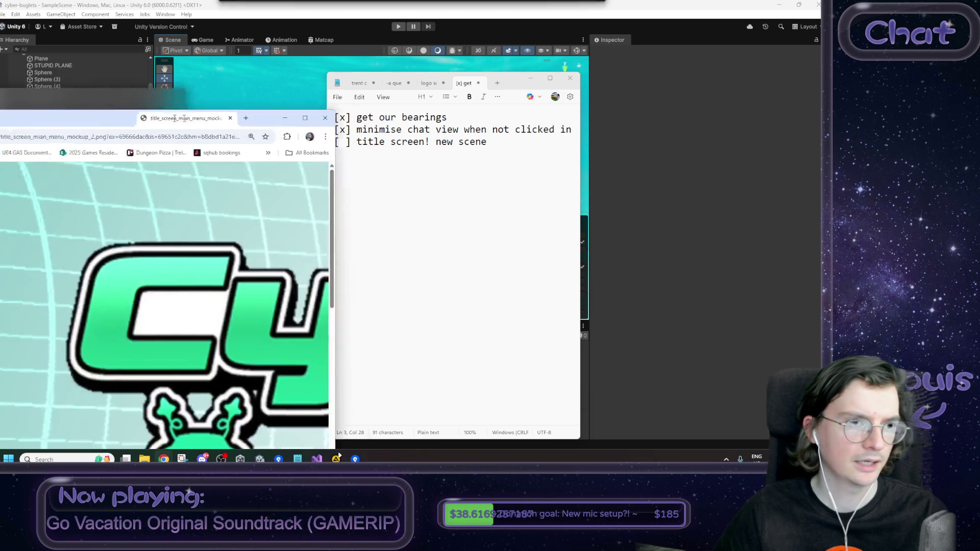
- View the Cyber Buglets title-screen mockup in Chrome at 100% zoom
{"action": "key", "text": "ctrl+0"}
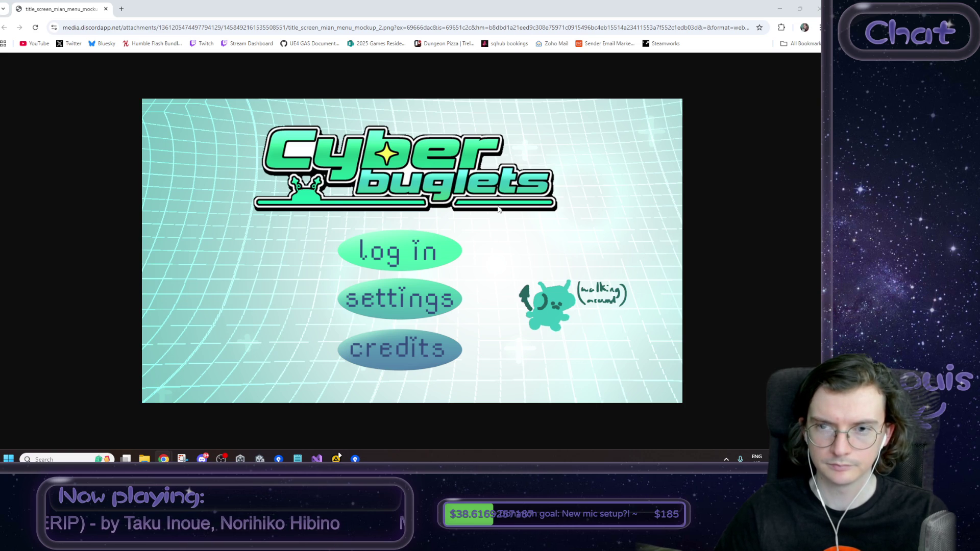
{"action": "key", "text": "alt+Tab"}
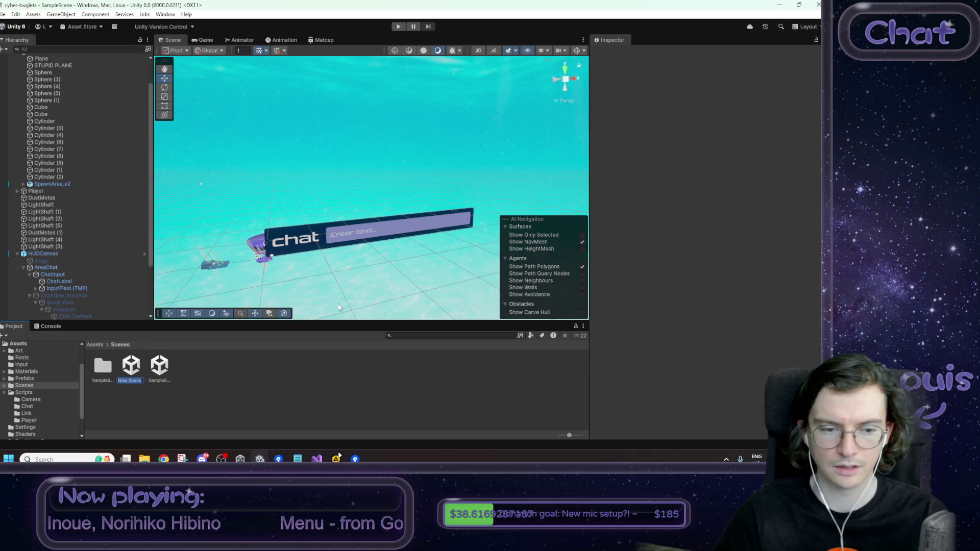
- Rename New Scene to TitleScreen and open it, briefly comparing with SampleScene
{"action": "type", "text": "Title"}
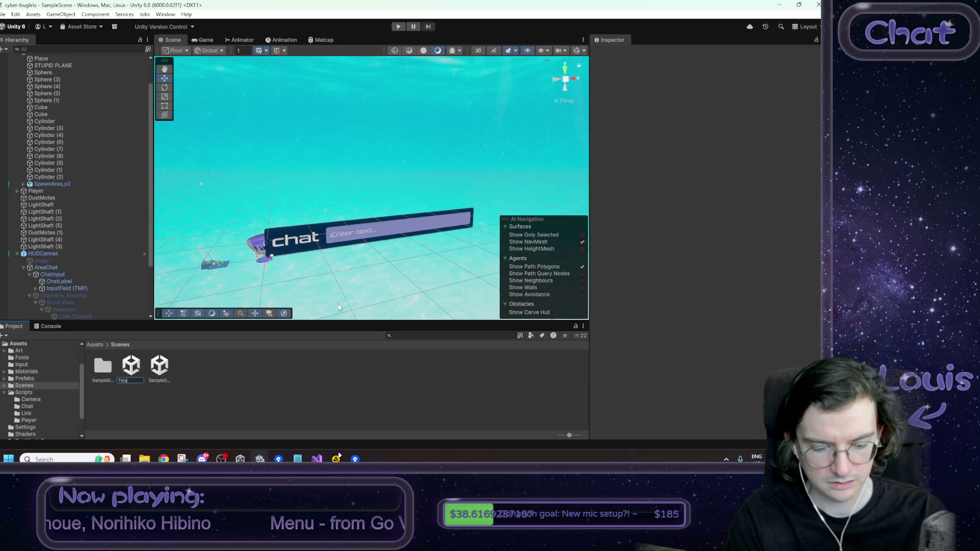
{"action": "type", "text": "Screen"}
{"action": "key", "text": "Return"}
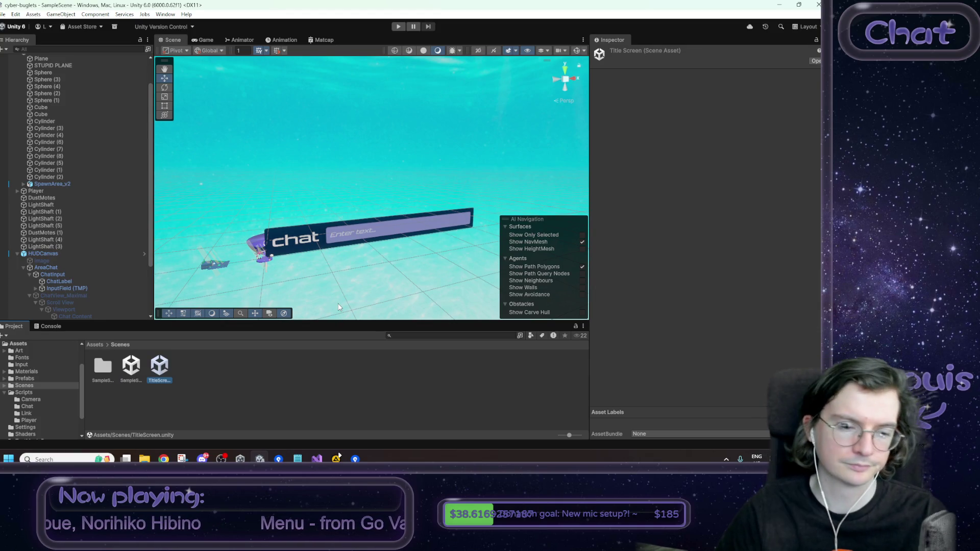
{"action": "double_click", "coordinate": [159, 367]}
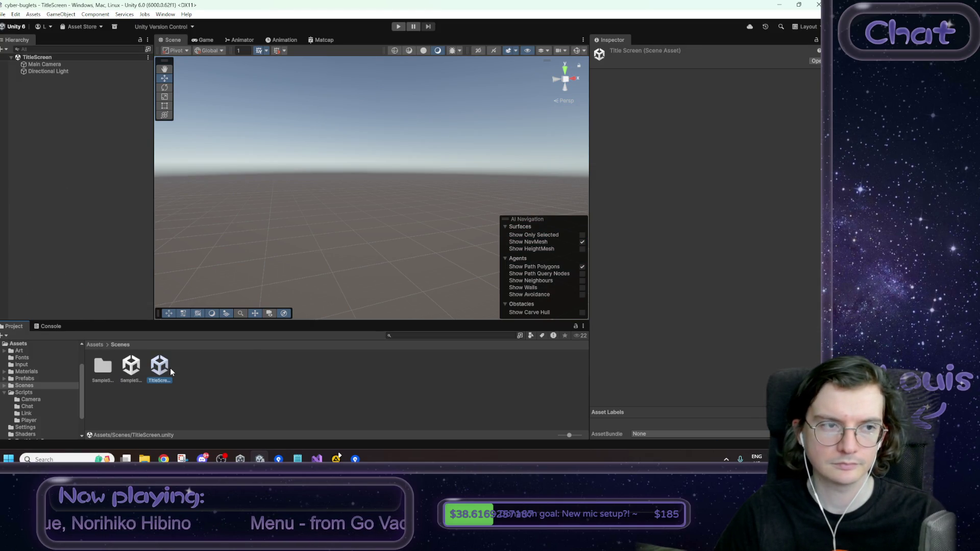
{"action": "double_click", "coordinate": [131, 366]}
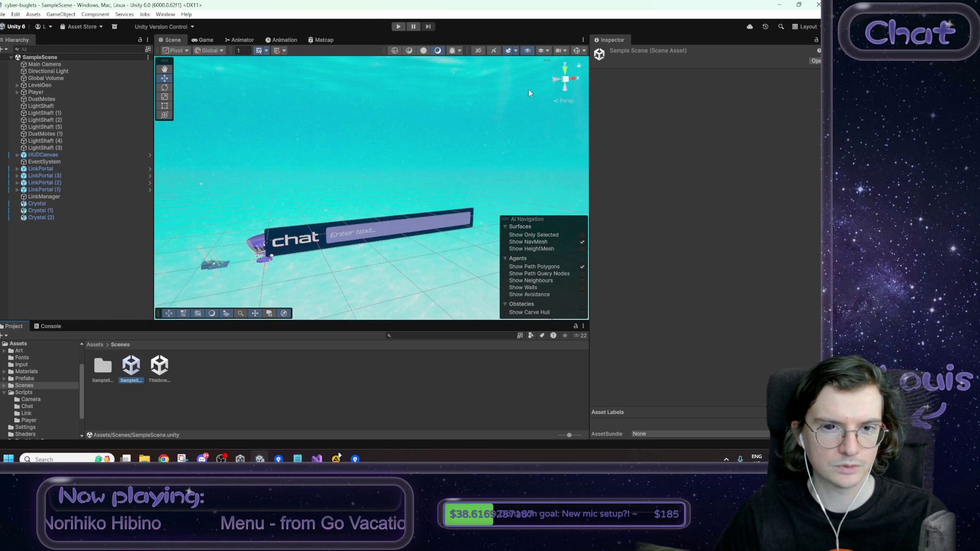
{"action": "left_click", "coordinate": [159, 369]}
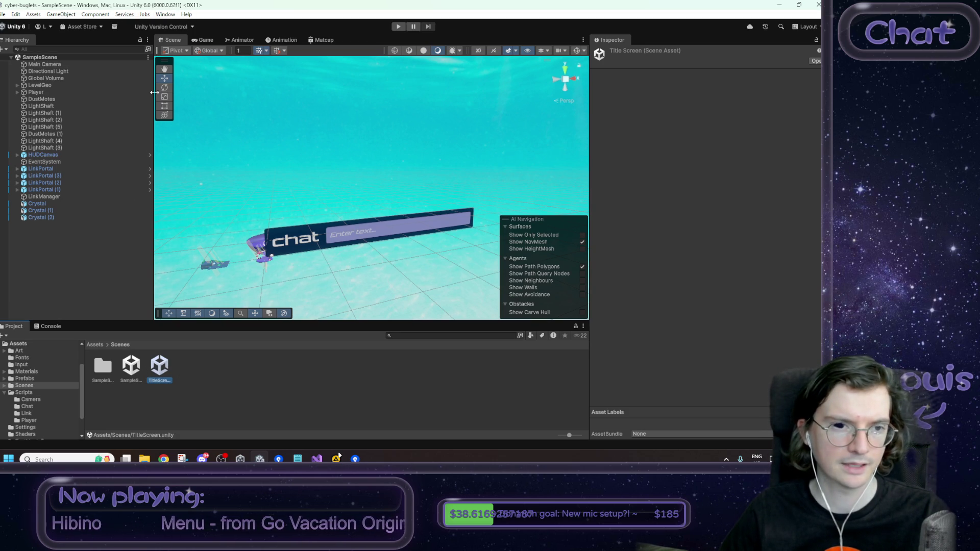
{"action": "left_click", "coordinate": [136, 378]}
{"action": "double_click", "coordinate": [160, 368]}
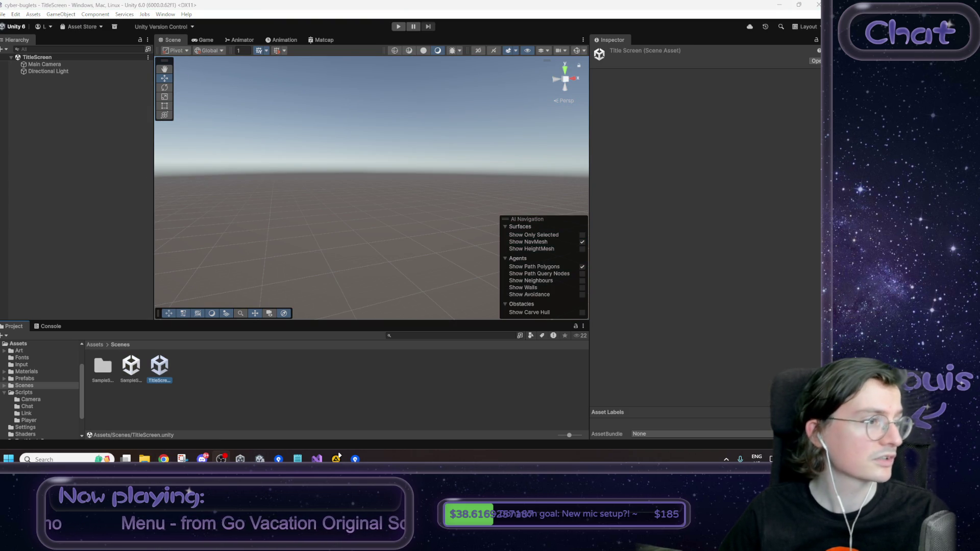
- Compare the empty TitleScreen scene against the title-screen mockup
{"action": "left_click", "coordinate": [163, 459]}
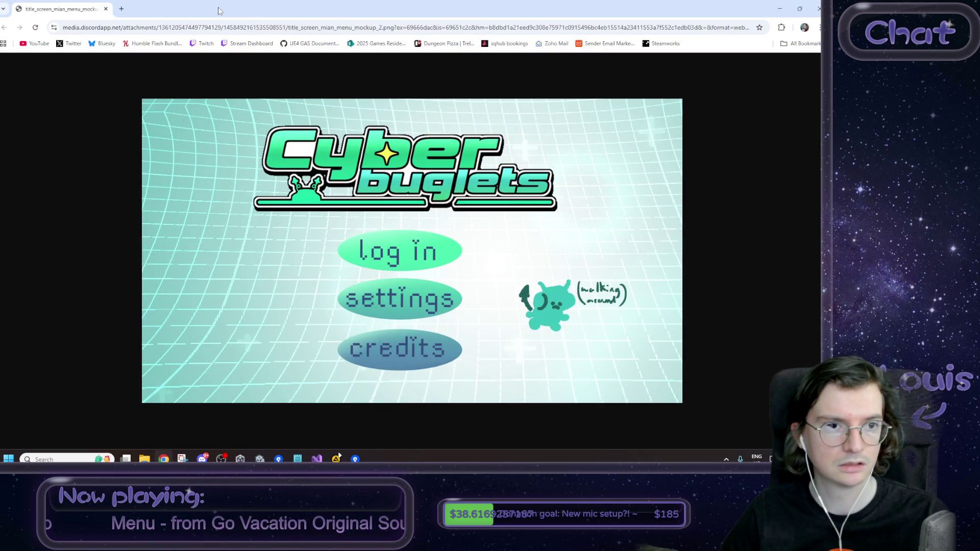
{"action": "key", "text": "alt+Tab"}
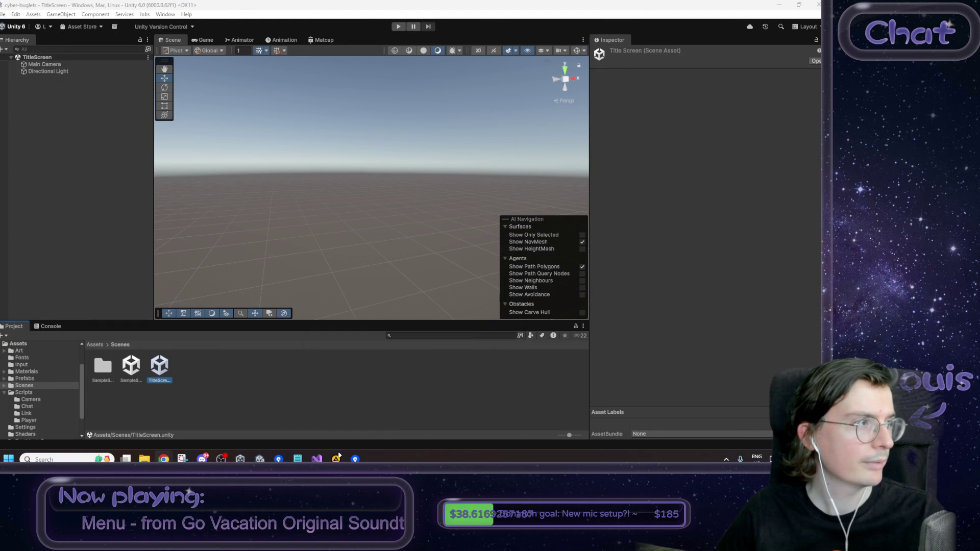
{"action": "key", "text": "alt+Tab"}
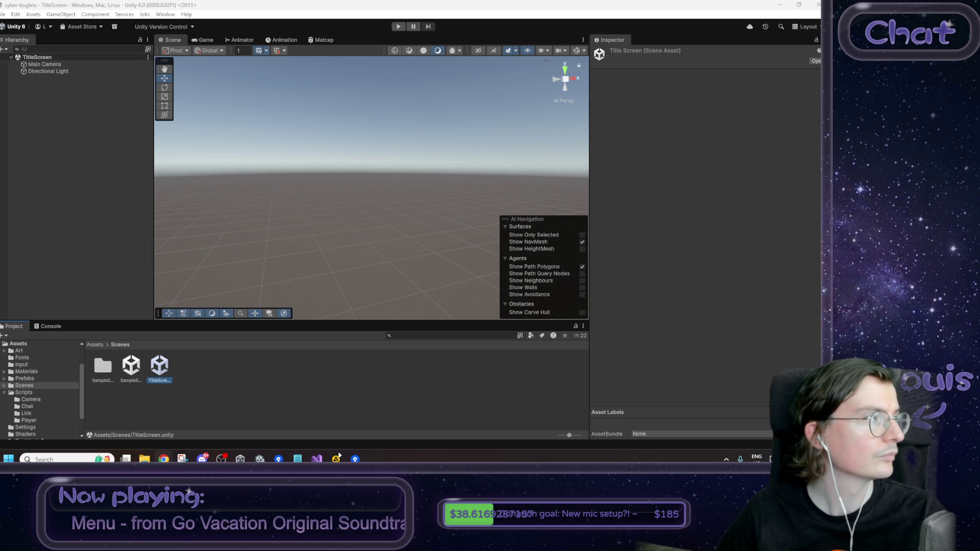
{"action": "key", "text": "alt+Tab"}
{"action": "key", "text": "alt+Tab"}
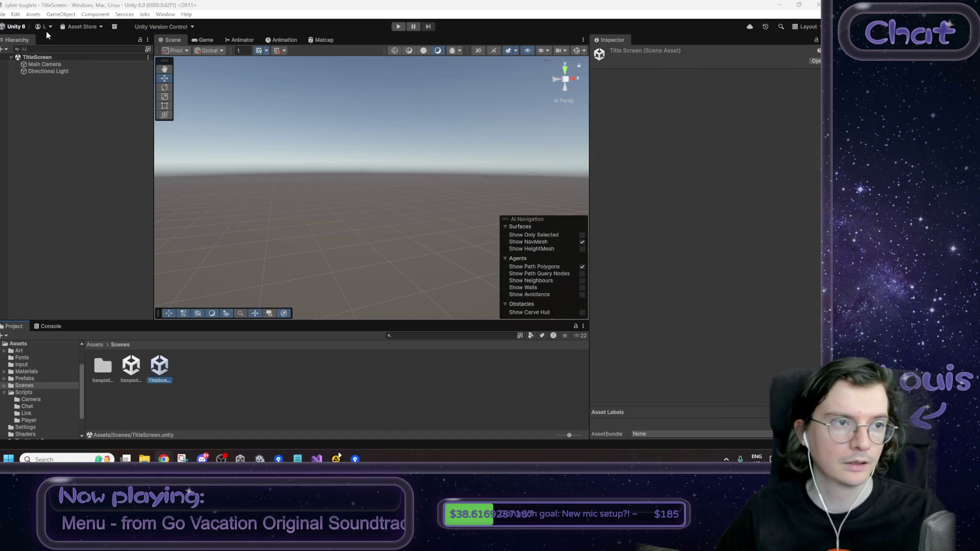
{"action": "left_click", "coordinate": [3, 14]}
- Glance at the editor Preferences, then bring up the Window > Rendering > Lighting settings
{"action": "mouse_move", "coordinate": [15, 16]}
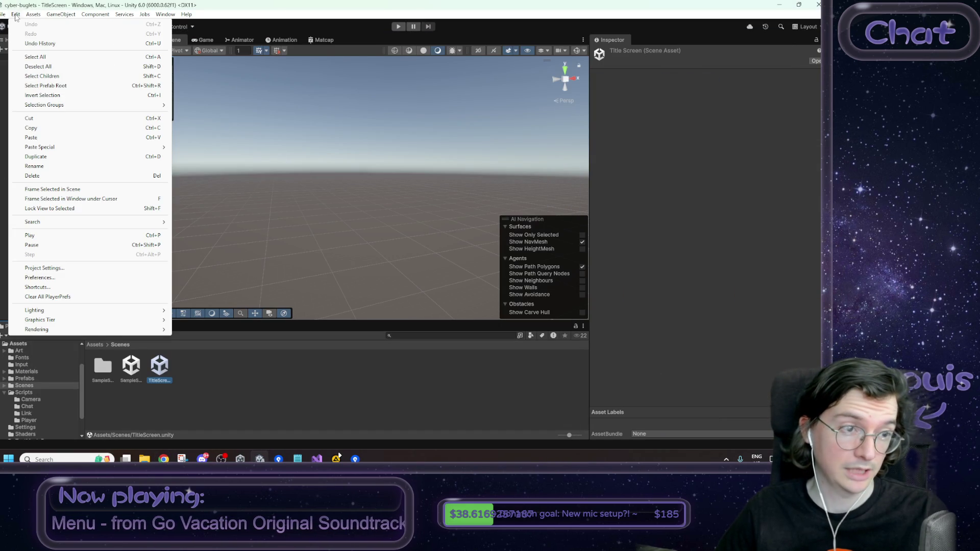
{"action": "left_click", "coordinate": [40, 278]}
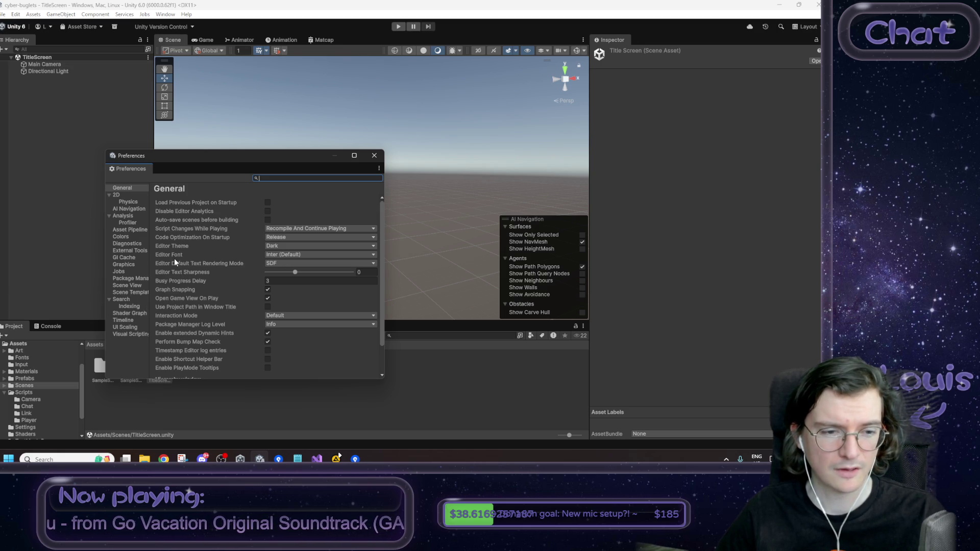
{"action": "left_click", "coordinate": [374, 155]}
{"action": "left_click", "coordinate": [165, 14]}
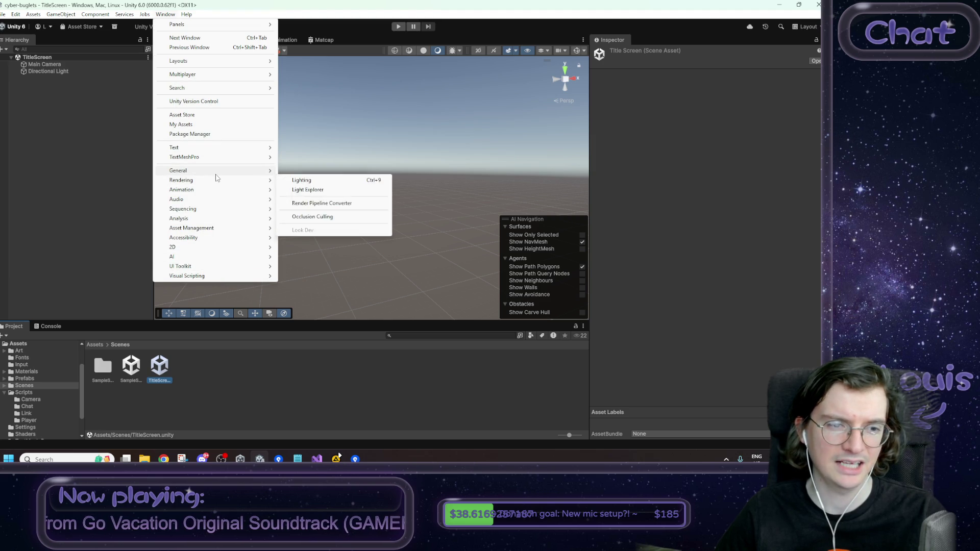
{"action": "mouse_move", "coordinate": [217, 177]}
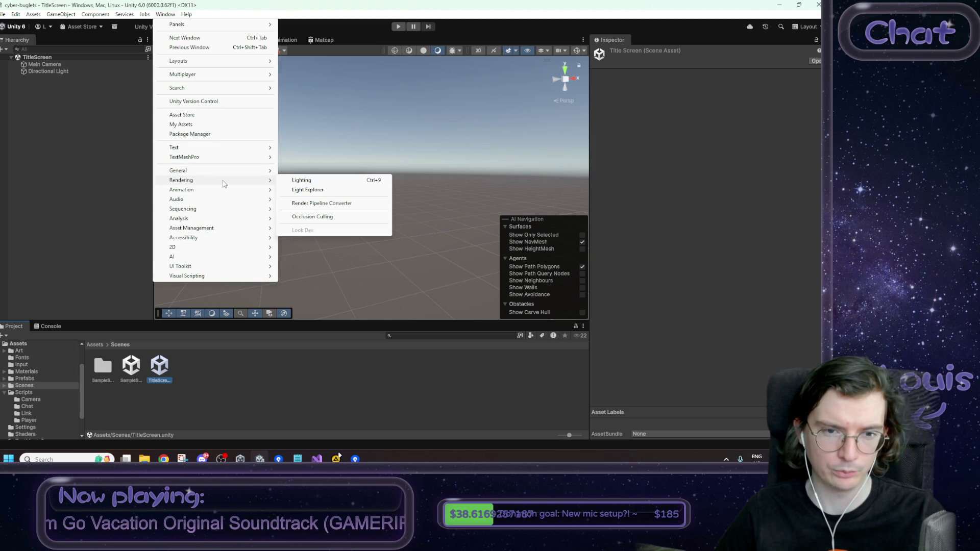
{"action": "left_click", "coordinate": [301, 181]}
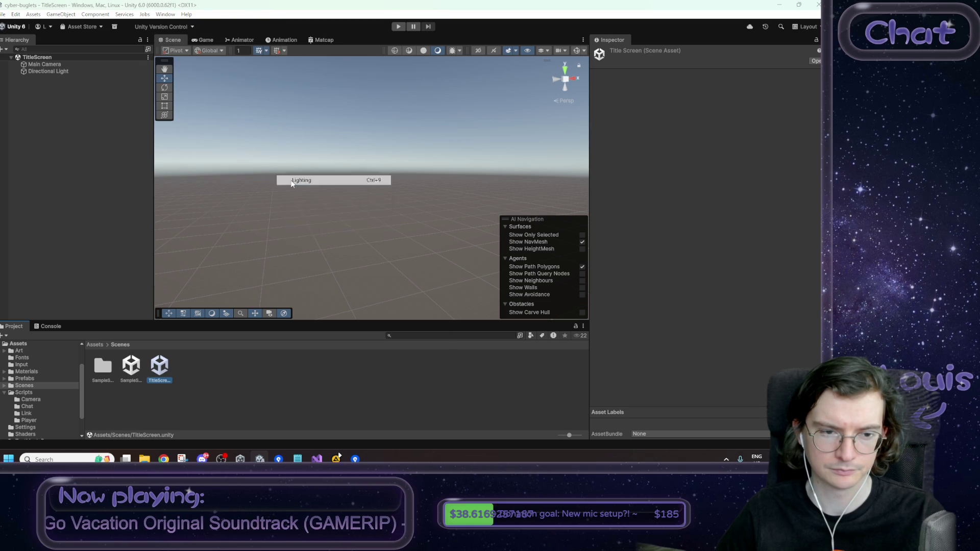
- Set the Environment Skybox Material to Sky in the Lighting settings
{"action": "scroll", "coordinate": [391, 312], "scroll_direction": "down", "scroll_amount": 3}
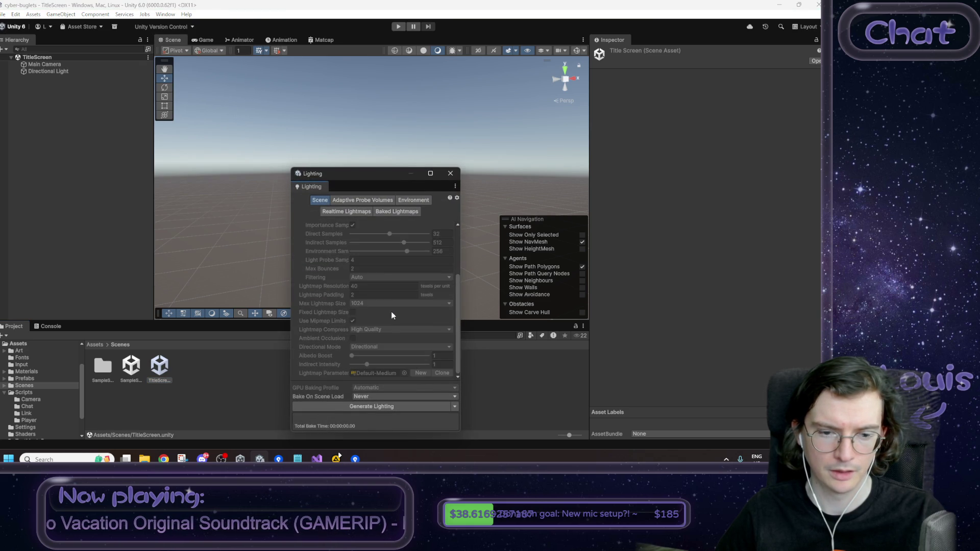
{"action": "scroll", "coordinate": [380, 296], "scroll_direction": "up", "scroll_amount": 3}
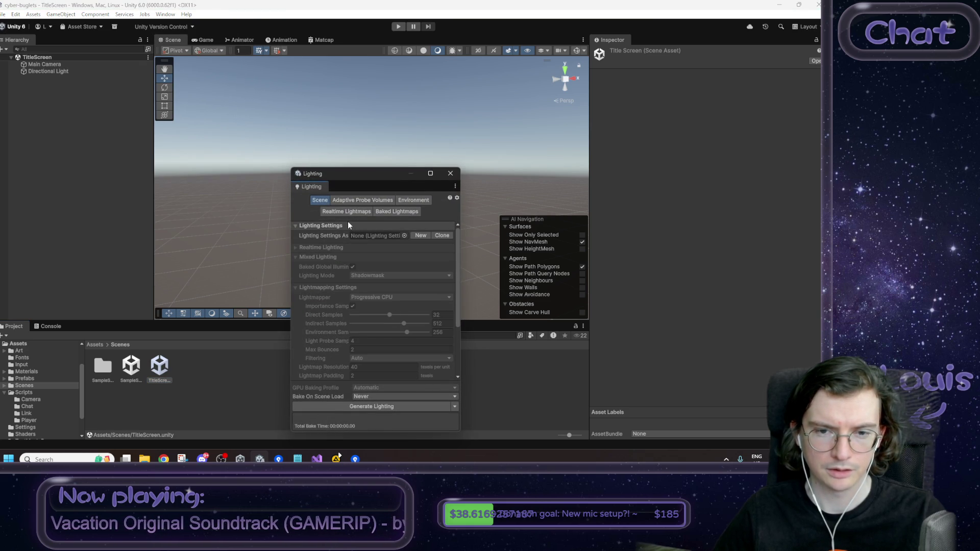
{"action": "left_click", "coordinate": [422, 203]}
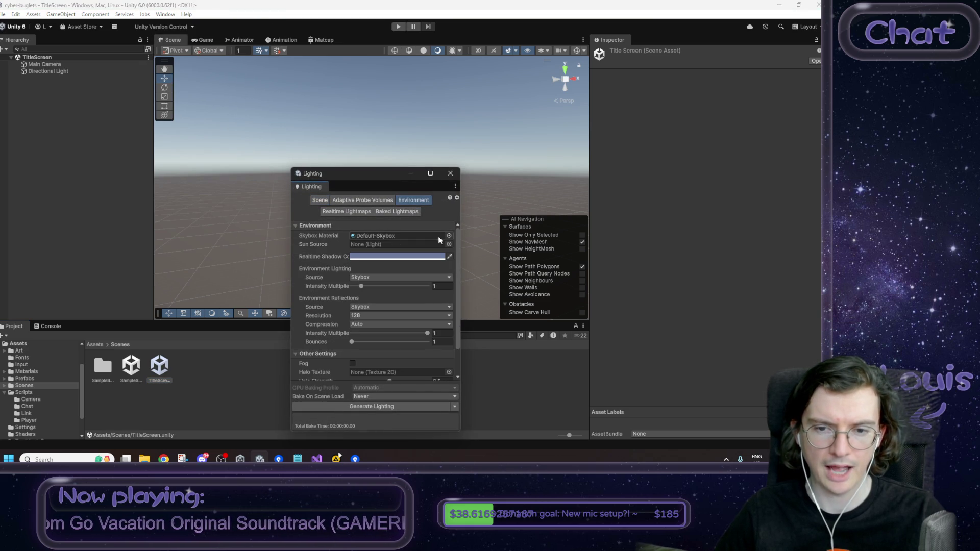
{"action": "left_click", "coordinate": [449, 235]}
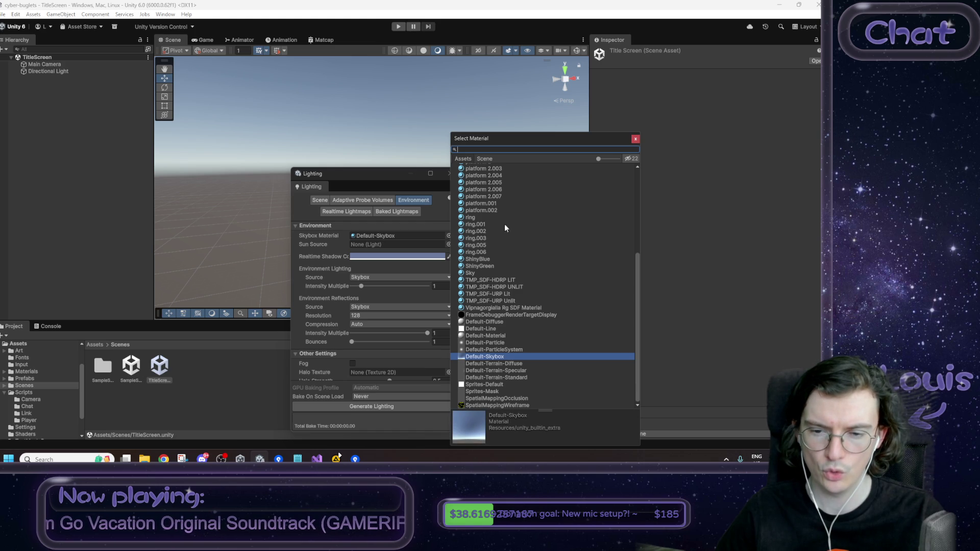
{"action": "type", "text": "sky"}
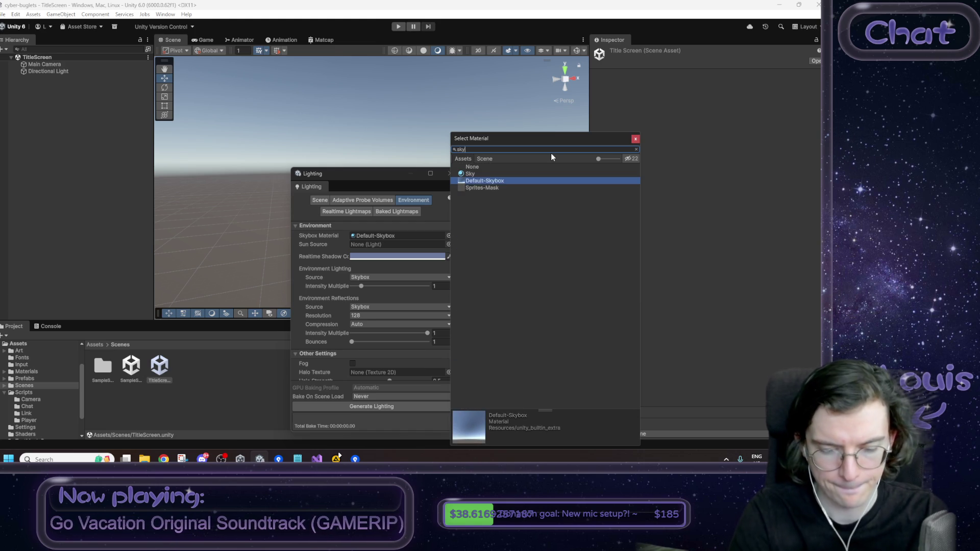
{"action": "left_click", "coordinate": [552, 173]}
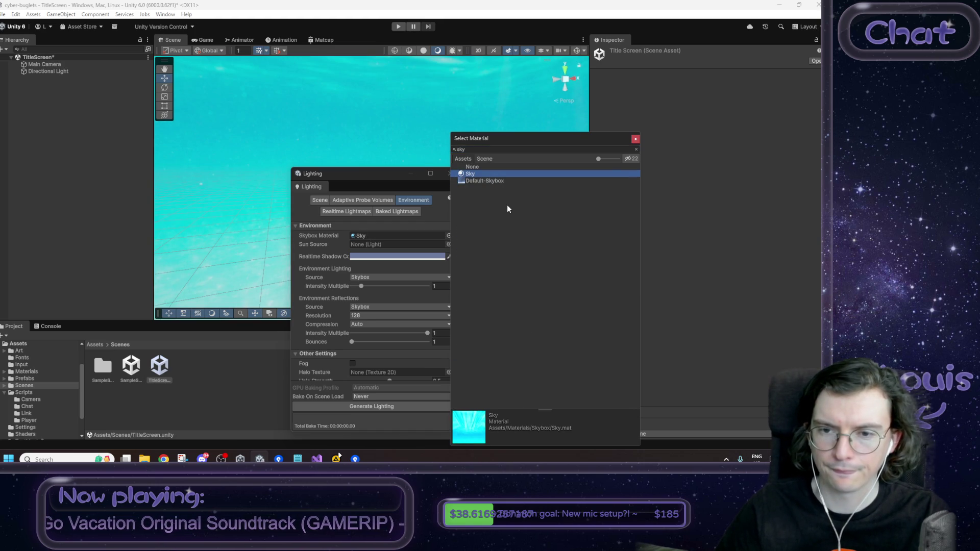
{"action": "left_click", "coordinate": [635, 139]}
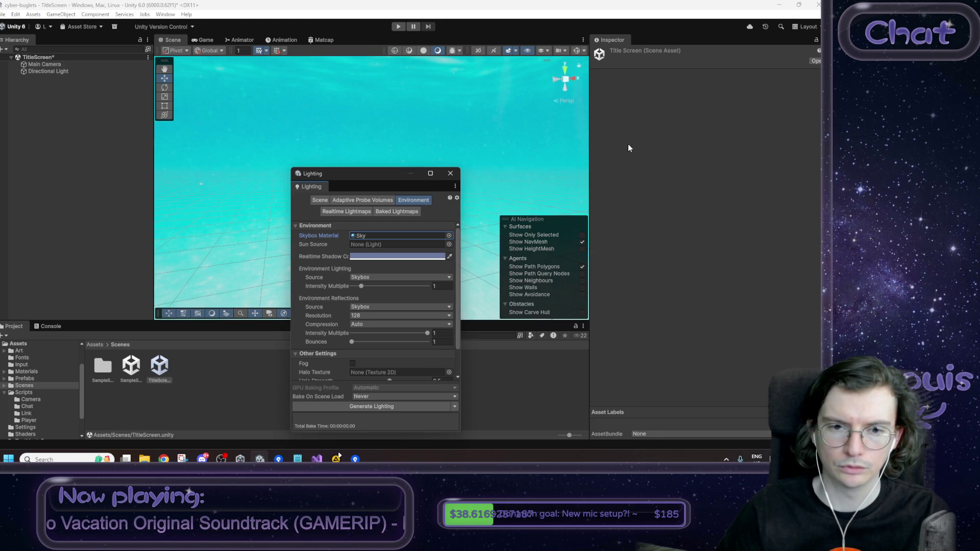
- Close the Lighting window and tilt the scene view to show the cyan sky
{"action": "left_click", "coordinate": [453, 177]}
{"action": "mouse_move", "coordinate": [447, 177]}
{"action": "left_mouse_down"}
{"action": "mouse_move", "coordinate": [358, 243]}
{"action": "mouse_move", "coordinate": [405, 186]}
{"action": "mouse_move", "coordinate": [376, 204]}
{"action": "left_mouse_up"}
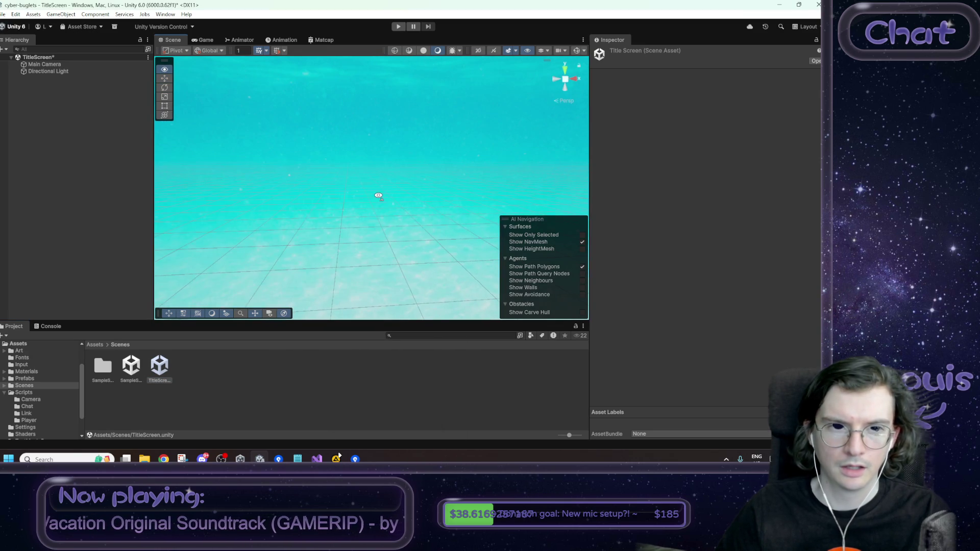
{"action": "right_click", "coordinate": [74, 174]}
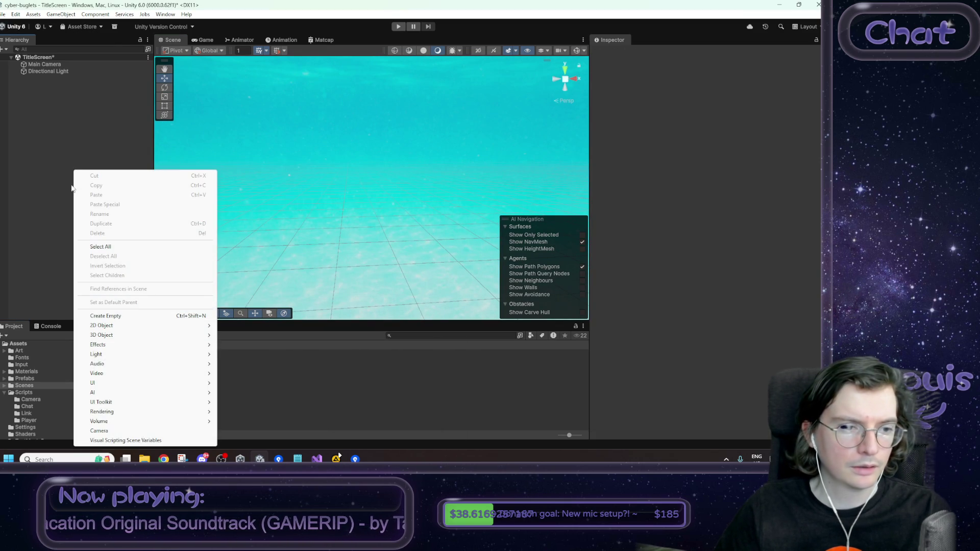
- Add a UI Image on a new Canvas, rename it Title, and frame the Canvas
{"action": "mouse_move", "coordinate": [125, 335]}
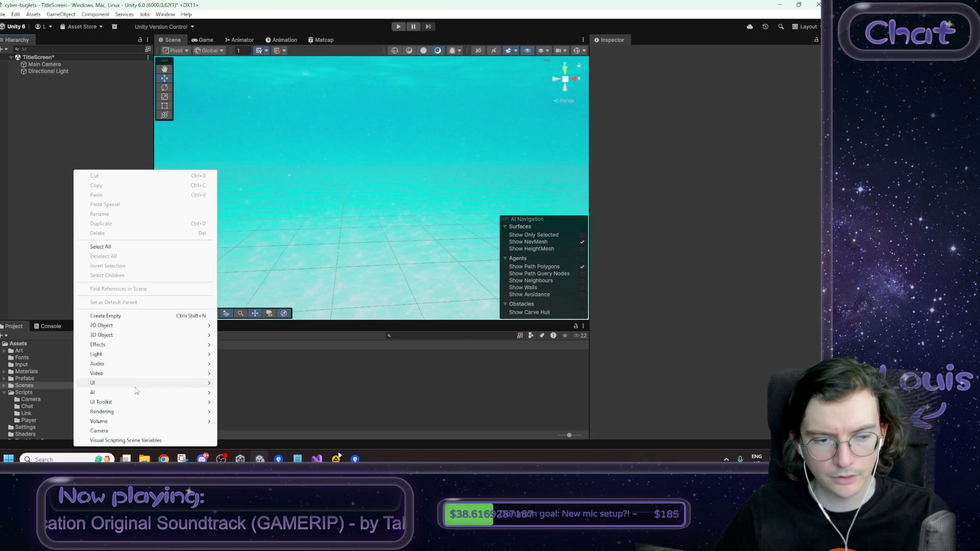
{"action": "mouse_move", "coordinate": [135, 384]}
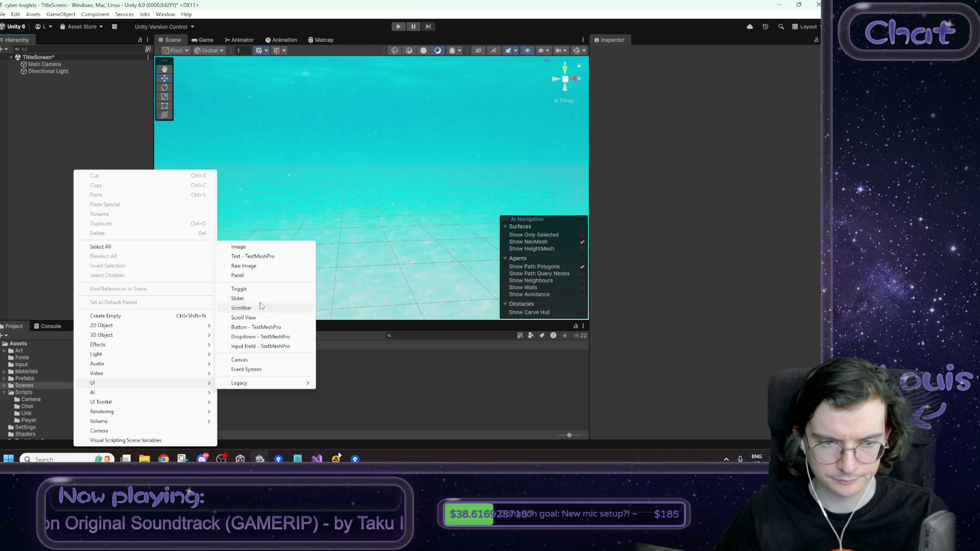
{"action": "left_click", "coordinate": [243, 247]}
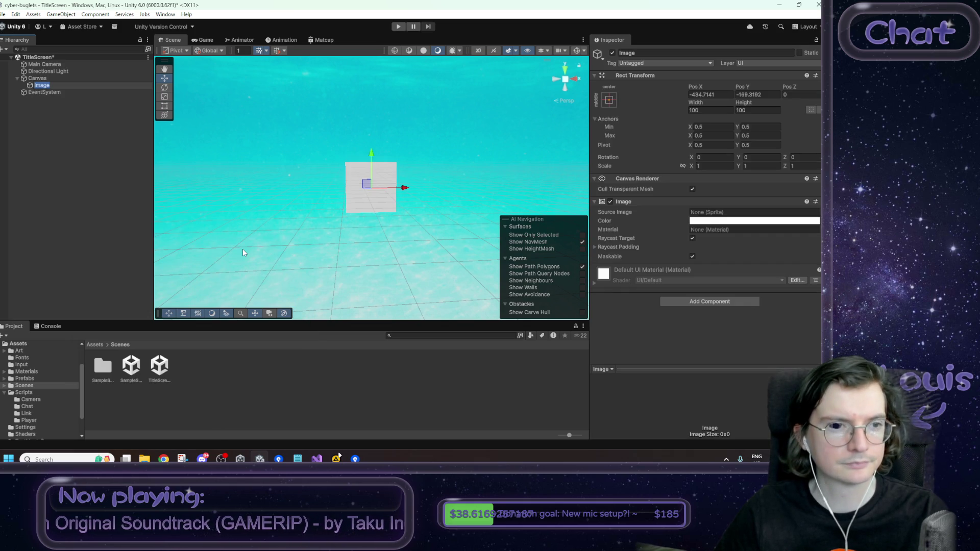
{"action": "type", "text": "Tit"}
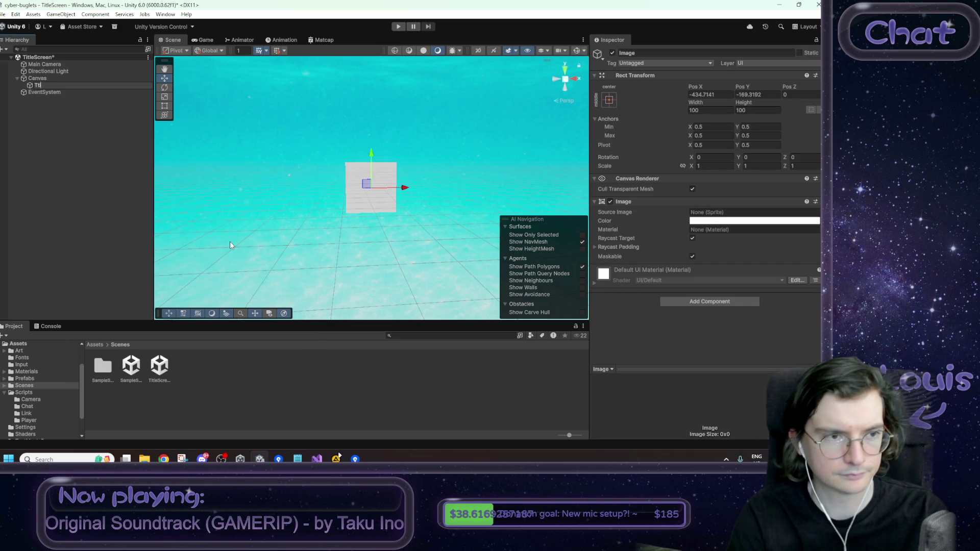
{"action": "type", "text": "le"}
{"action": "key", "text": "Return"}
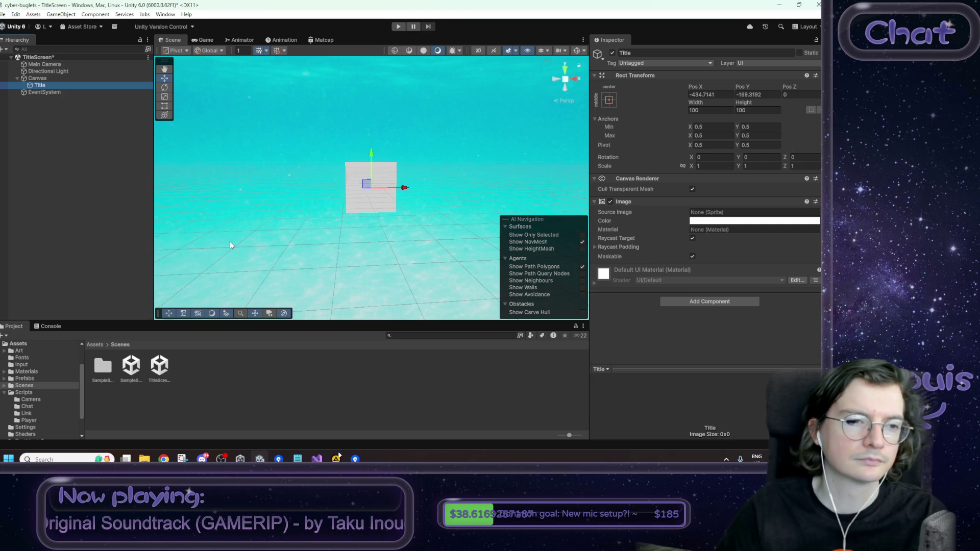
{"action": "left_click", "coordinate": [59, 79]}
{"action": "key", "text": "f"}
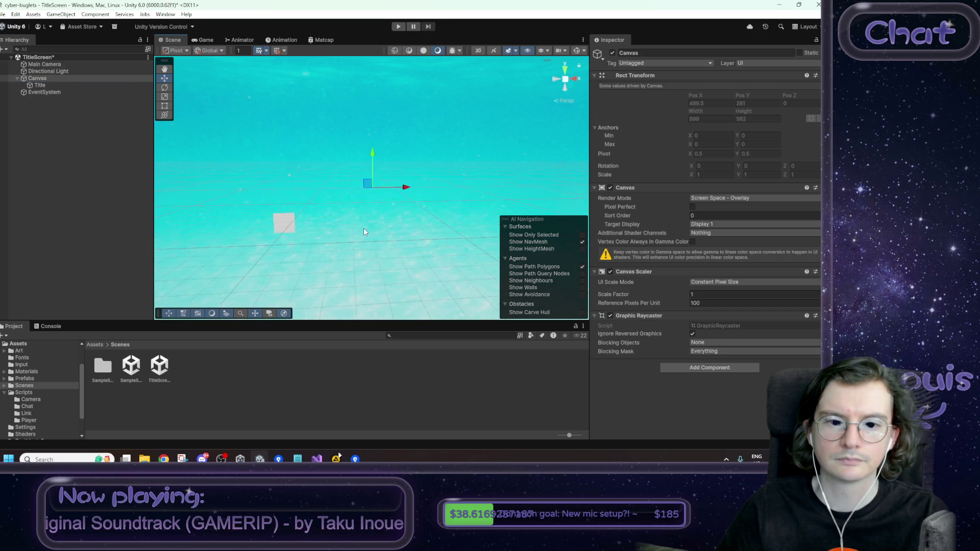
{"action": "left_click", "coordinate": [207, 39]}
- Anchor Title with the top-centre preset and set its Pos X and Pos Y to 0
{"action": "left_click", "coordinate": [53, 85]}
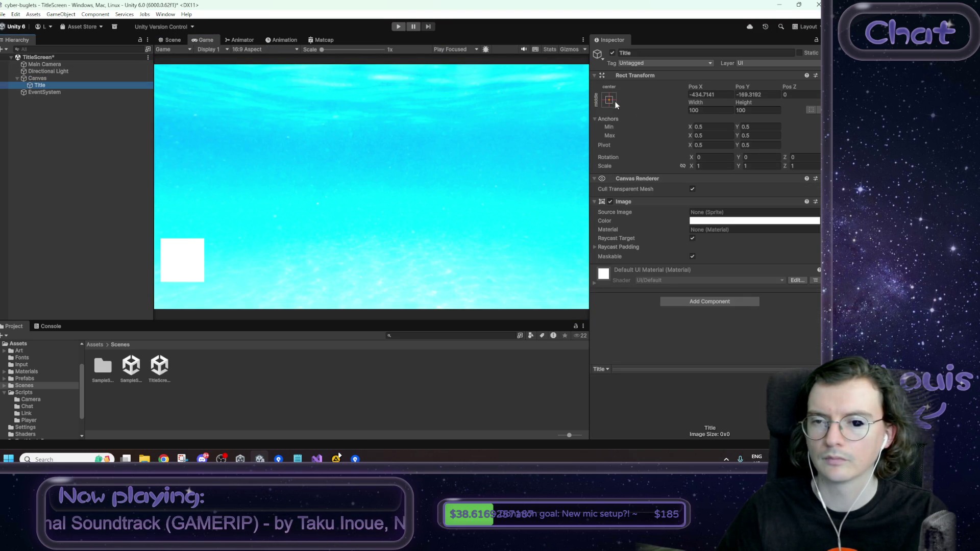
{"action": "left_click", "coordinate": [609, 100]}
{"action": "left_click", "coordinate": [657, 170]}
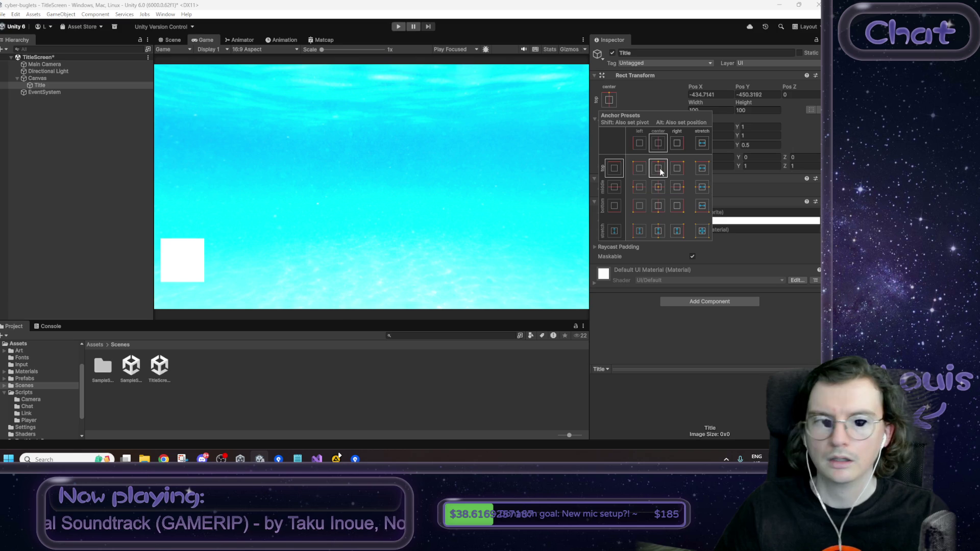
{"action": "left_click", "coordinate": [704, 95]}
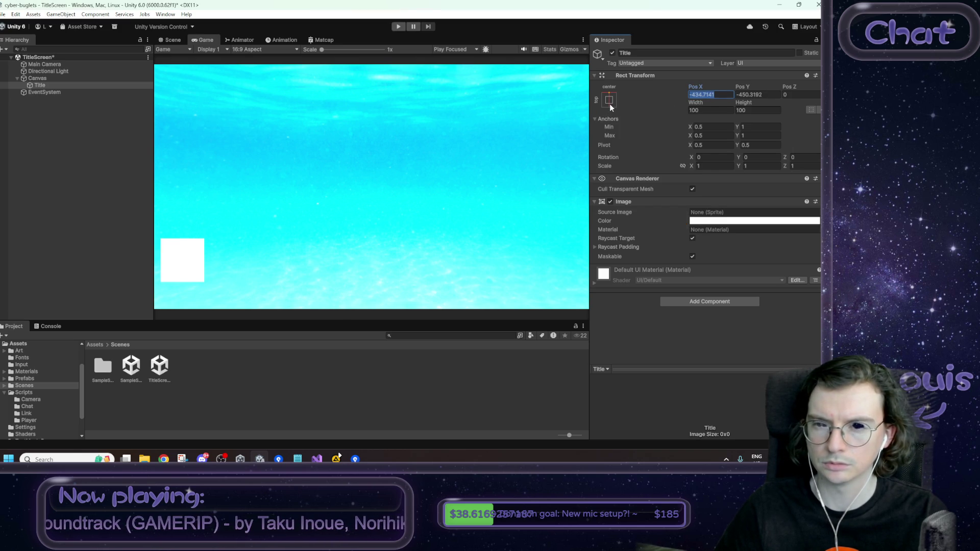
{"action": "type", "text": "0"}
{"action": "key", "text": "Tab"}
{"action": "type", "text": "0"}
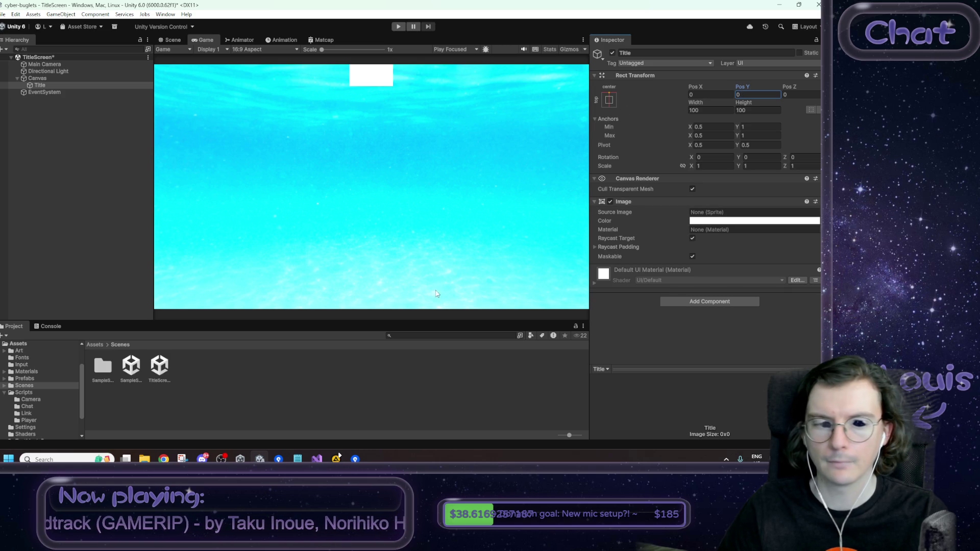
{"action": "left_click", "coordinate": [94, 345]}
- Browse to the Assets/Art/Placeholder folder in the Project window
{"action": "double_click", "coordinate": [97, 366]}
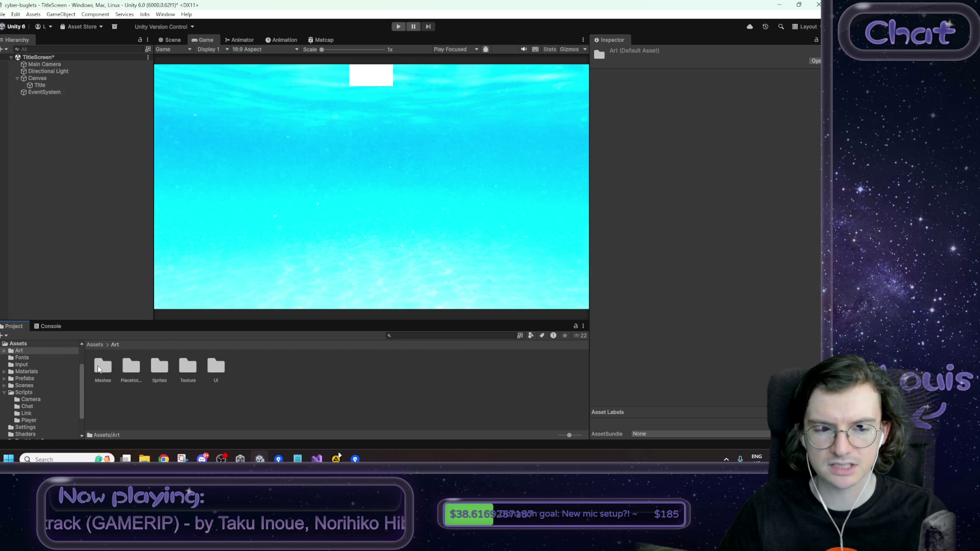
{"action": "double_click", "coordinate": [151, 376]}
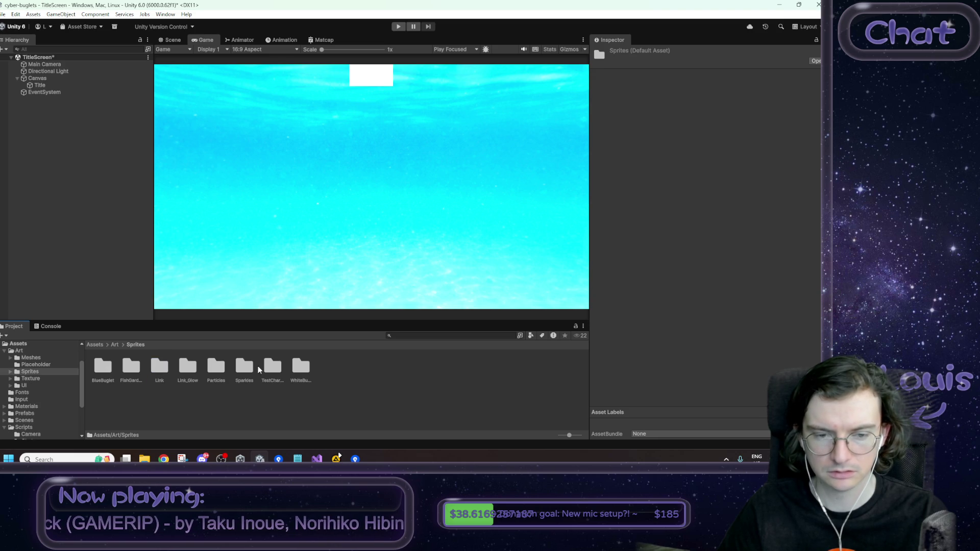
{"action": "left_click", "coordinate": [114, 345]}
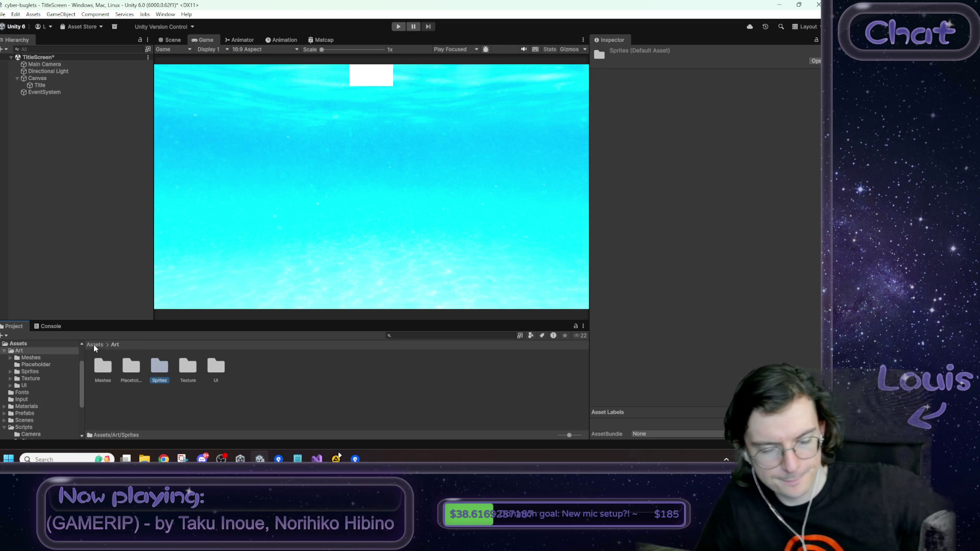
{"action": "double_click", "coordinate": [130, 366]}
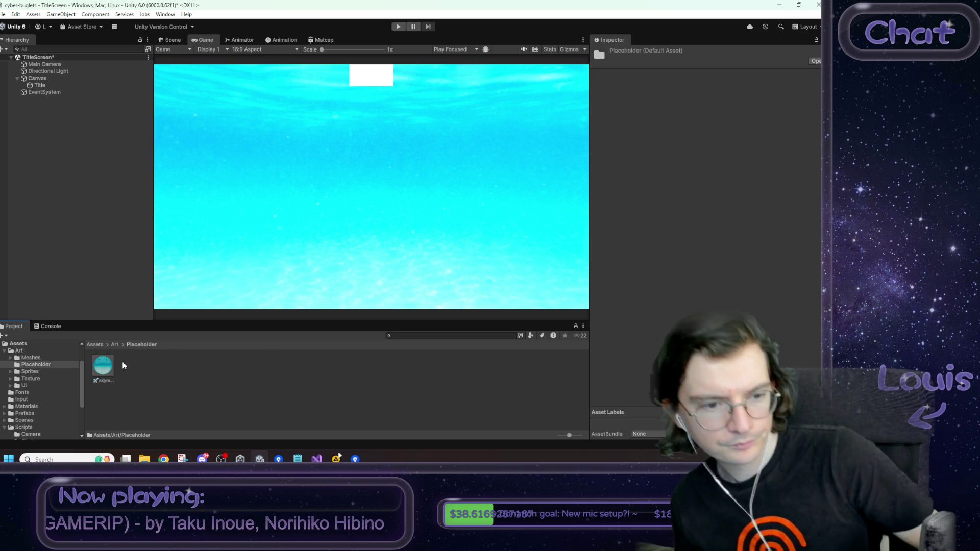
- Lower the Title image to Pos Y -102.56
{"action": "left_click", "coordinate": [40, 85]}
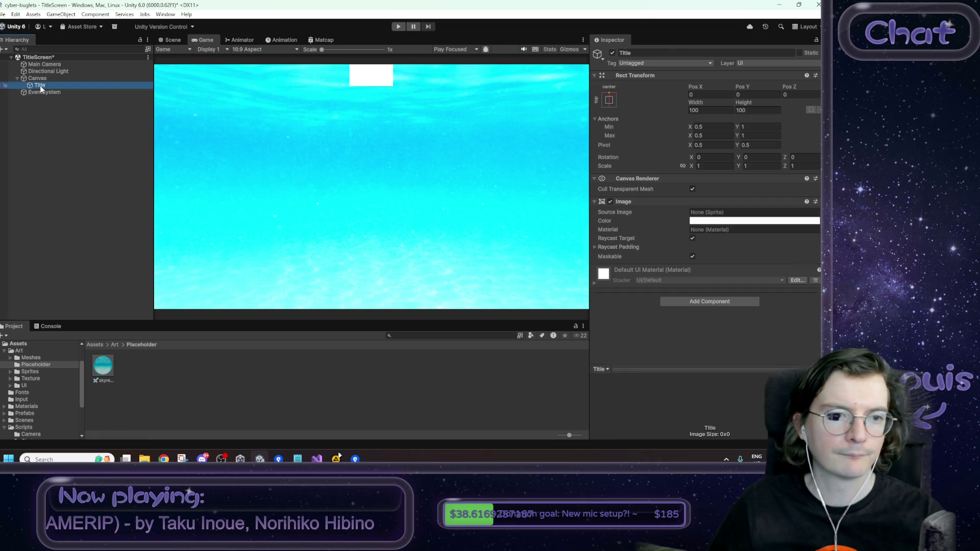
{"action": "mouse_move", "coordinate": [747, 89]}
{"action": "left_mouse_down"}
{"action": "mouse_move", "coordinate": [632, 127]}
{"action": "mouse_move", "coordinate": [461, 142]}
{"action": "mouse_move", "coordinate": [79, 137]}
{"action": "left_mouse_up"}
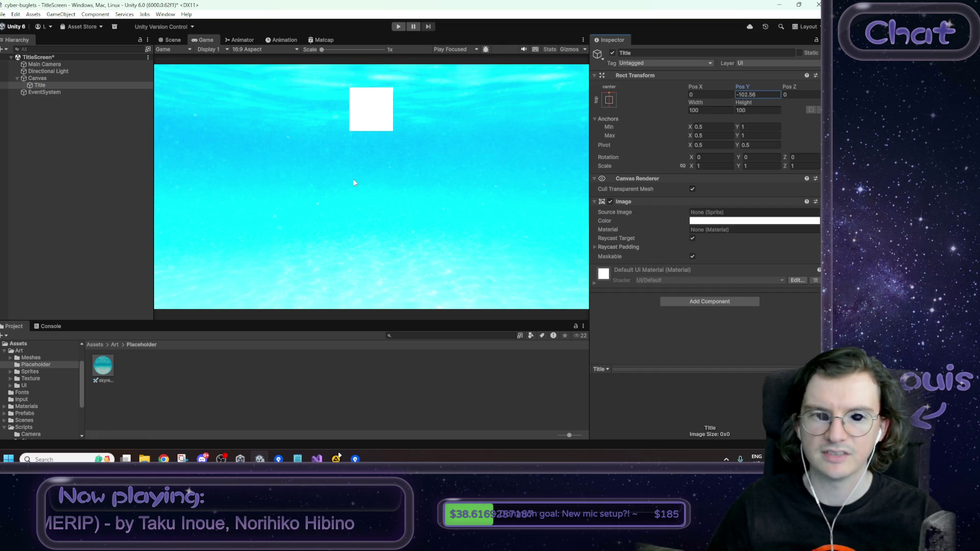
{"action": "right_click", "coordinate": [40, 87]}
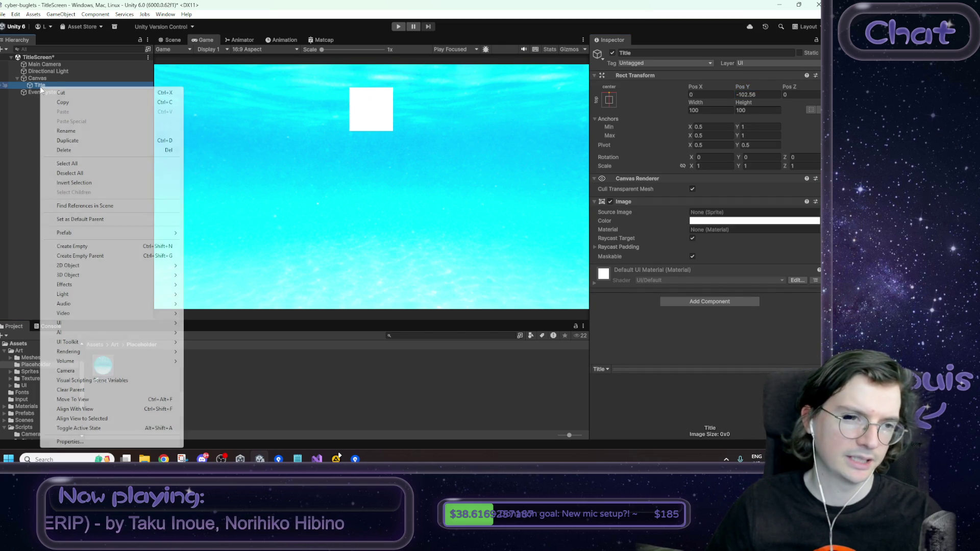
- Add a Text - TextMeshPro child under Title reading 'Cyber Bugletss :)'
{"action": "mouse_move", "coordinate": [94, 278]}
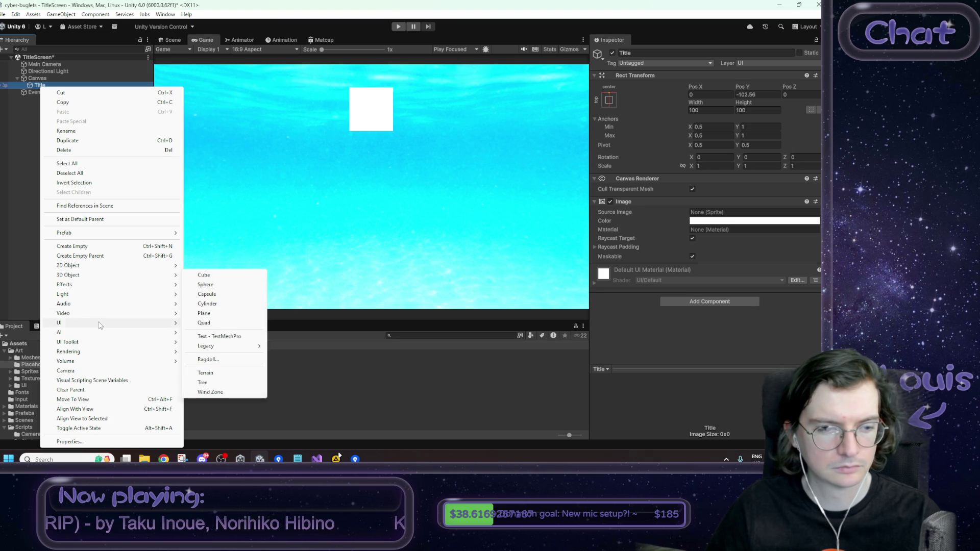
{"action": "mouse_move", "coordinate": [100, 323]}
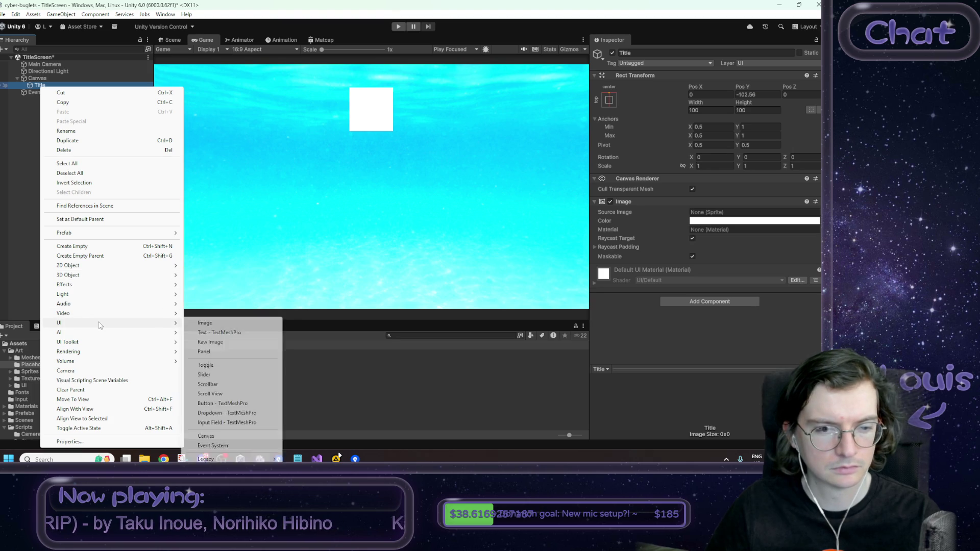
{"action": "left_click", "coordinate": [223, 333]}
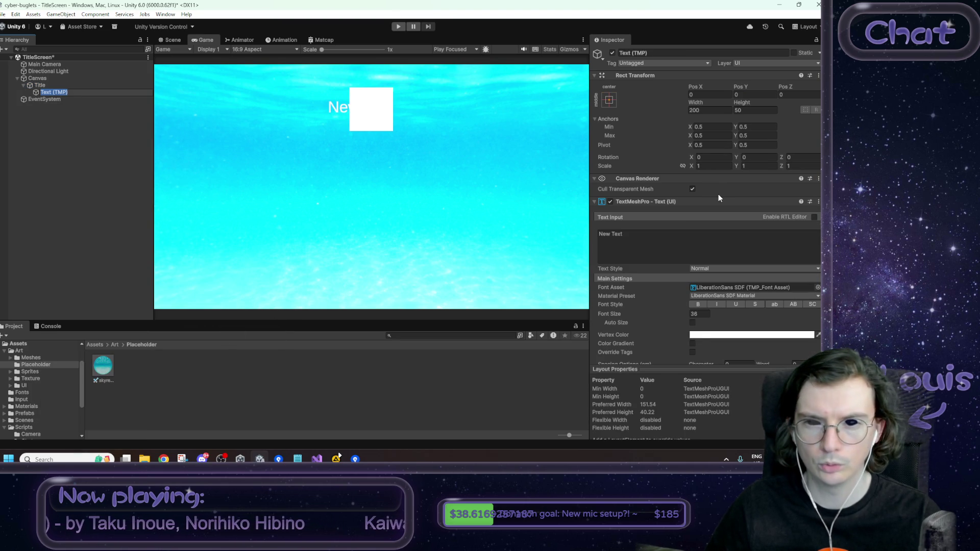
{"action": "left_click", "coordinate": [637, 255]}
{"action": "key", "text": "ctrl+a"}
{"action": "type", "text": "Cyber"}
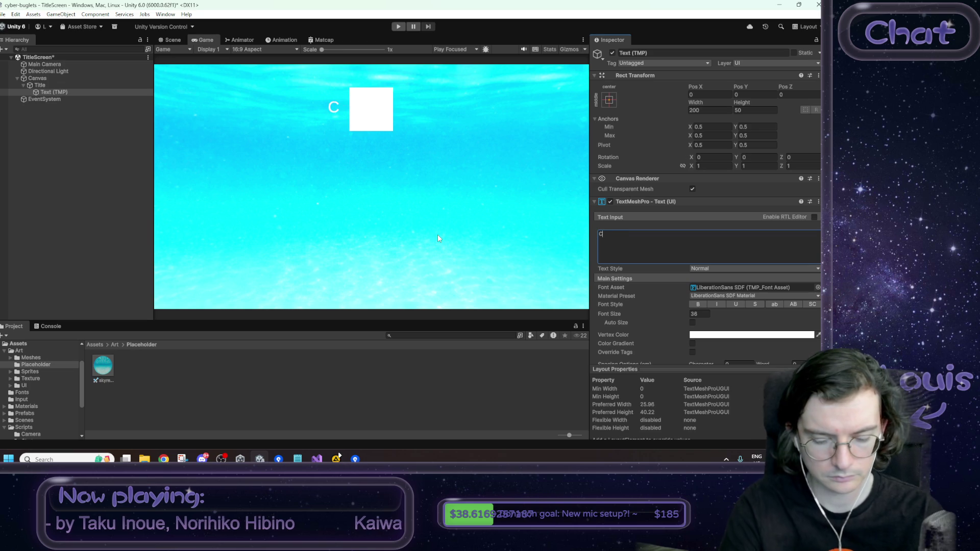
{"action": "type", "text": " Buglets"}
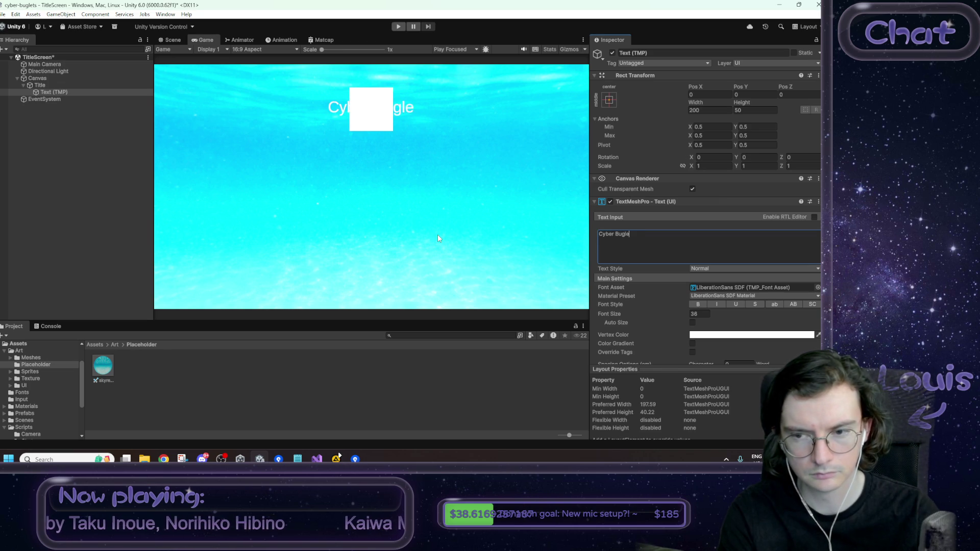
{"action": "type", "text": "s :)"}
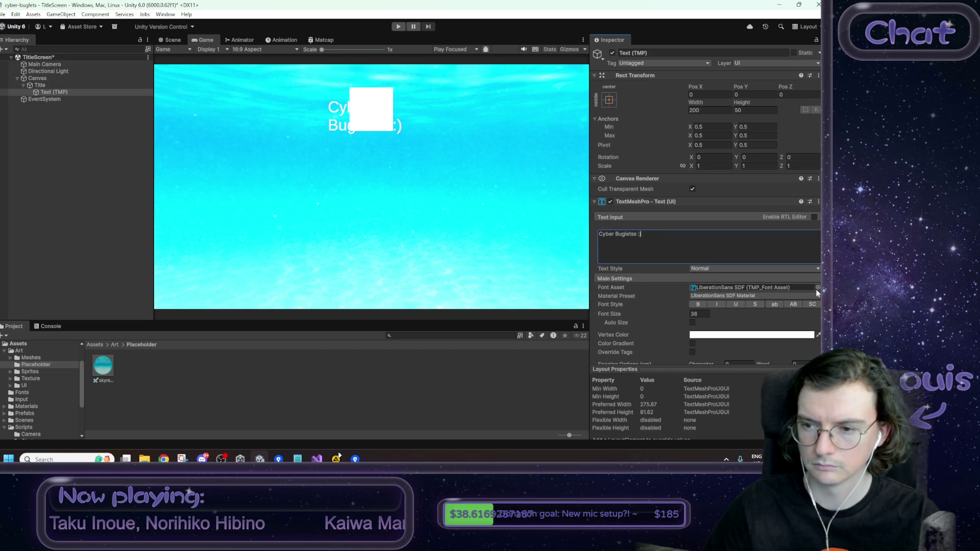
- Switch the title text to Vipnagorgialla Rg SDF, widen its box to about 392, and centre-align it
{"action": "left_click", "coordinate": [818, 288]}
{"action": "left_click", "coordinate": [684, 185]}
{"action": "double_click", "coordinate": [684, 185]}
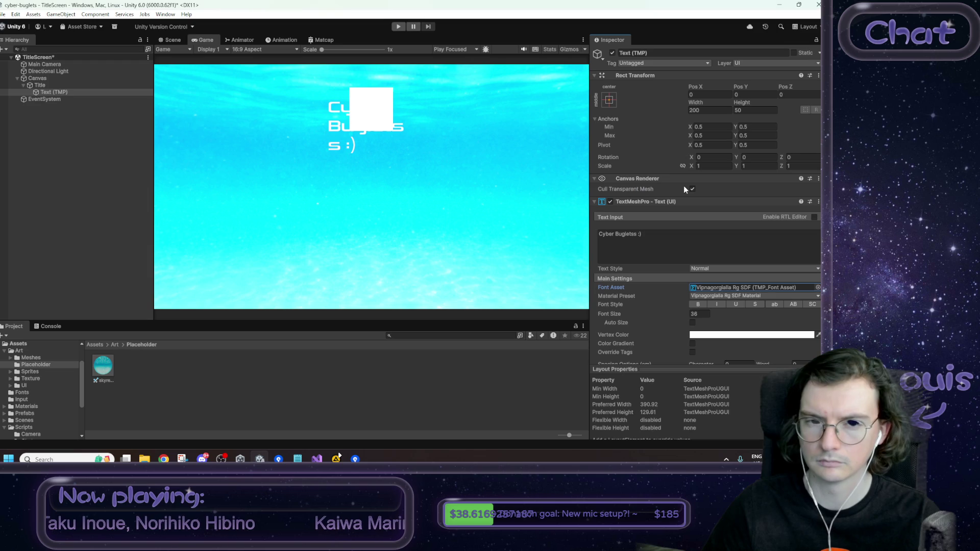
{"action": "left_click", "coordinate": [707, 104]}
{"action": "mouse_move", "coordinate": [706, 101]}
{"action": "left_mouse_down"}
{"action": "mouse_move", "coordinate": [190, 109]}
{"action": "mouse_move", "coordinate": [262, 124]}
{"action": "mouse_move", "coordinate": [194, 135]}
{"action": "mouse_move", "coordinate": [357, 152]}
{"action": "left_mouse_up"}
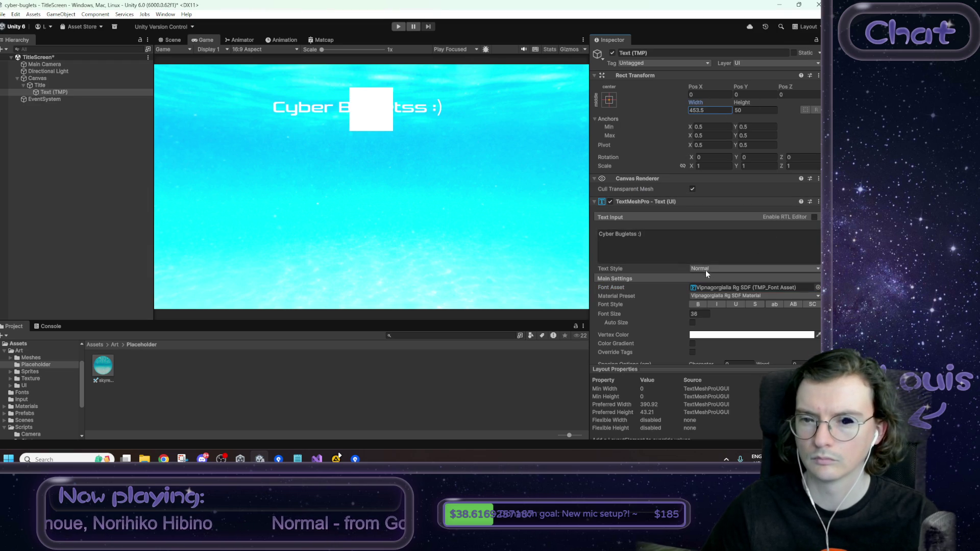
{"action": "scroll", "coordinate": [707, 269], "scroll_direction": "down", "scroll_amount": 3}
{"action": "left_click", "coordinate": [704, 315]}
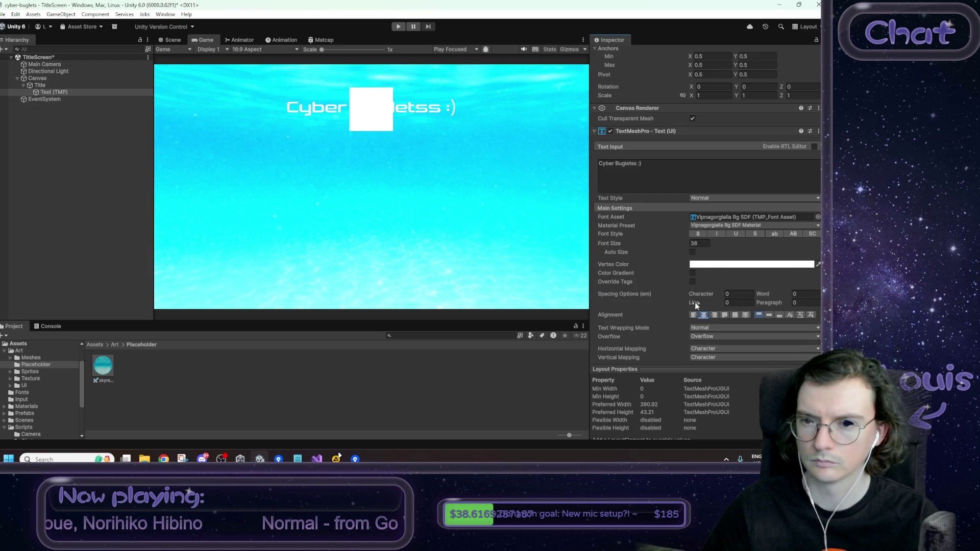
- Tint the title text's vertex colour light cyan
{"action": "left_click", "coordinate": [708, 265]}
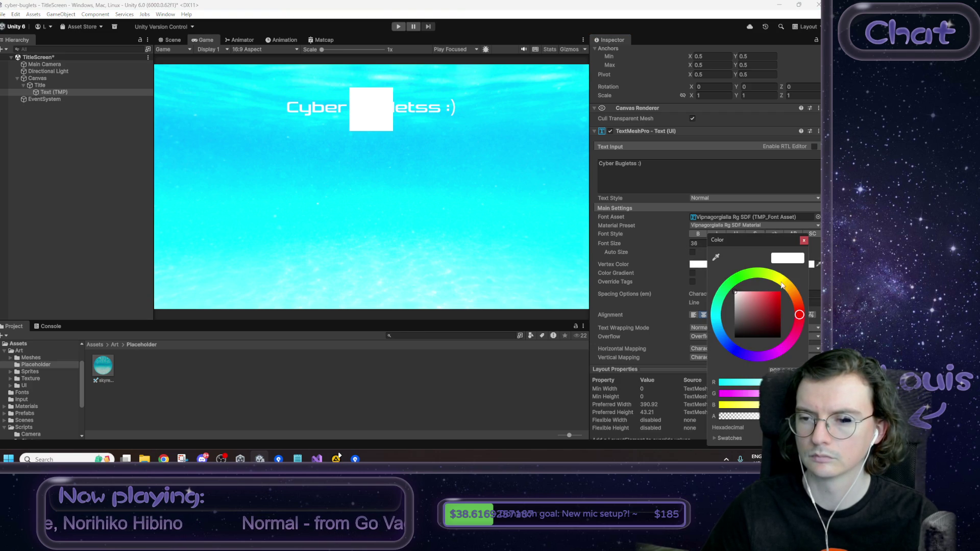
{"action": "left_click", "coordinate": [717, 314]}
{"action": "mouse_move", "coordinate": [750, 306]}
{"action": "left_mouse_down"}
{"action": "mouse_move", "coordinate": [741, 278]}
{"action": "mouse_move", "coordinate": [748, 285]}
{"action": "left_mouse_up"}
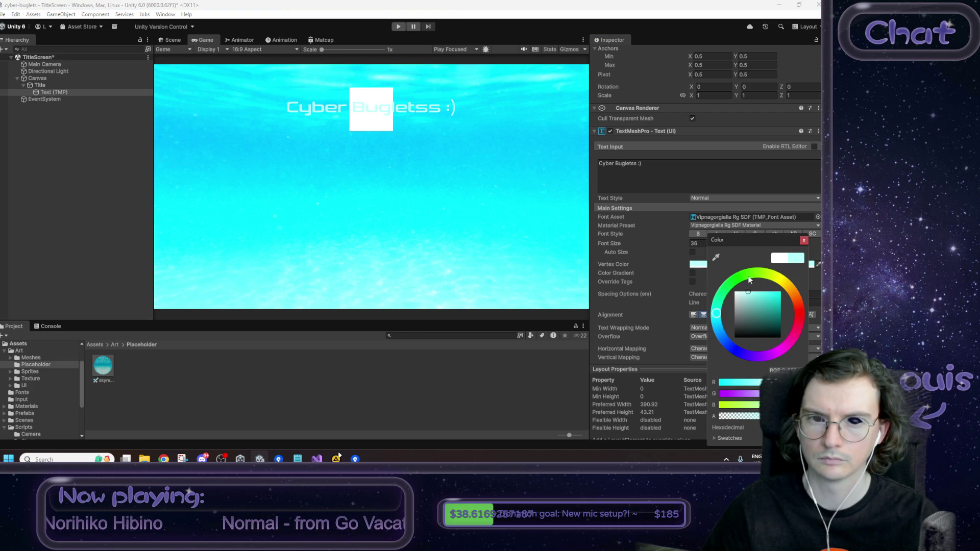
{"action": "left_click", "coordinate": [742, 205]}
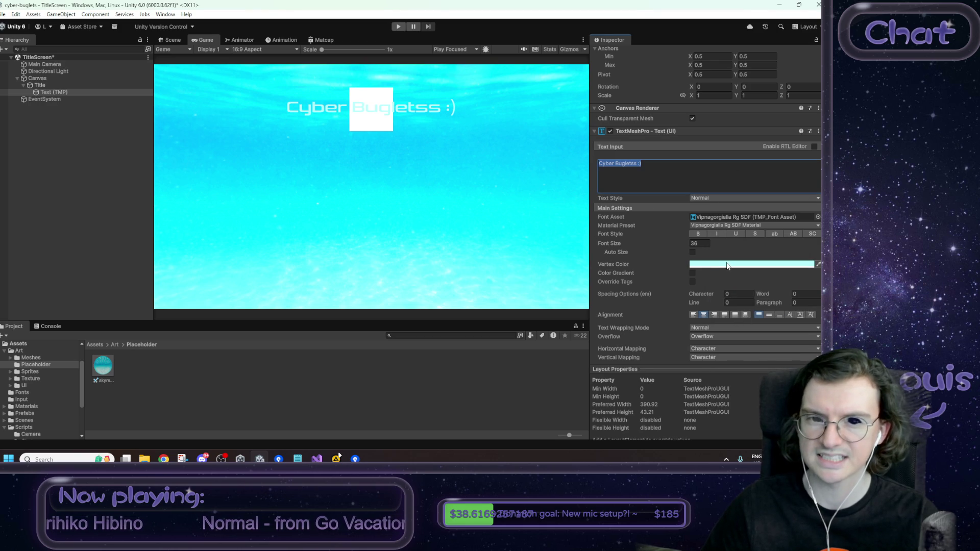
{"action": "left_click", "coordinate": [85, 163]}
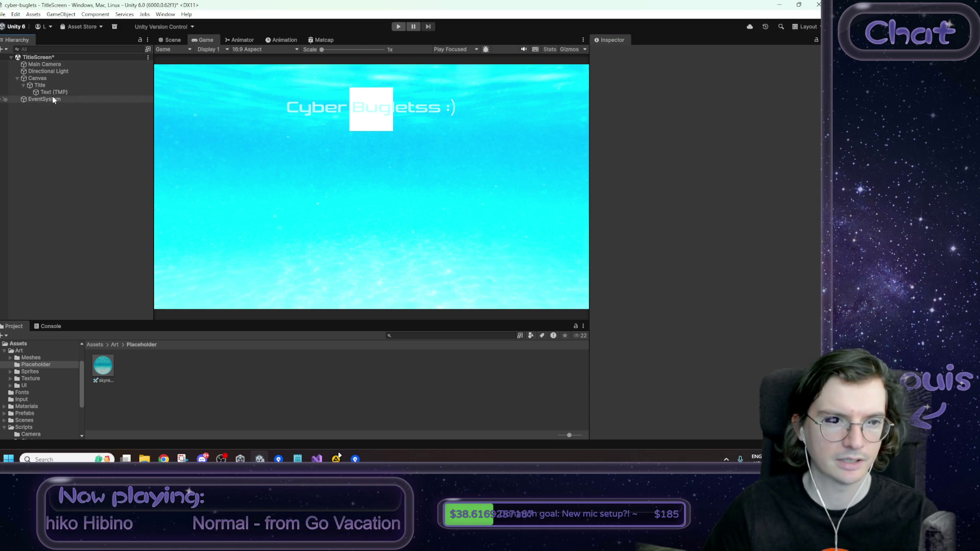
- Anchor the Text (TMP) title to top-centre and move it out of Title directly under Canvas
{"action": "left_click", "coordinate": [57, 91]}
{"action": "mouse_move", "coordinate": [56, 90]}
{"action": "left_mouse_down"}
{"action": "mouse_move", "coordinate": [50, 82]}
{"action": "mouse_move", "coordinate": [127, 96]}
{"action": "left_mouse_up"}
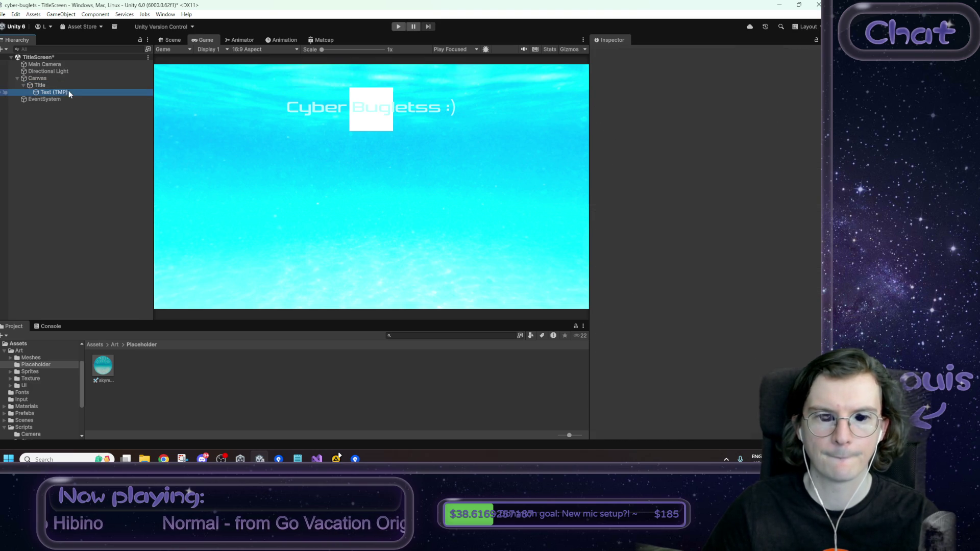
{"action": "left_click", "coordinate": [610, 100]}
{"action": "left_click", "coordinate": [658, 168]}
{"action": "mouse_move", "coordinate": [36, 91]}
{"action": "left_mouse_down"}
{"action": "mouse_move", "coordinate": [48, 107]}
{"action": "mouse_move", "coordinate": [49, 84]}
{"action": "left_mouse_up"}
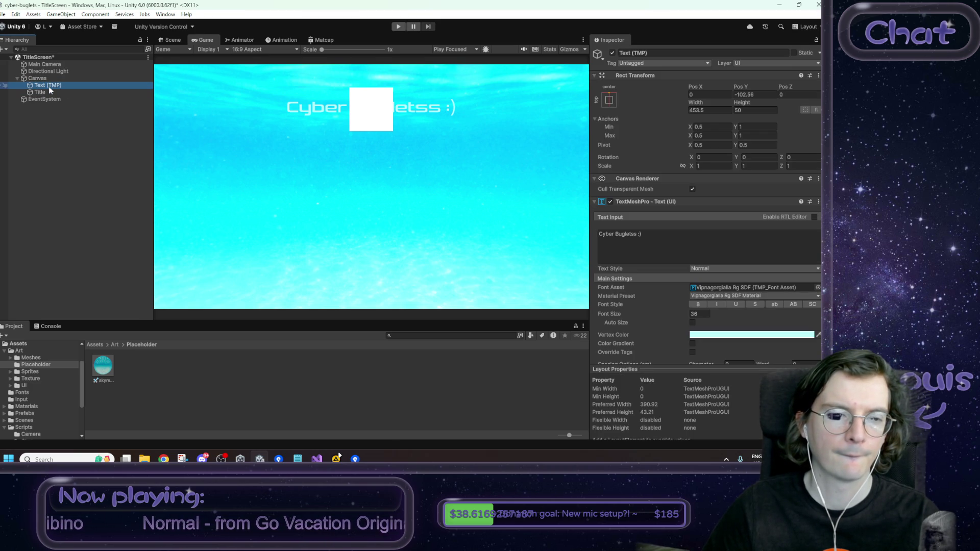
- Rename the Title image to Img_Title and move it above Text (TMP) so it draws behind
{"action": "left_click", "coordinate": [50, 91]}
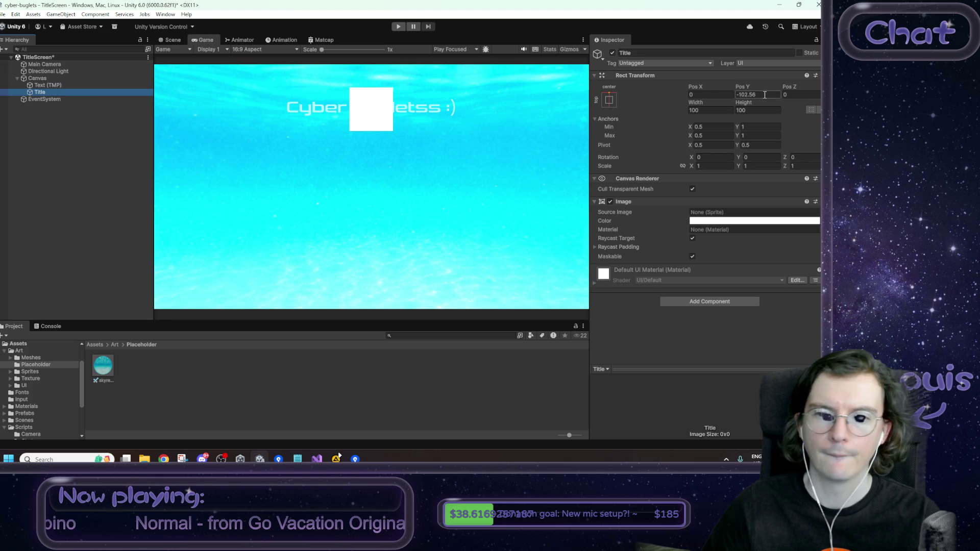
{"action": "left_click", "coordinate": [638, 54]}
{"action": "key", "text": "Home"}
{"action": "type", "text": "Img_"}
{"action": "key", "text": "Return"}
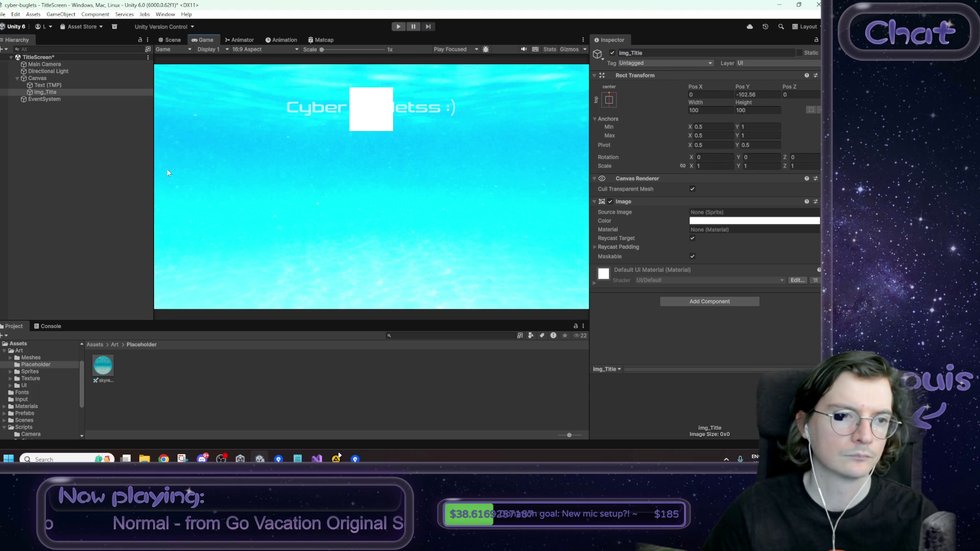
{"action": "left_click", "coordinate": [64, 169]}
{"action": "left_click_drag", "start_coordinate": [50, 91], "coordinate": [50, 82]}
{"action": "left_click", "coordinate": [57, 112]}
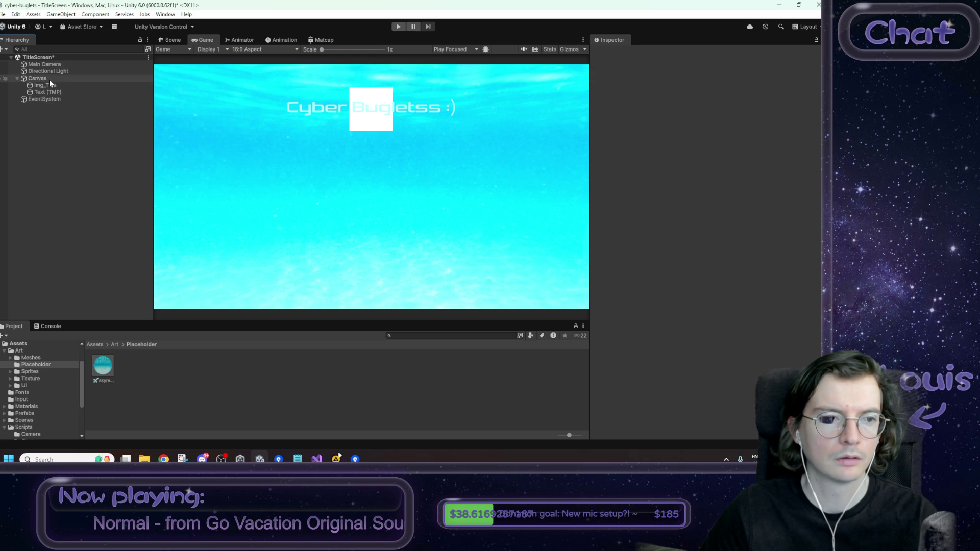
- Add a TextMeshPro button under Canvas named btn_login
{"action": "right_click", "coordinate": [49, 79]}
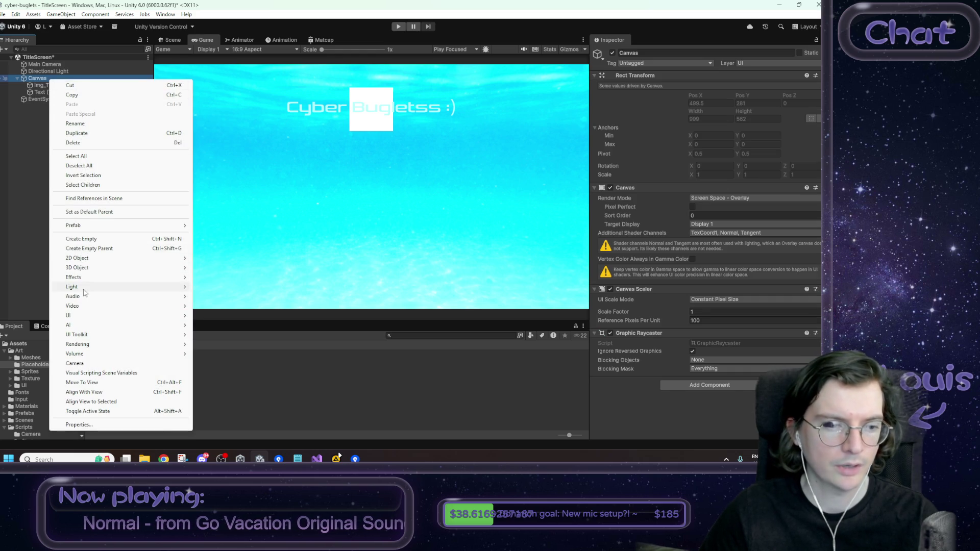
{"action": "mouse_move", "coordinate": [115, 316]}
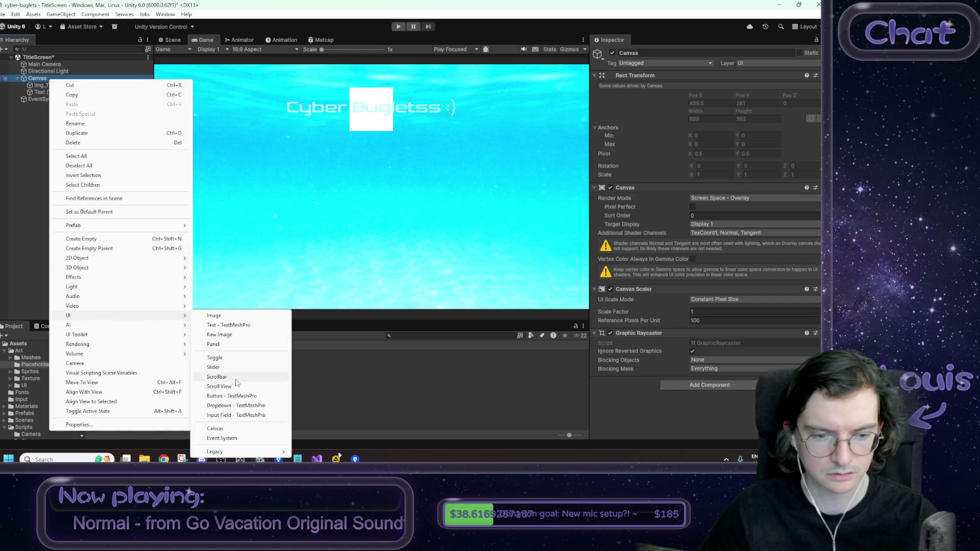
{"action": "left_click", "coordinate": [241, 397]}
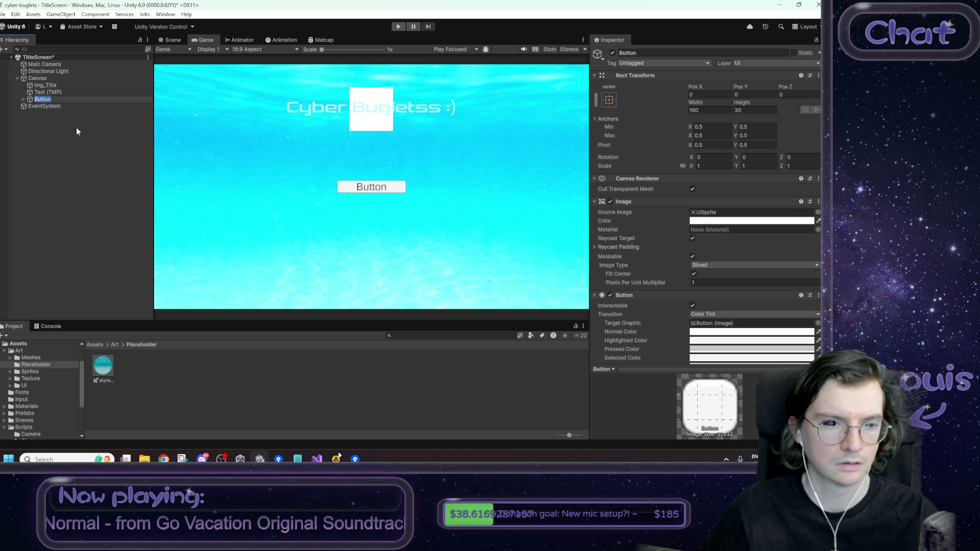
{"action": "type", "text": "btn_login"}
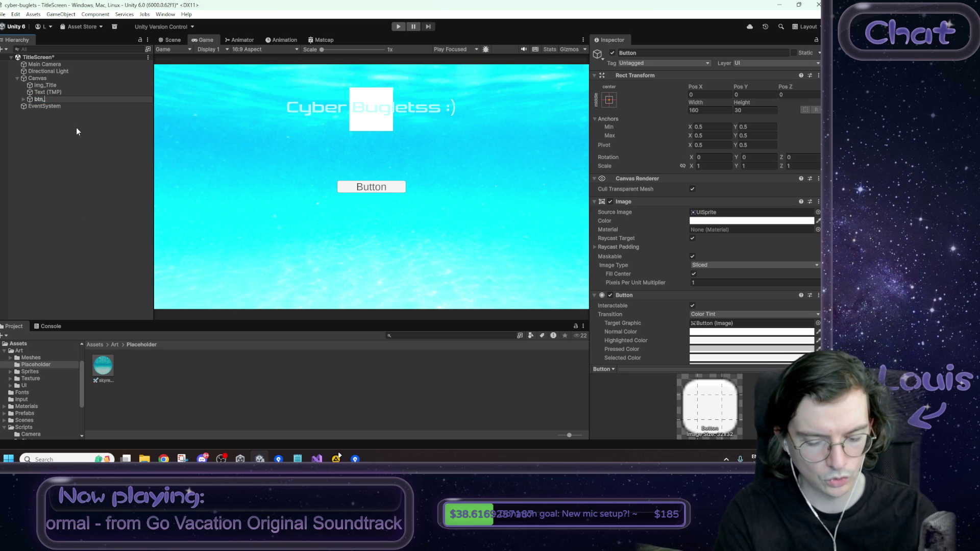
{"action": "key", "text": "Return"}
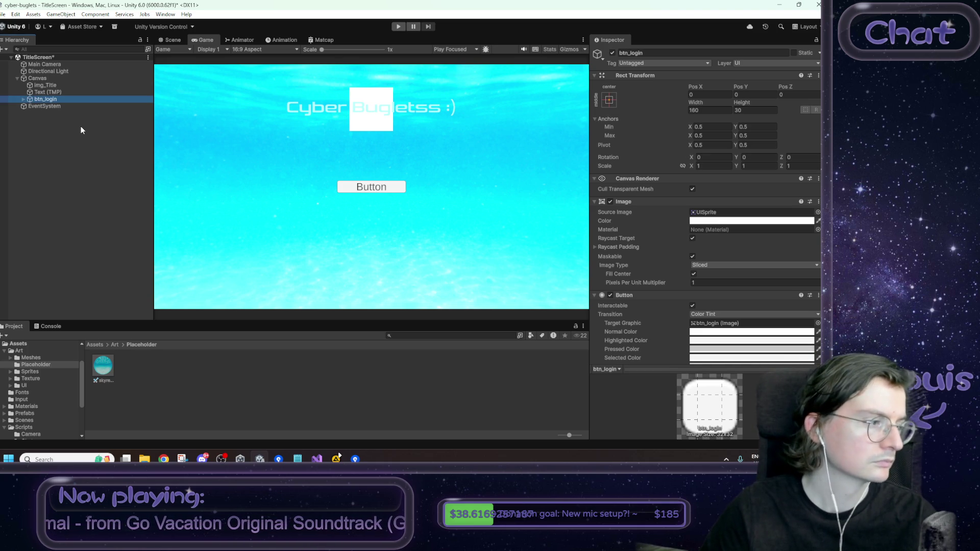
{"action": "left_click", "coordinate": [41, 100]}
- Set btn_login's label to Vipnagorgialla Rg SDF and make it read 'login'
{"action": "left_click", "coordinate": [23, 99]}
{"action": "left_click", "coordinate": [54, 105]}
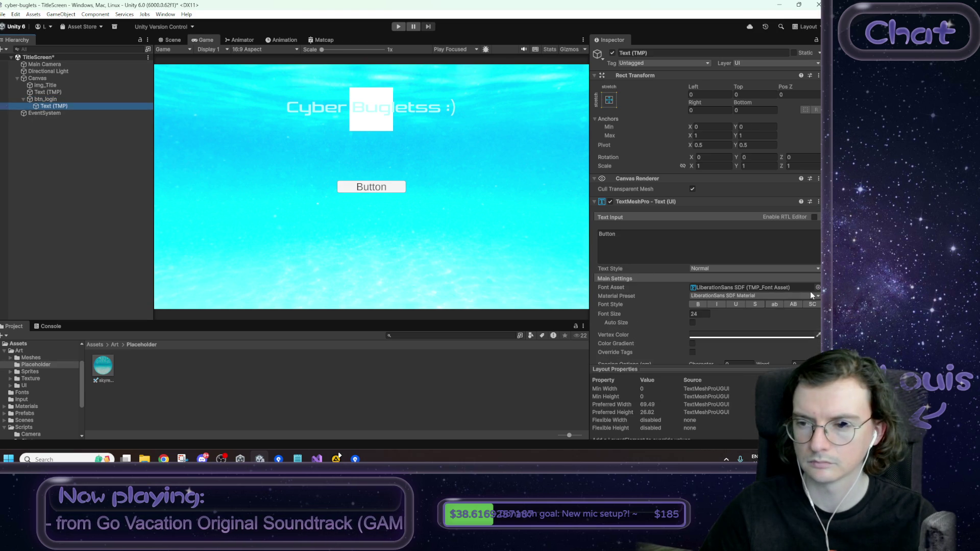
{"action": "left_click", "coordinate": [817, 288]}
{"action": "left_click", "coordinate": [685, 188]}
{"action": "left_click", "coordinate": [615, 240]}
{"action": "type", "text": "lgi"}
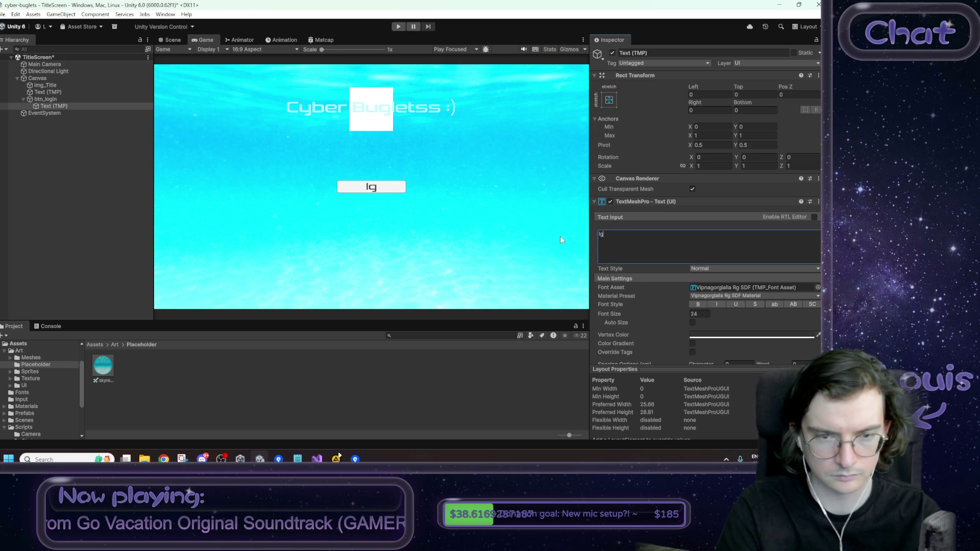
{"action": "key", "text": "BackSpace"}
{"action": "key", "text": "BackSpace"}
{"action": "type", "text": "ogin"}
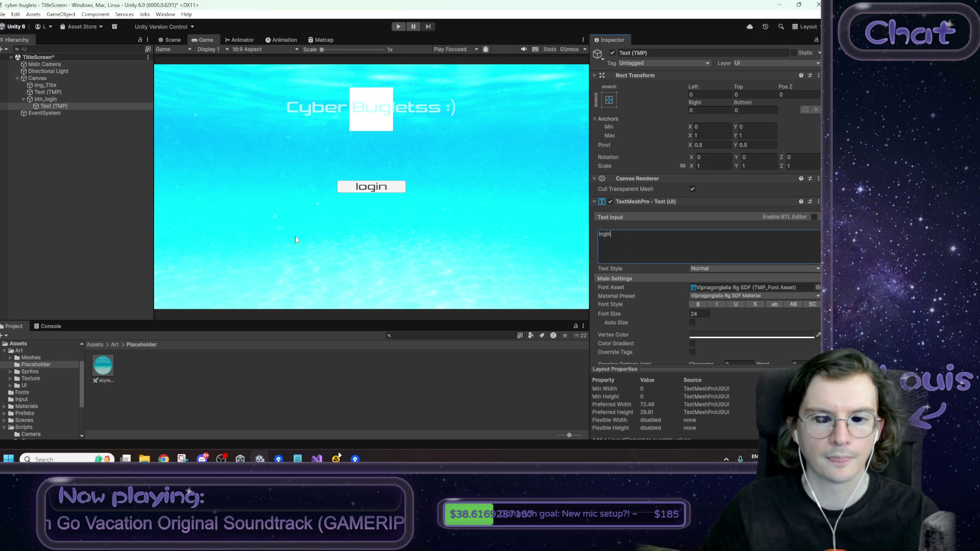
{"action": "left_click", "coordinate": [96, 200]}
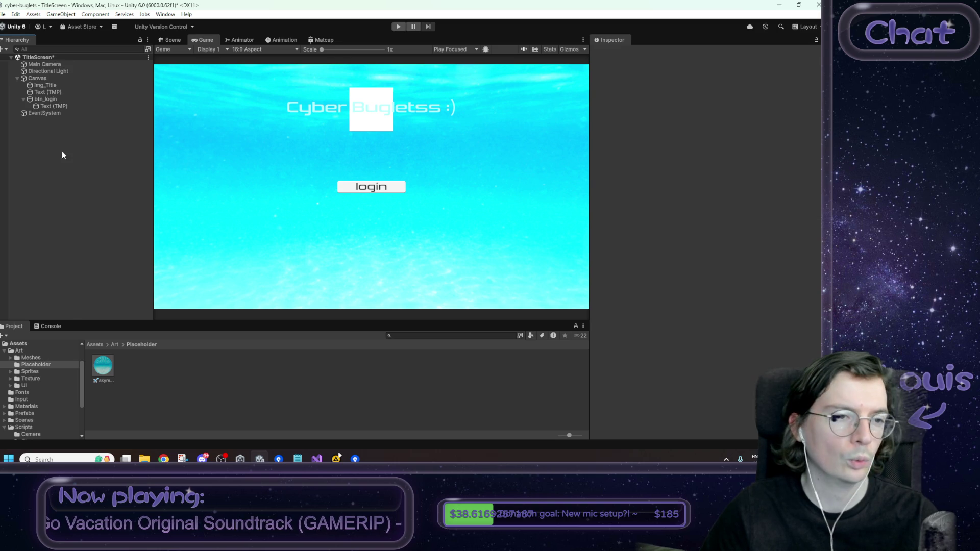
{"action": "left_click", "coordinate": [52, 99]}
- Duplicate the login button, rename the copy btn_settings, and move it below login
{"action": "key", "text": "ctrl+d"}
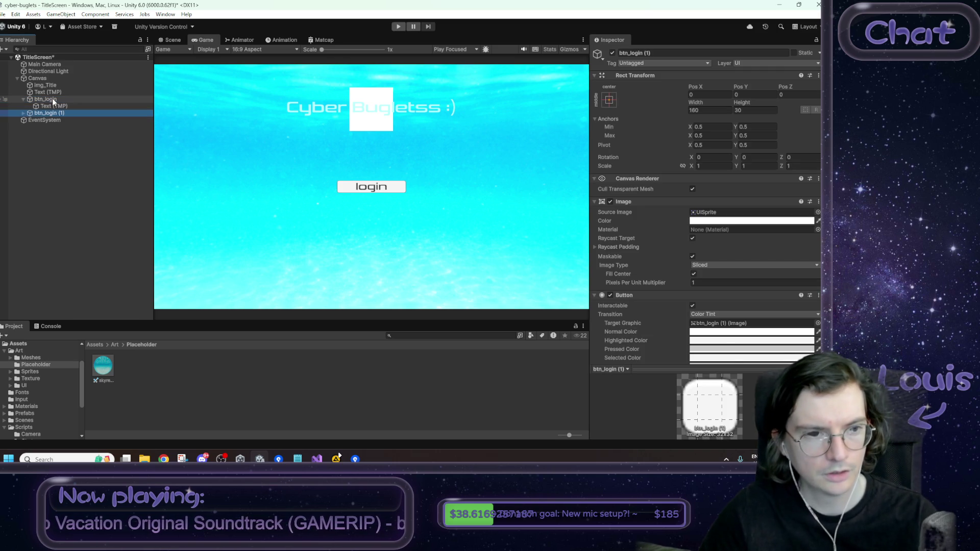
{"action": "left_click", "coordinate": [23, 113]}
{"action": "left_click", "coordinate": [639, 53]}
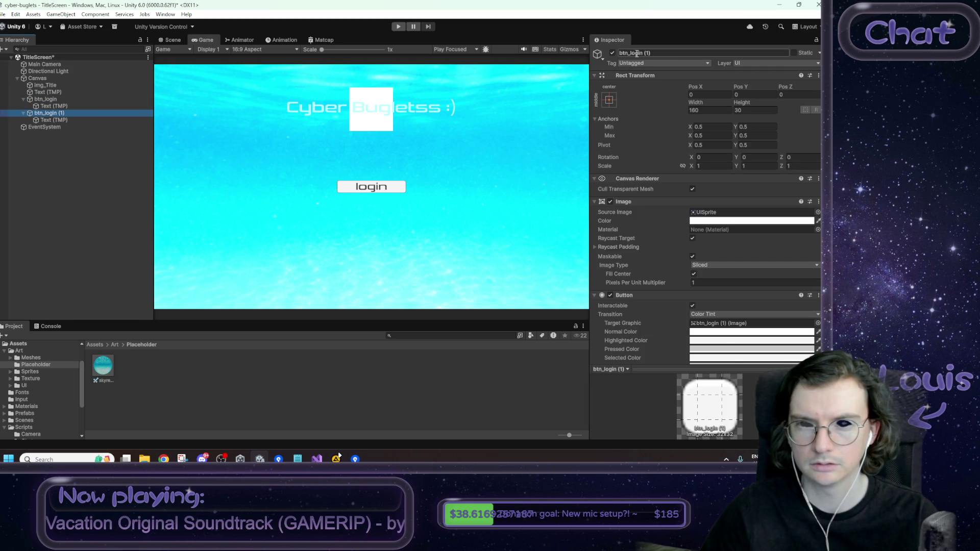
{"action": "type", "text": "btn_settiung"}
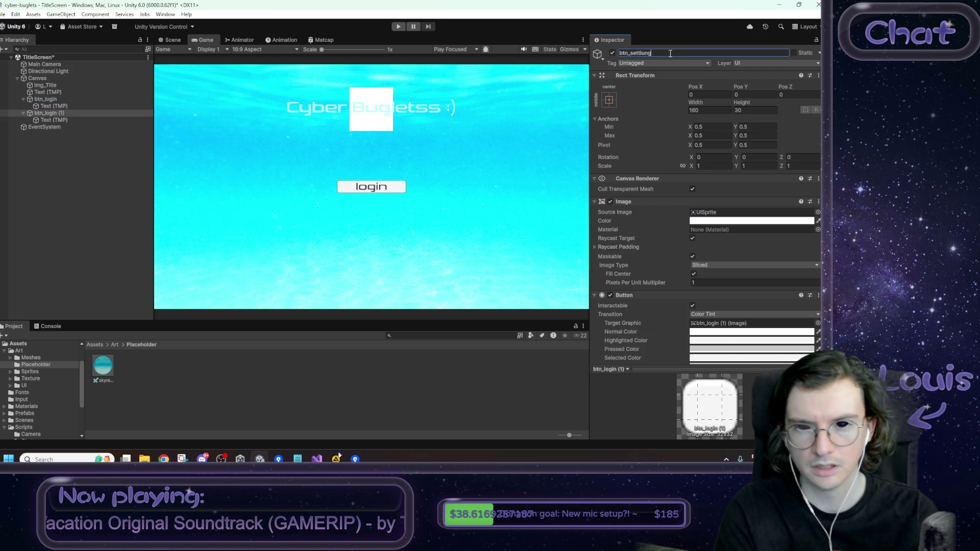
{"action": "type", "text": "s"}
{"action": "key", "text": "Return"}
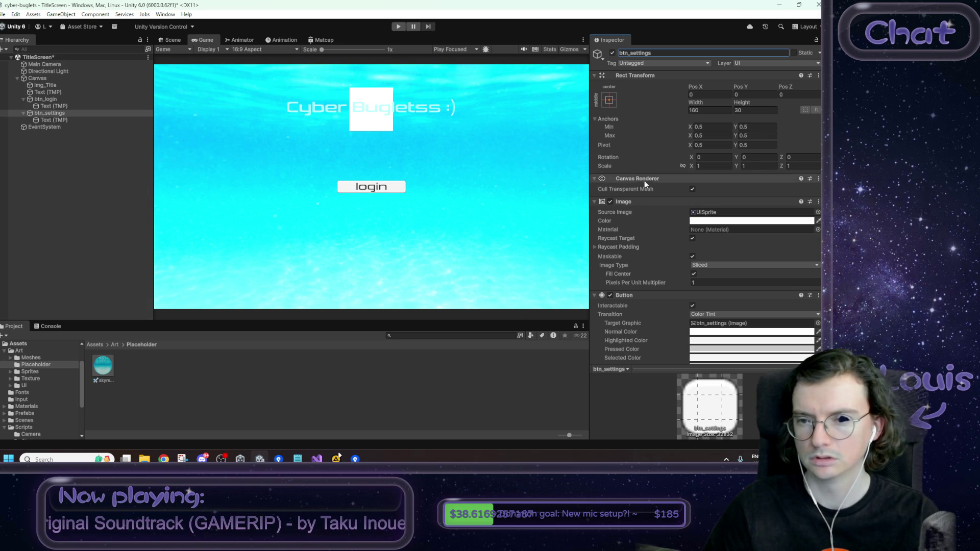
{"action": "mouse_move", "coordinate": [740, 87]}
{"action": "left_mouse_down"}
{"action": "mouse_move", "coordinate": [758, 89]}
{"action": "mouse_move", "coordinate": [698, 100]}
{"action": "left_mouse_up"}
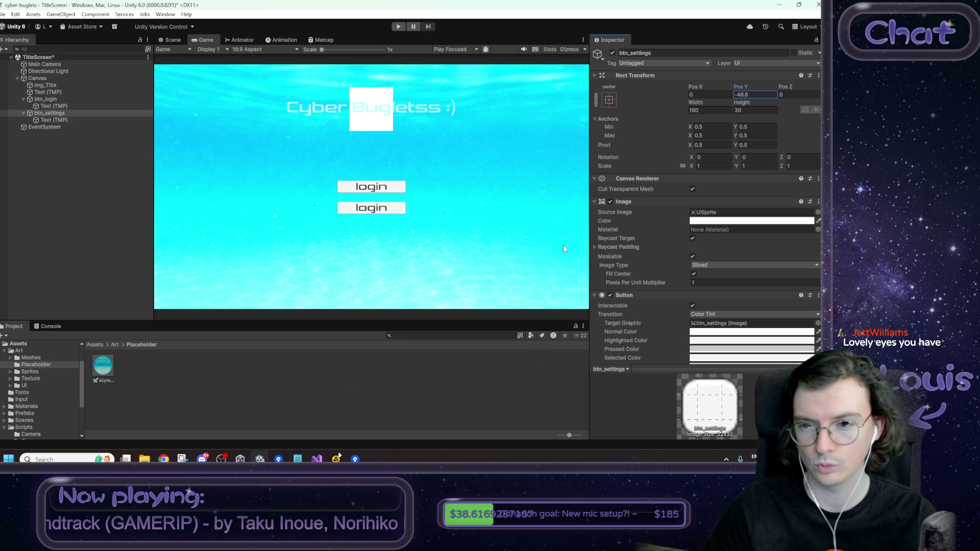
- Change btn_settings' label text to 'settingz' and duplicate the button
{"action": "left_click", "coordinate": [51, 120]}
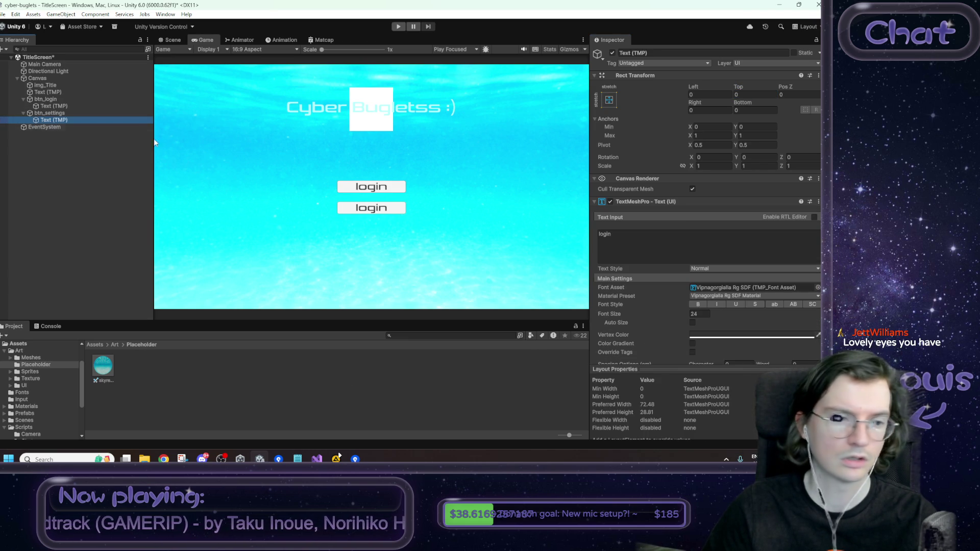
{"action": "left_click", "coordinate": [605, 234]}
{"action": "type", "text": "i"}
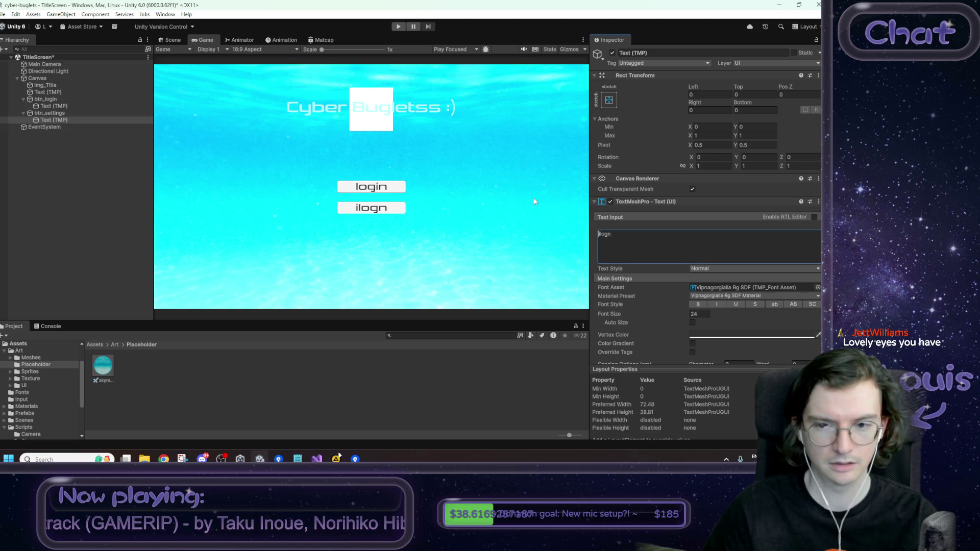
{"action": "type", "text": "setting"}
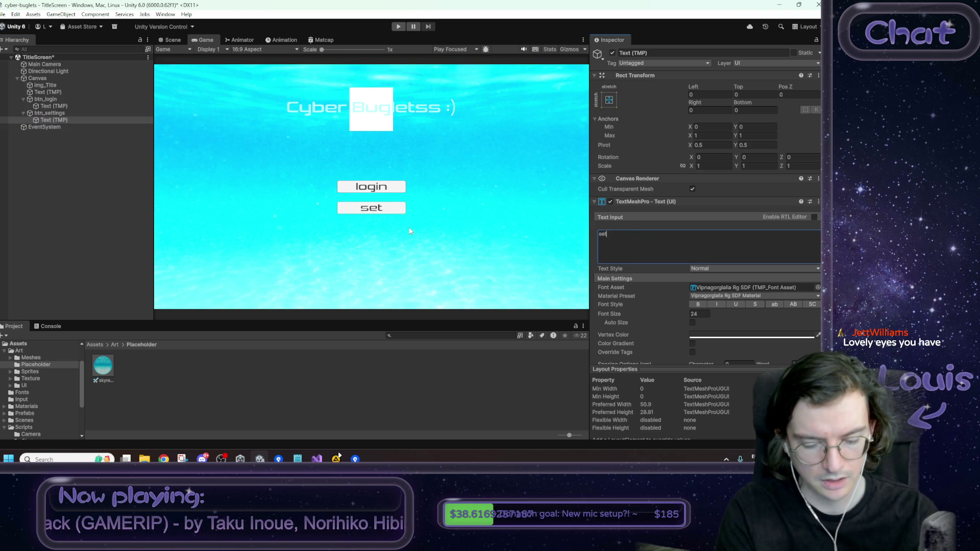
{"action": "type", "text": "z"}
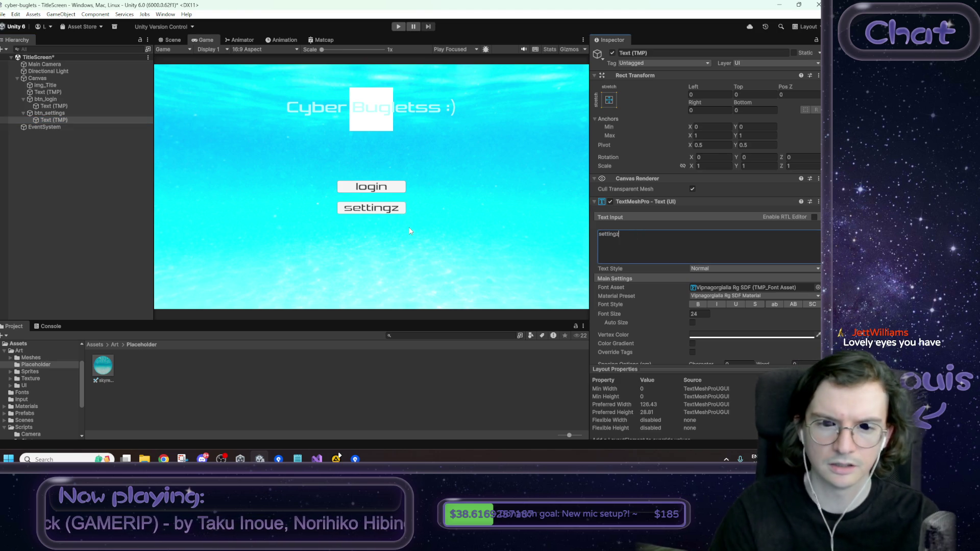
{"action": "left_click", "coordinate": [125, 113]}
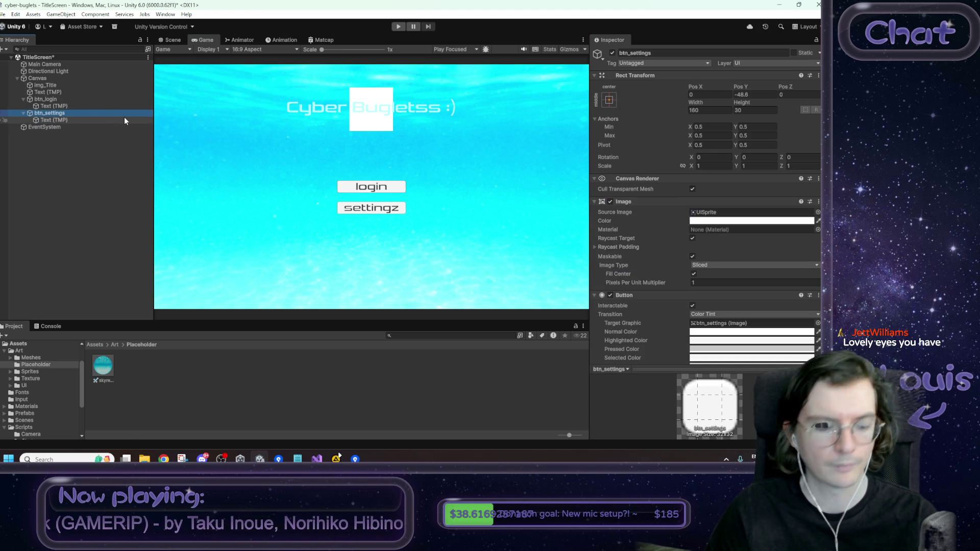
{"action": "key", "text": "ctrl+d"}
- Rename the copied button btn_credits and change its label text to 'credite'
{"action": "left_click", "coordinate": [672, 53]}
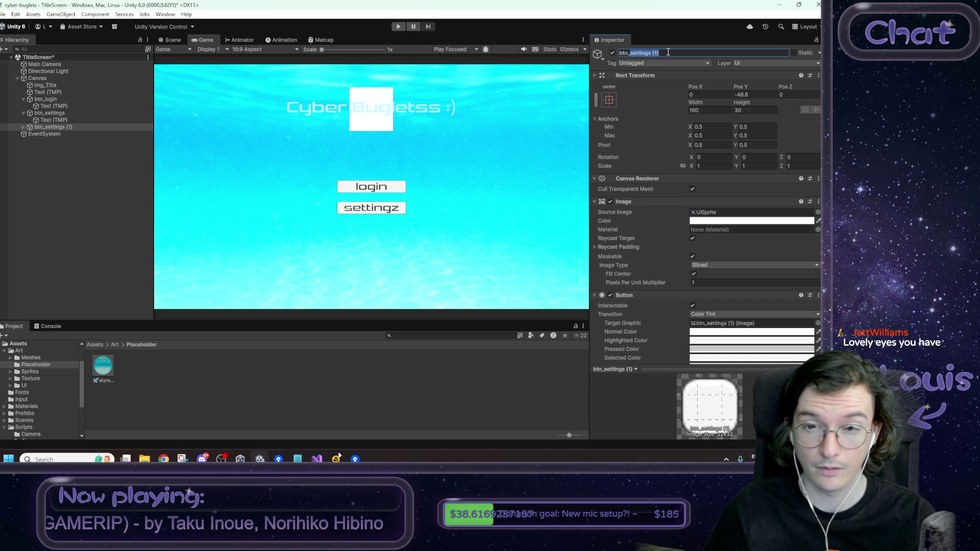
{"action": "type", "text": "credits"}
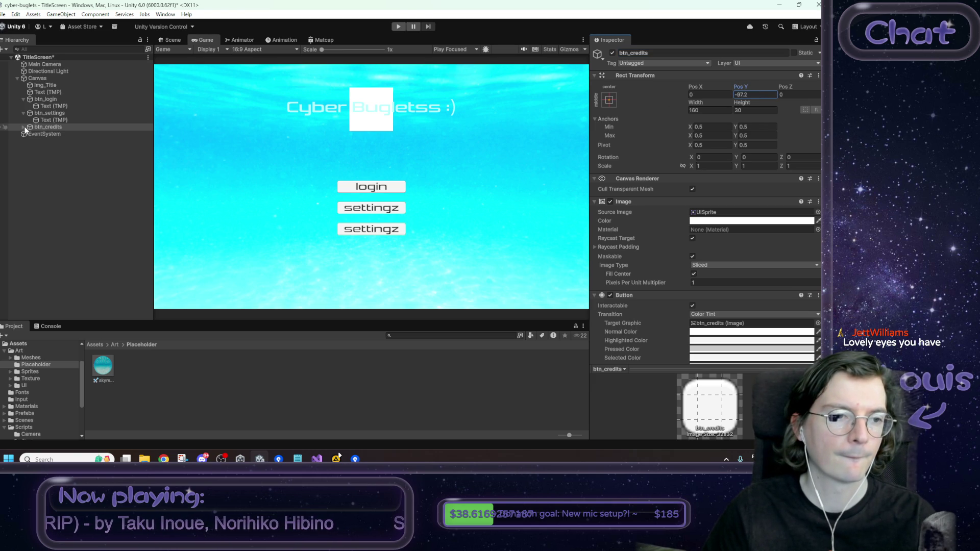
{"action": "left_click", "coordinate": [43, 133]}
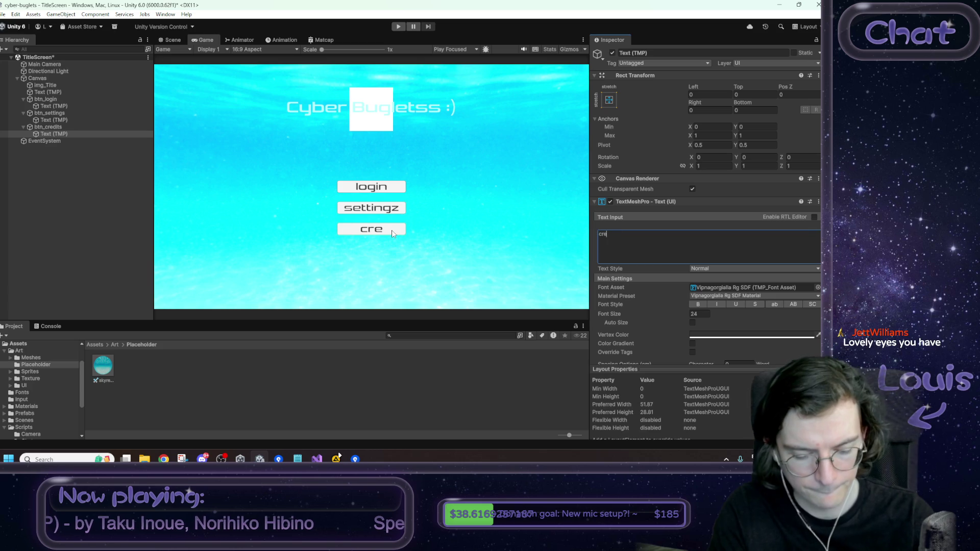
{"action": "left_click", "coordinate": [456, 236]}
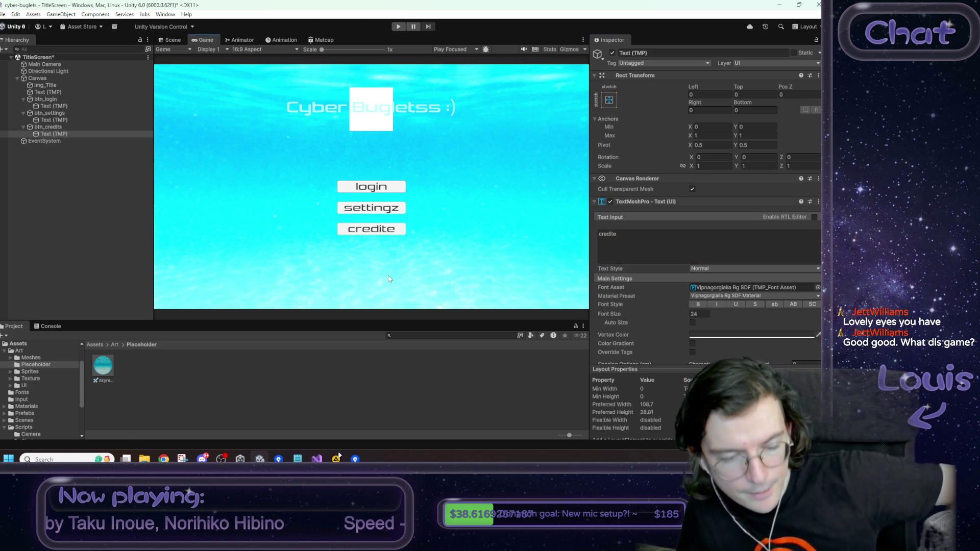
{"action": "left_click", "coordinate": [95, 344]}
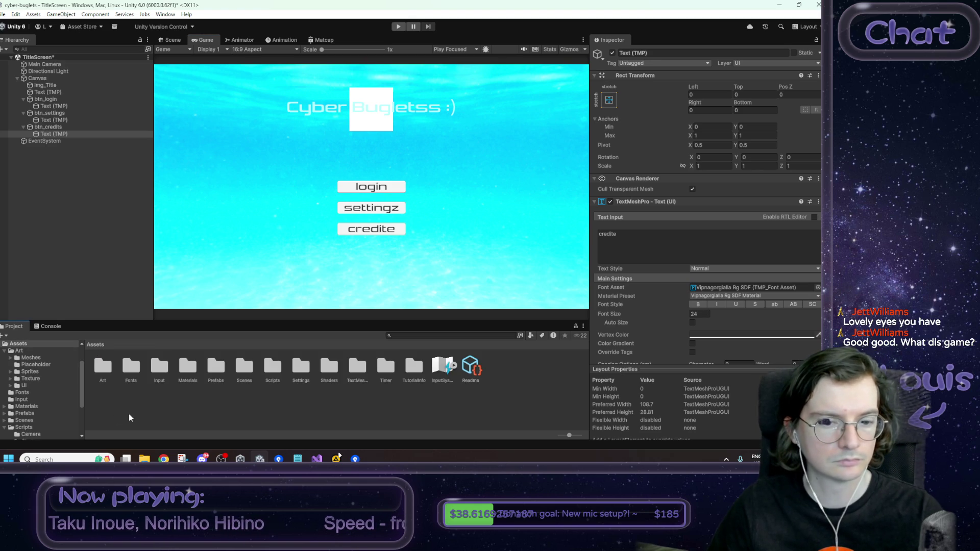
- Open SampleScene from Assets > Scenes, saving the TitleScreen changes, and enter play mode
{"action": "double_click", "coordinate": [245, 369]}
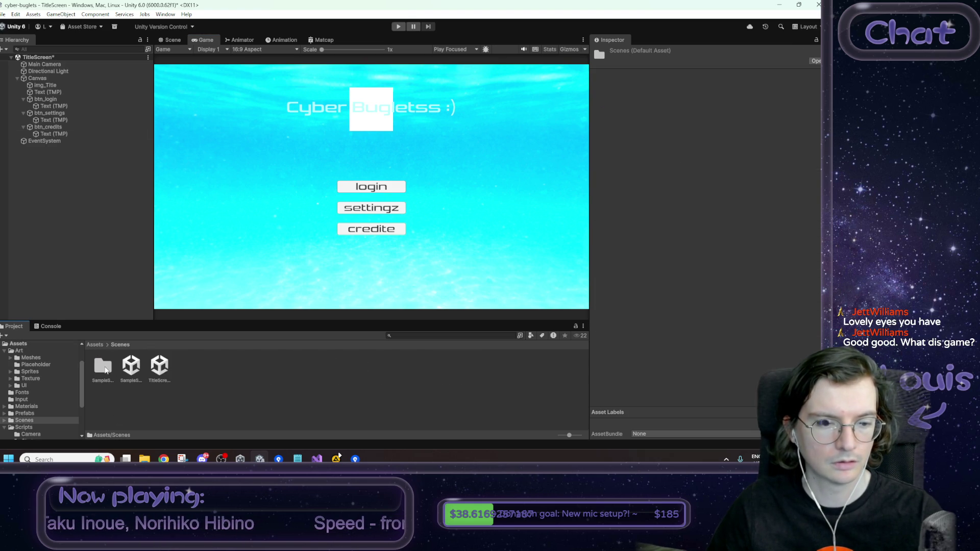
{"action": "double_click", "coordinate": [127, 369]}
{"action": "left_click", "coordinate": [408, 249]}
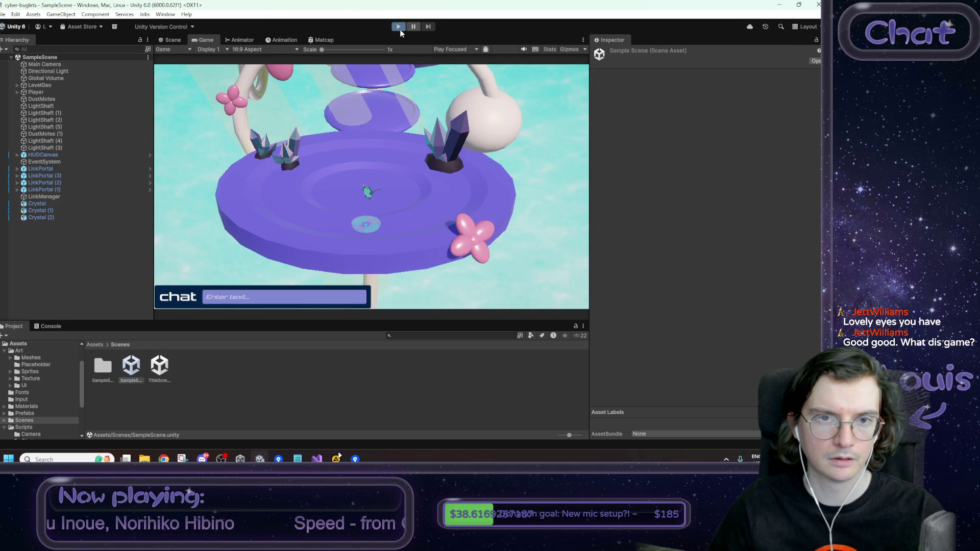
{"action": "left_click", "coordinate": [398, 27]}
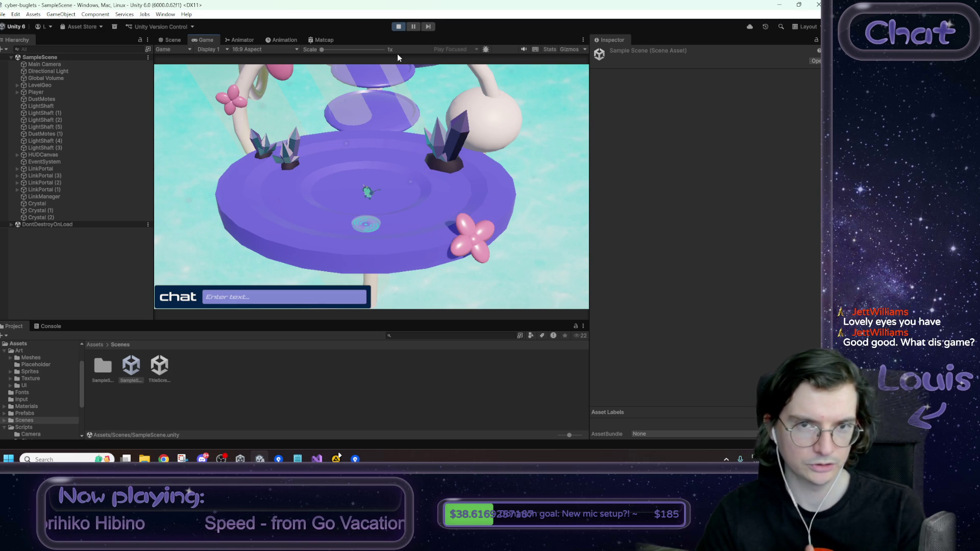
{"action": "right_click", "coordinate": [204, 43]}
- Maximize the Game view and walk the bug around the platform with W, D and A
{"action": "left_click", "coordinate": [231, 70]}
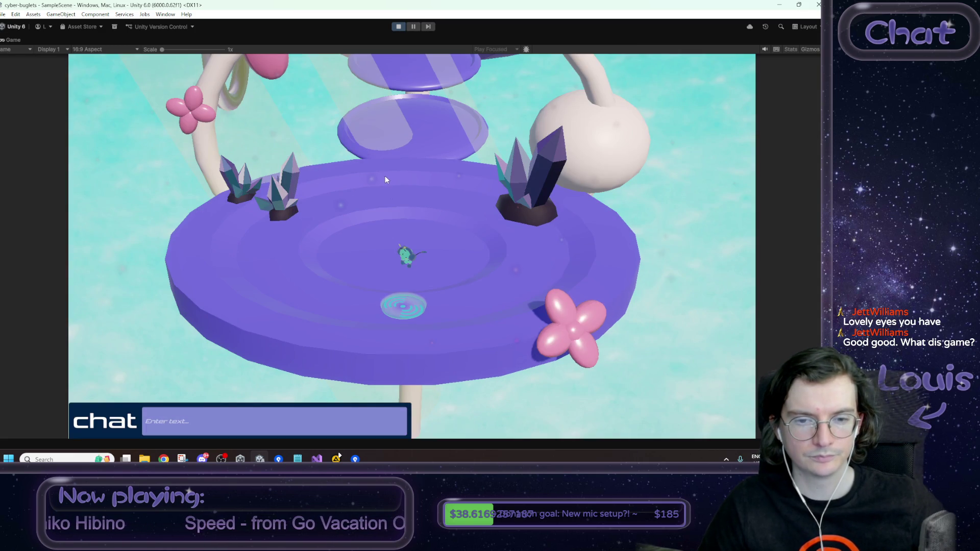
{"action": "key", "text": "w"}
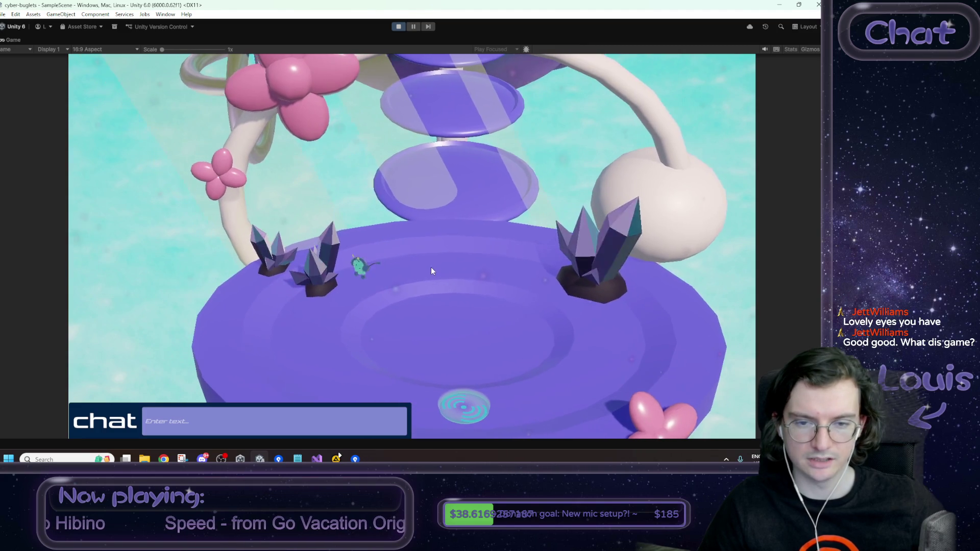
{"action": "key", "text": "d"}
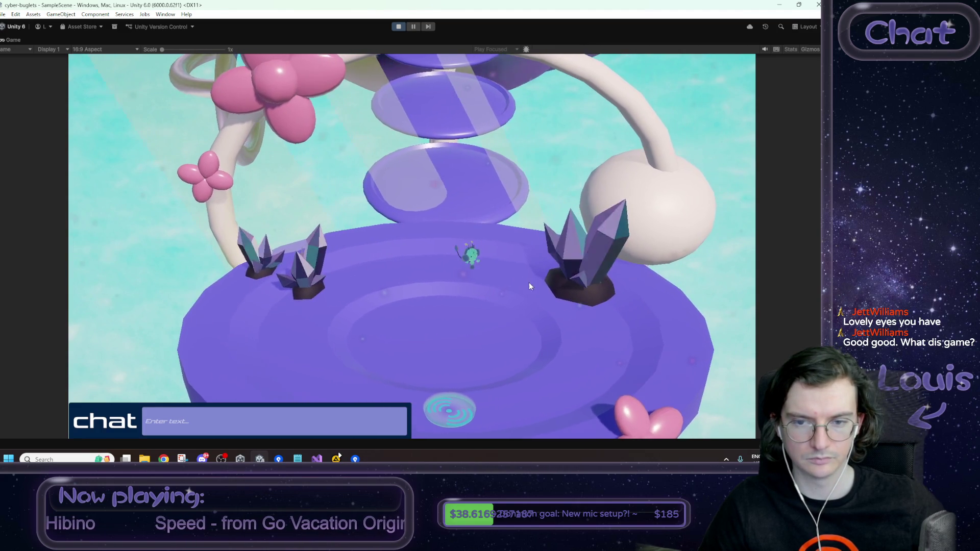
{"action": "key", "text": "d"}
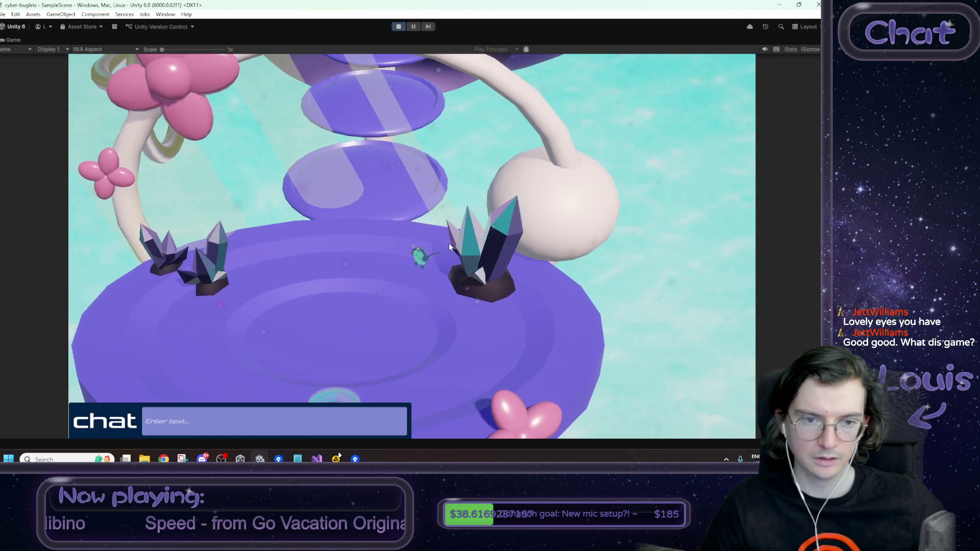
{"action": "key", "text": "a"}
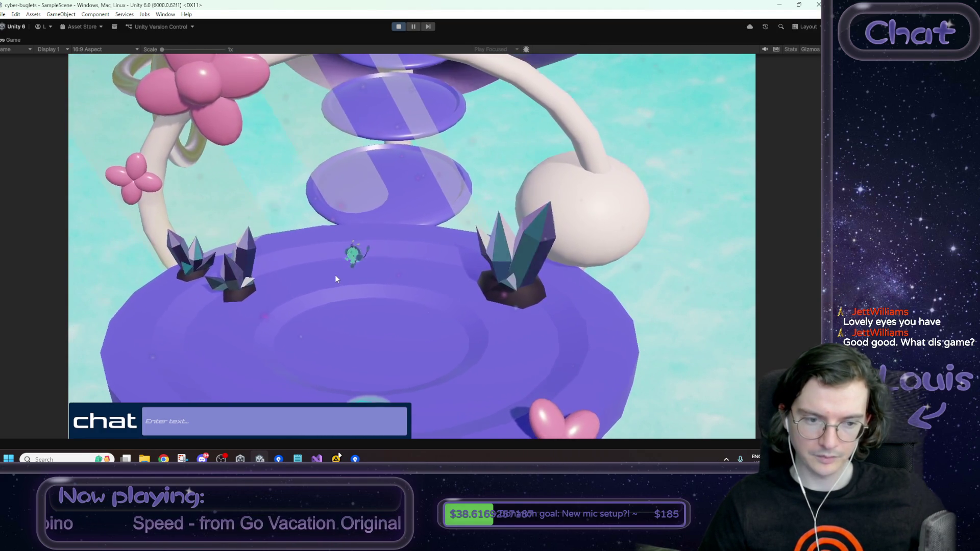
{"action": "key", "text": "a"}
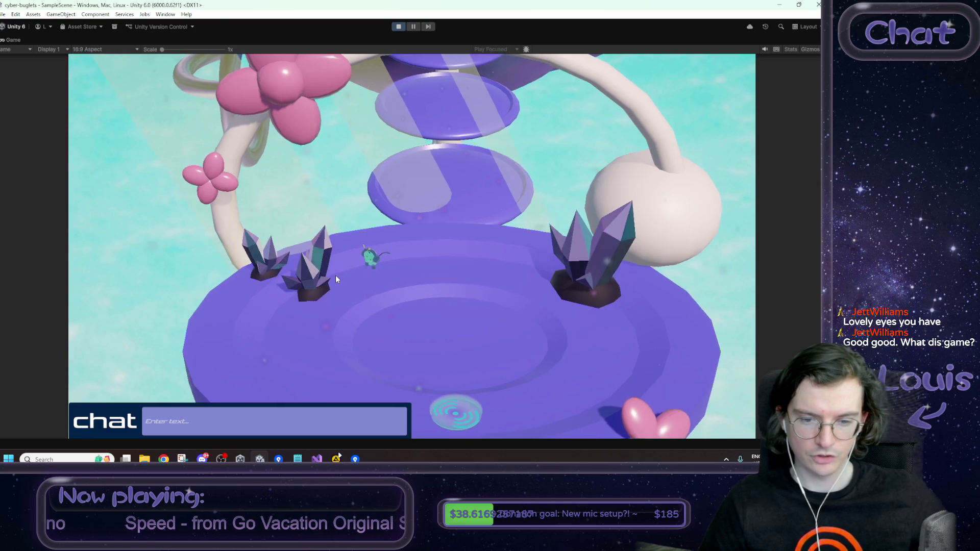
{"action": "key", "text": "a"}
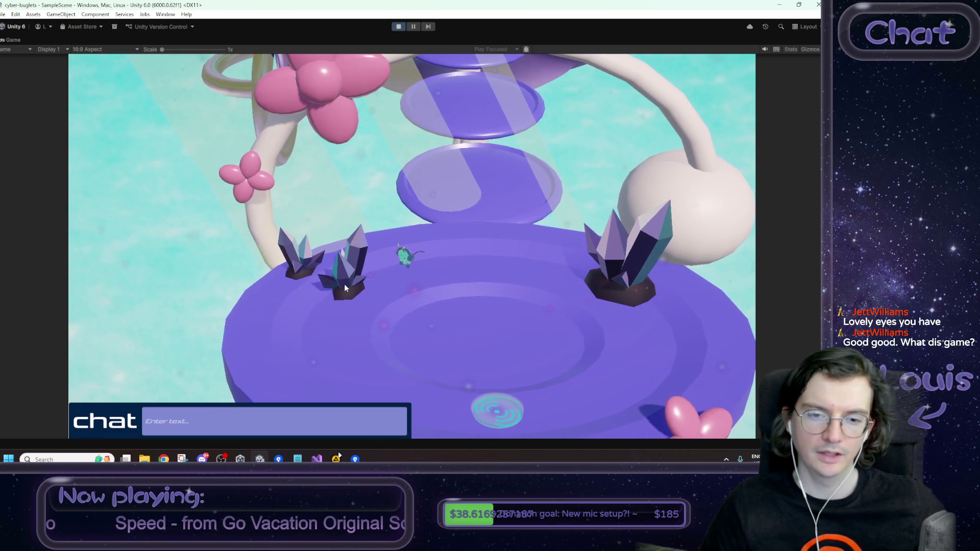
- Send the chat message 'anybody there?'
{"action": "left_click", "coordinate": [248, 416]}
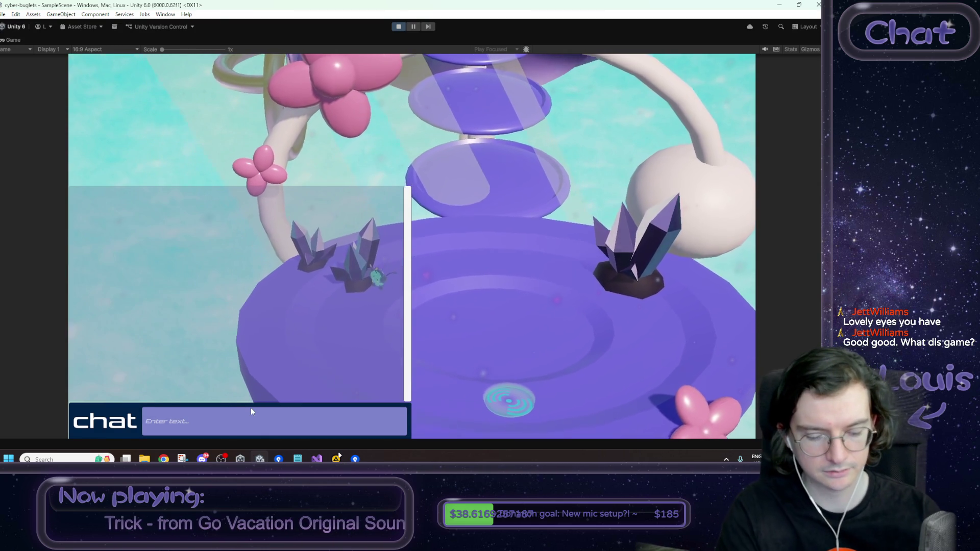
{"action": "type", "text": "anybody there?"}
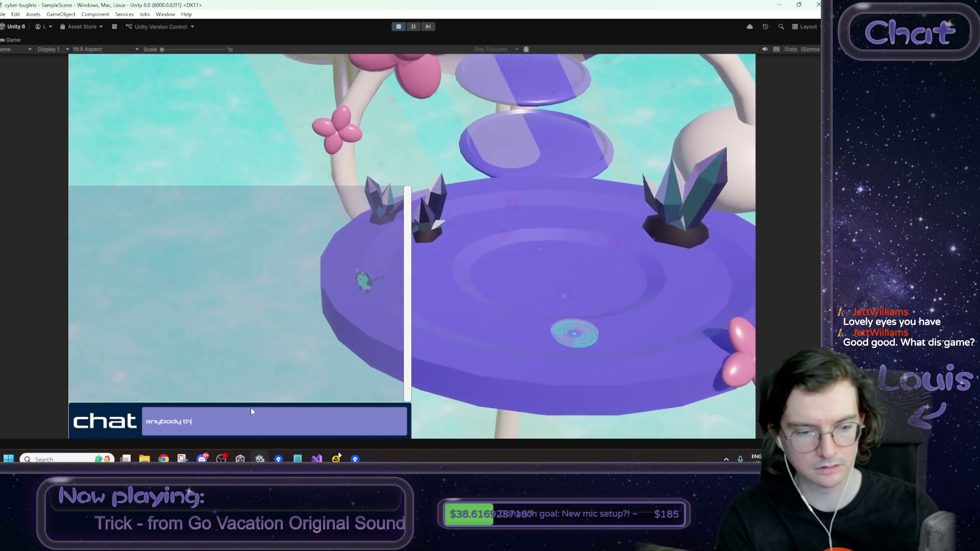
{"action": "key", "text": "Return"}
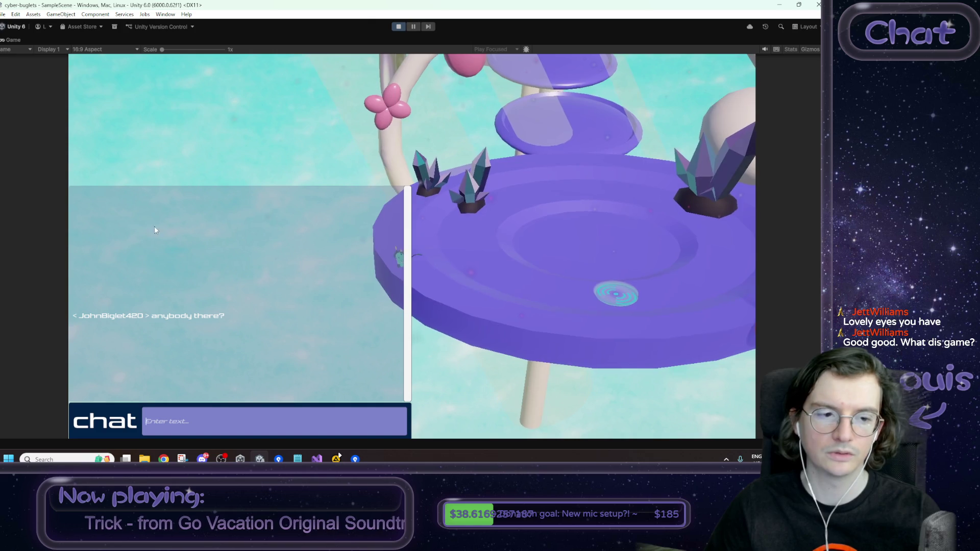
- Click-walk the bug along the platform's back edge and onto the floating disc
{"action": "left_click", "coordinate": [460, 236]}
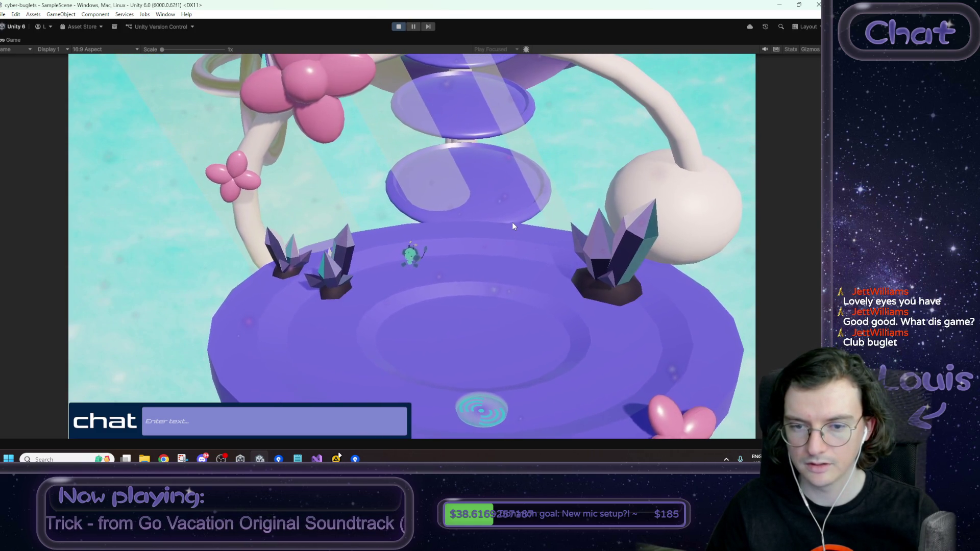
{"action": "left_click", "coordinate": [397, 237]}
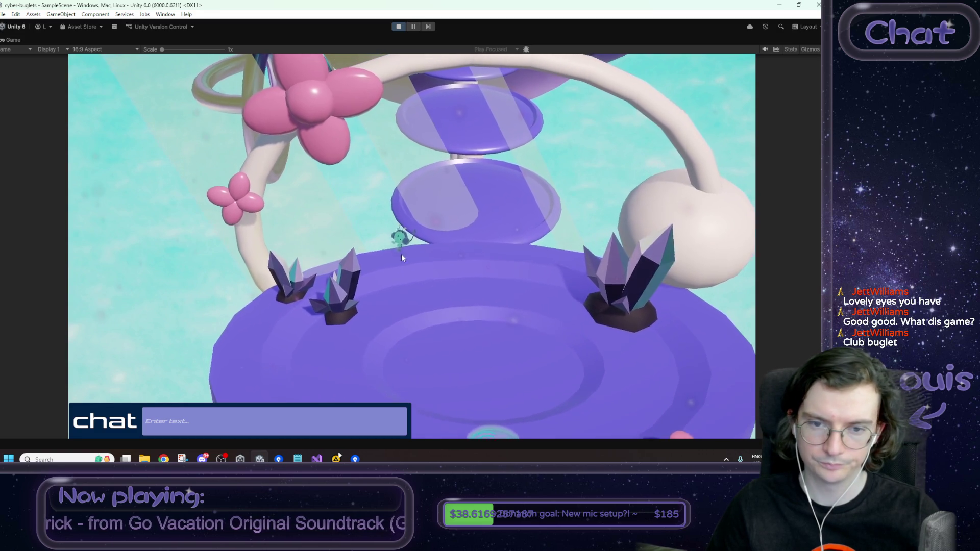
{"action": "left_click", "coordinate": [488, 259]}
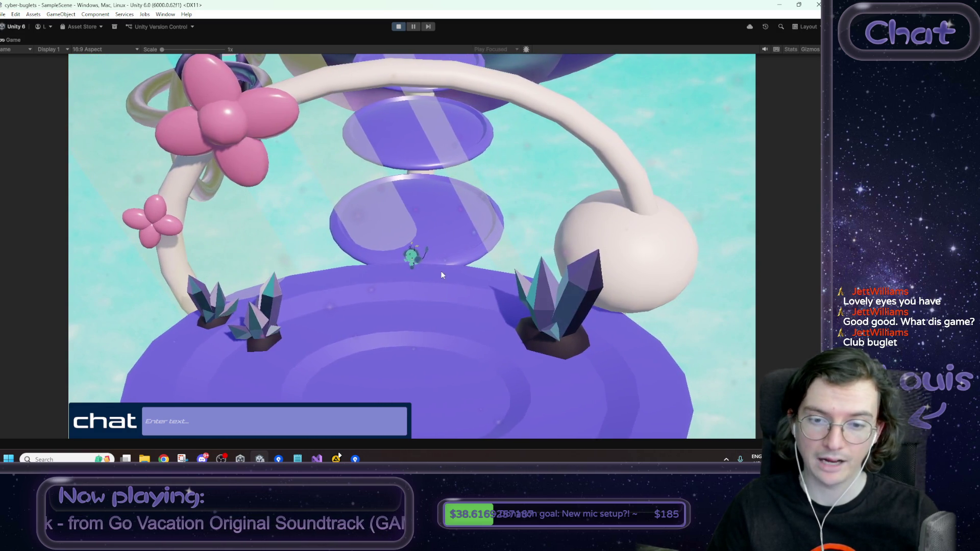
{"action": "left_click", "coordinate": [485, 277]}
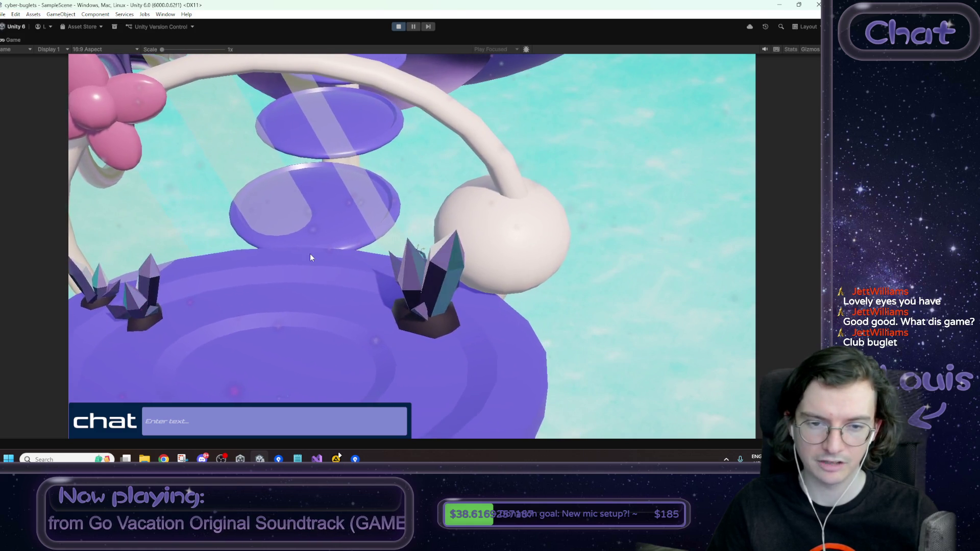
{"action": "left_click", "coordinate": [324, 205]}
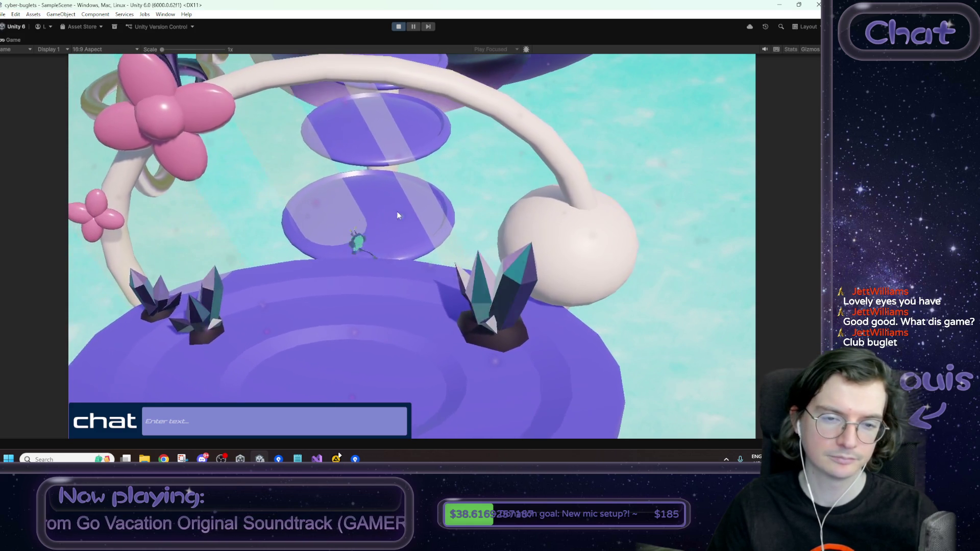
{"action": "left_click", "coordinate": [399, 215]}
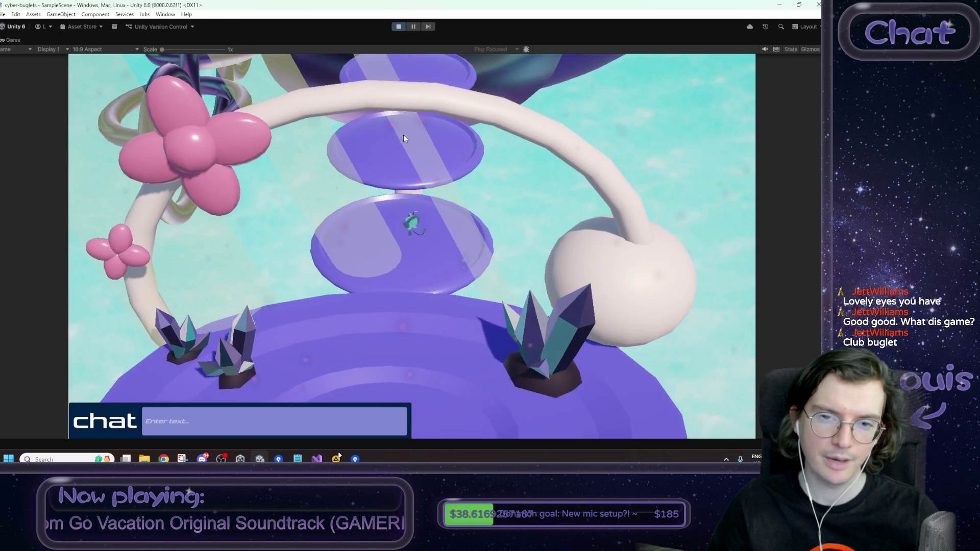
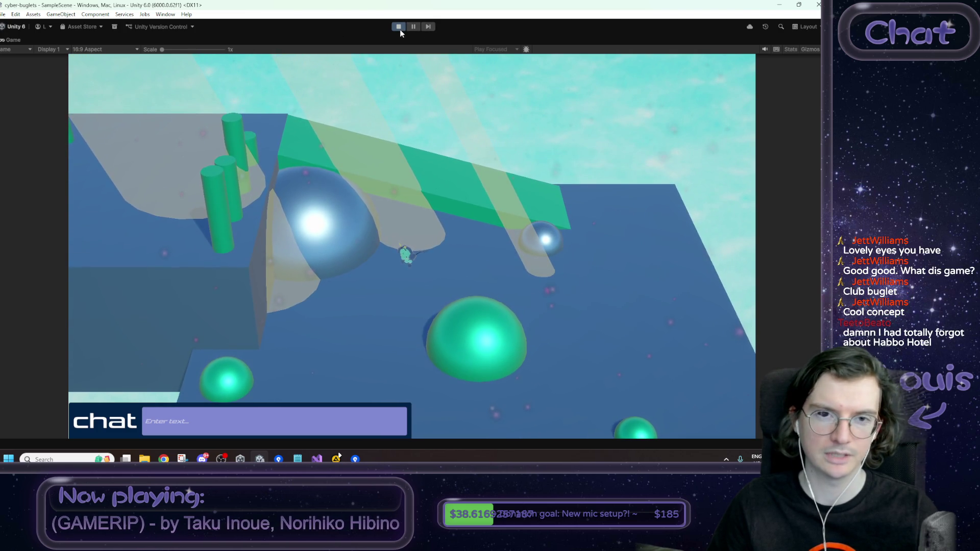
- Stop play mode, open the TitleScreen scene, and compare it with the title screen mockup
{"action": "left_click", "coordinate": [399, 27]}
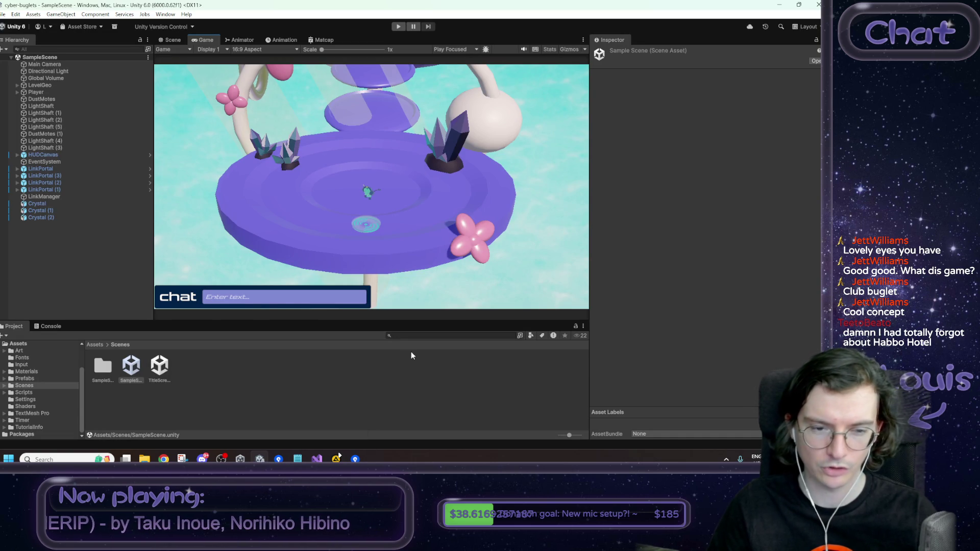
{"action": "double_click", "coordinate": [163, 370]}
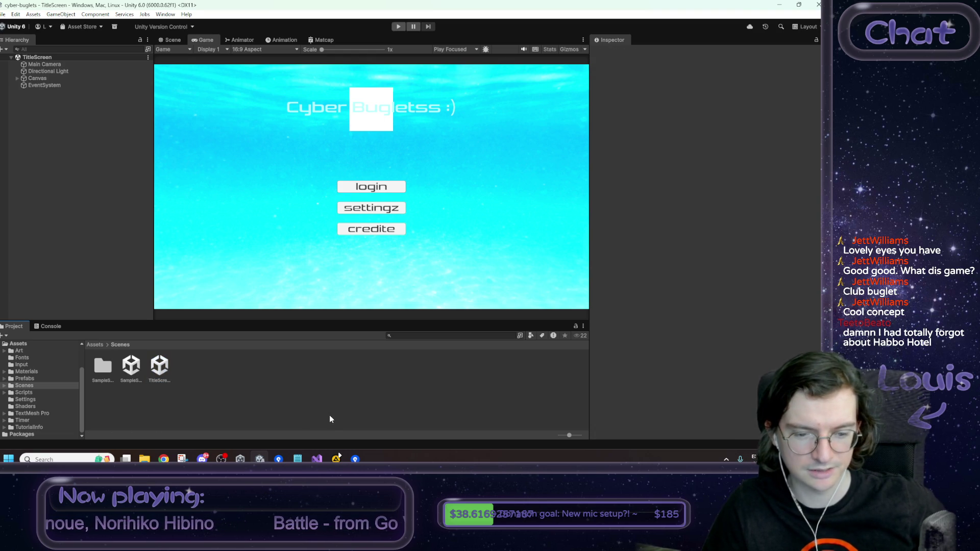
{"action": "mouse_move", "coordinate": [163, 459]}
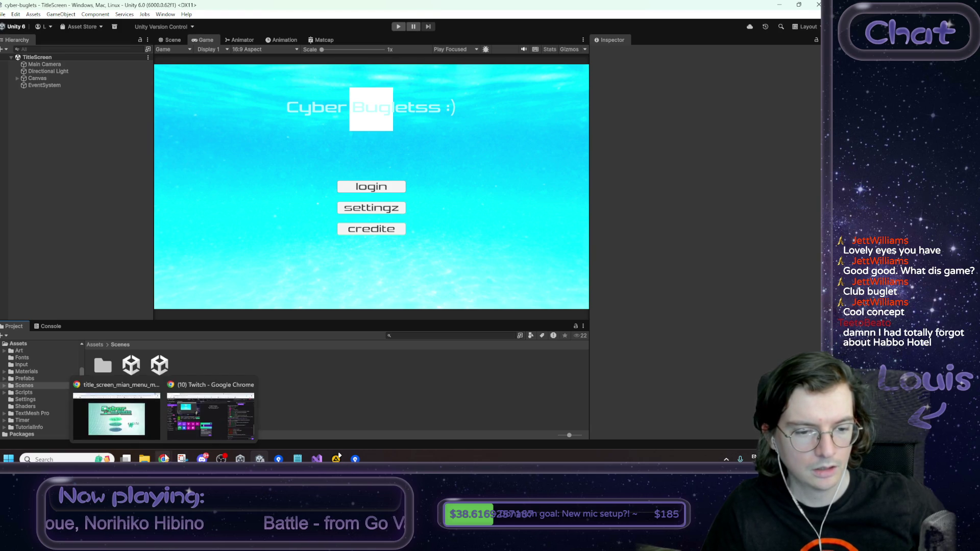
{"action": "left_click", "coordinate": [128, 424]}
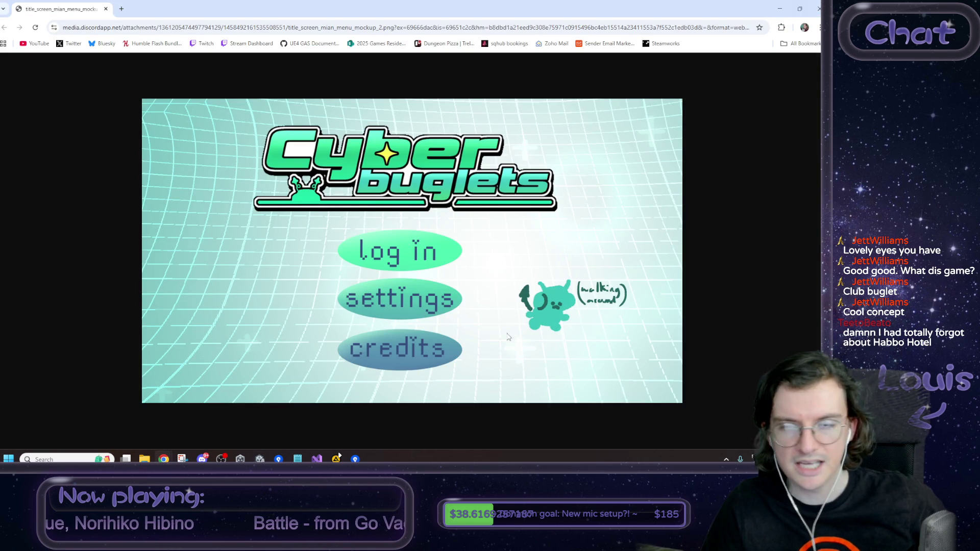
{"action": "left_click", "coordinate": [781, 7]}
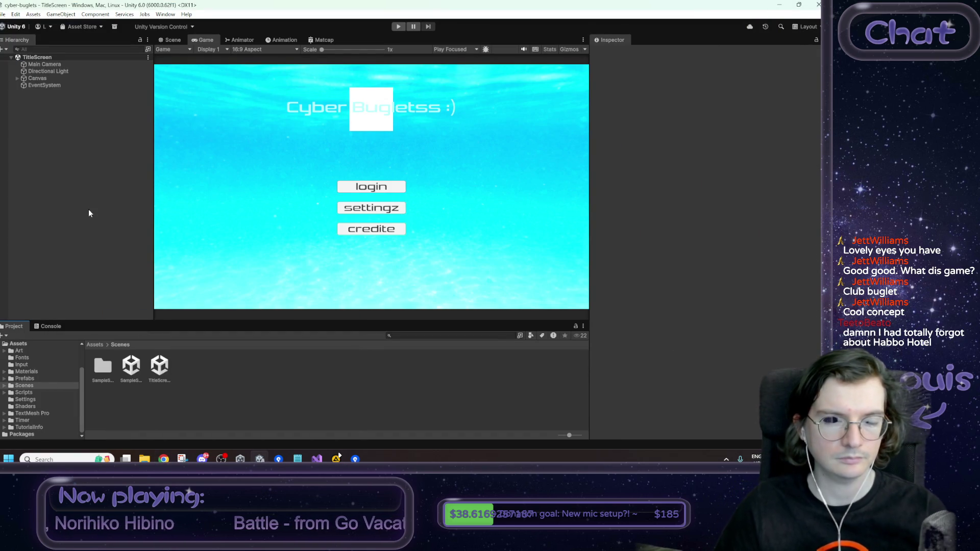
{"action": "right_click", "coordinate": [37, 158]}
- Add a 3D Plane to the scene and frame the Main Camera in the Scene view
{"action": "mouse_move", "coordinate": [72, 325]}
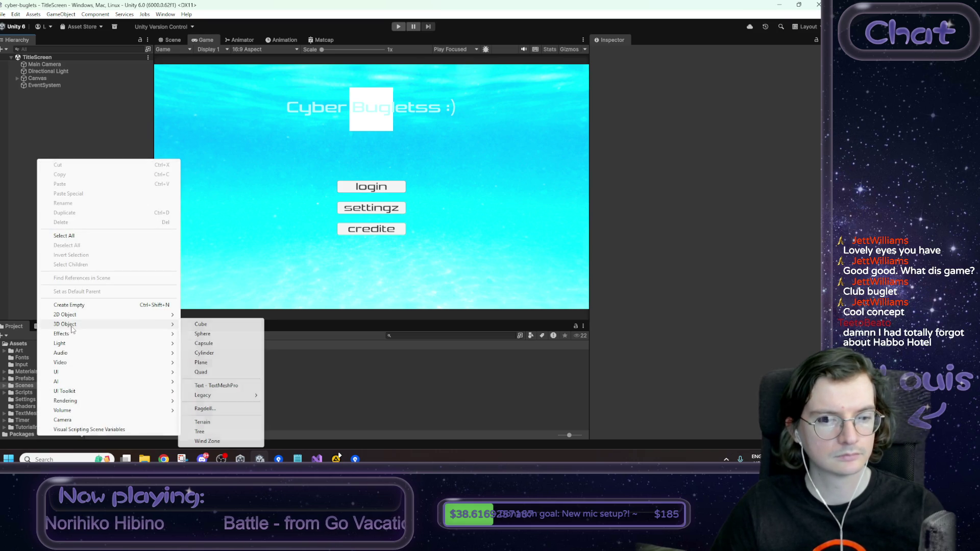
{"action": "left_click", "coordinate": [213, 363]}
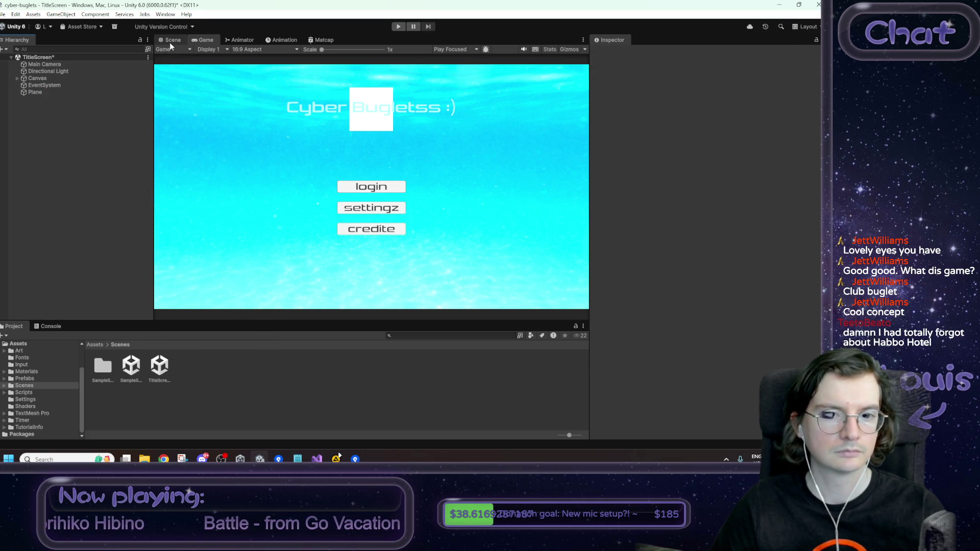
{"action": "left_click", "coordinate": [67, 92]}
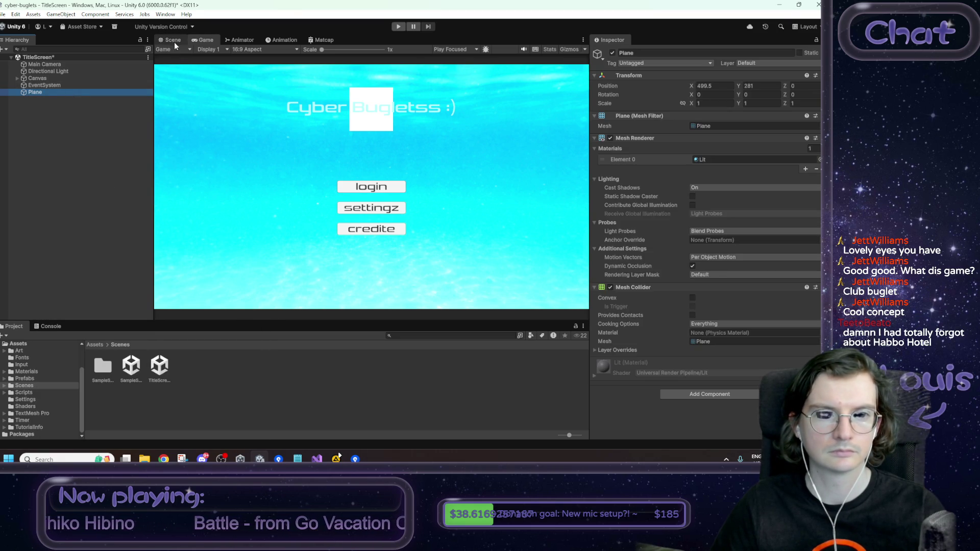
{"action": "left_click", "coordinate": [174, 41]}
{"action": "scroll", "coordinate": [232, 126], "scroll_direction": "down", "scroll_amount": 3}
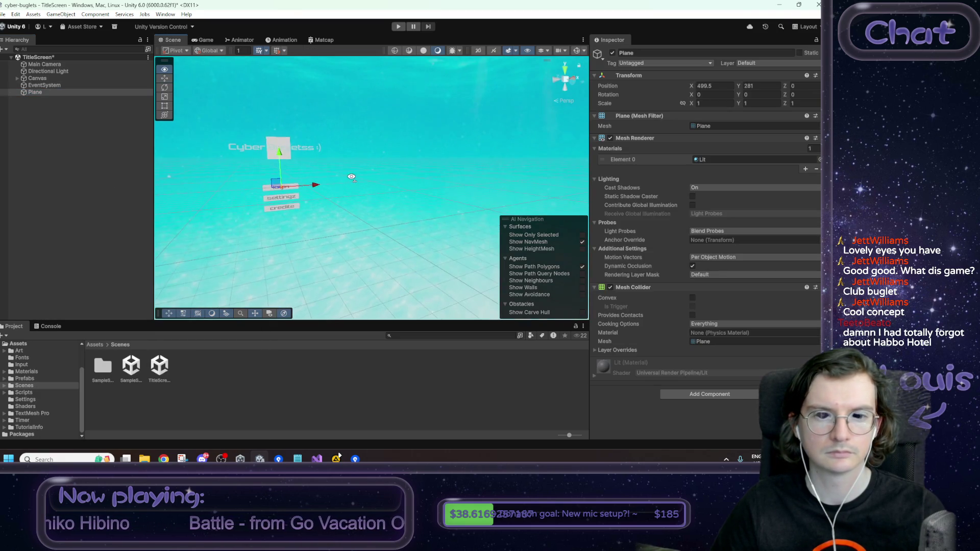
{"action": "left_click", "coordinate": [62, 64]}
{"action": "key", "text": "f"}
- Set the Plane's Position X and Y to 0, putting it at the origin
{"action": "left_click", "coordinate": [119, 92]}
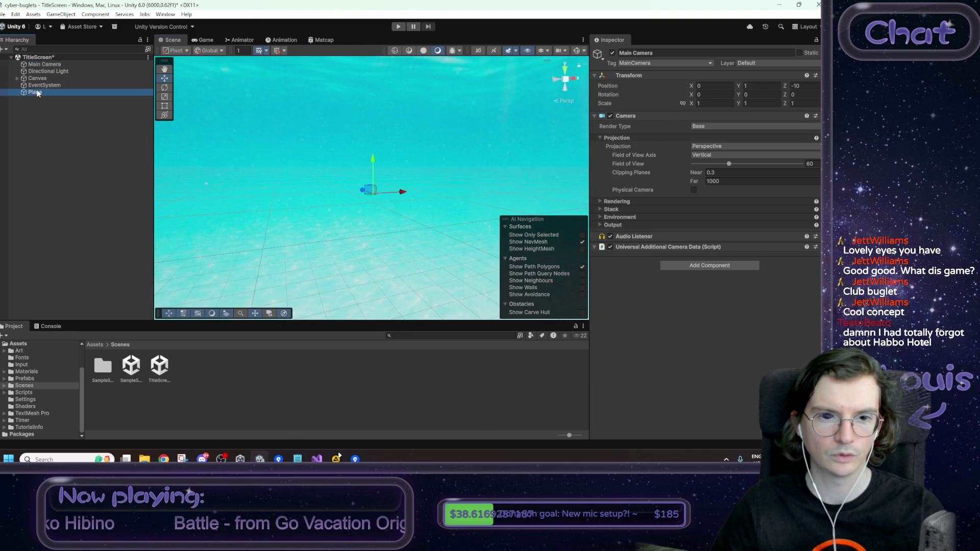
{"action": "left_click", "coordinate": [724, 86]}
{"action": "type", "text": "0"}
{"action": "key", "text": "Tab"}
{"action": "type", "text": "0"}
{"action": "key", "text": "Tab"}
{"action": "left_click", "coordinate": [207, 41]}
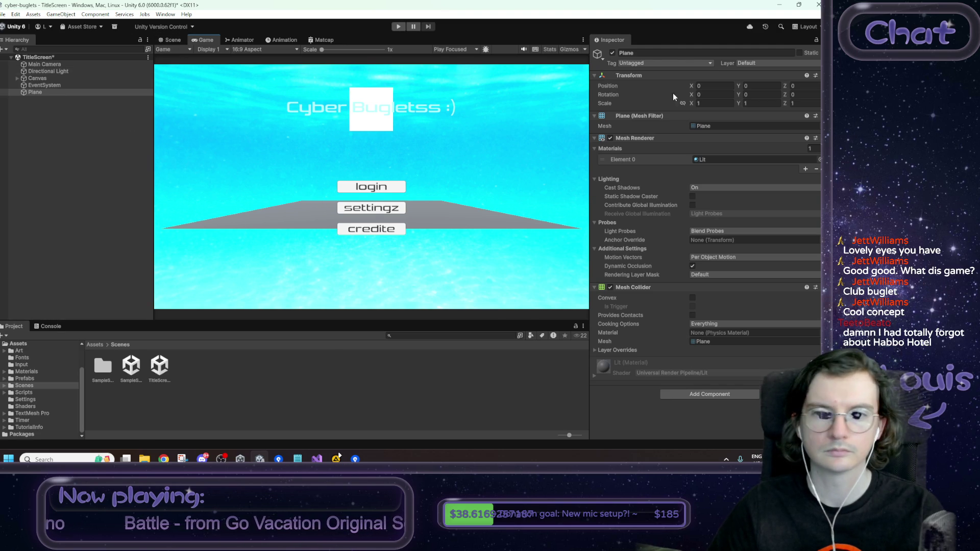
- Raise the Main Camera to Y 3.1, tilt it to 21.11°, and widen its field of view
{"action": "mouse_move", "coordinate": [738, 85]}
{"action": "left_mouse_down"}
{"action": "mouse_move", "coordinate": [715, 88]}
{"action": "mouse_move", "coordinate": [776, 83]}
{"action": "left_mouse_up"}
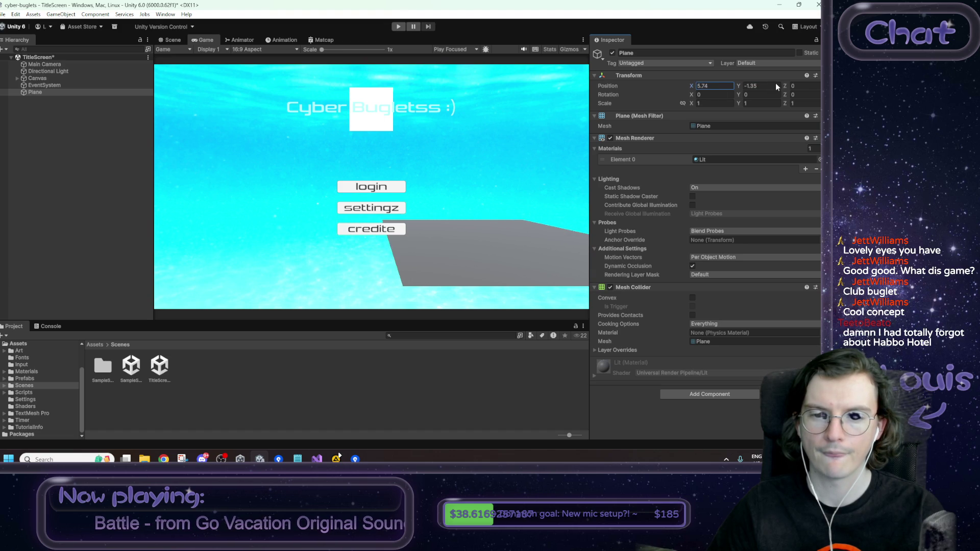
{"action": "left_click", "coordinate": [74, 64]}
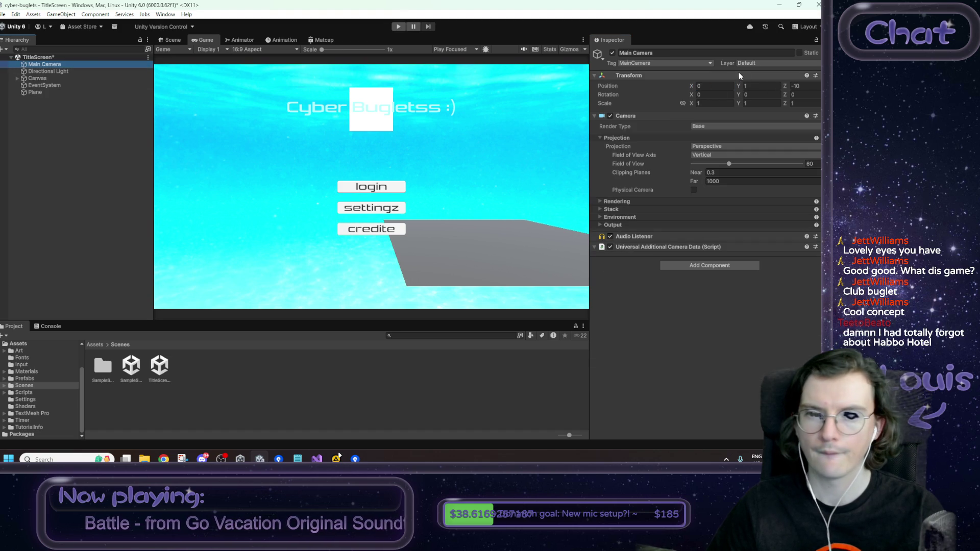
{"action": "left_click", "coordinate": [755, 85]}
{"action": "type", "text": "3.1"}
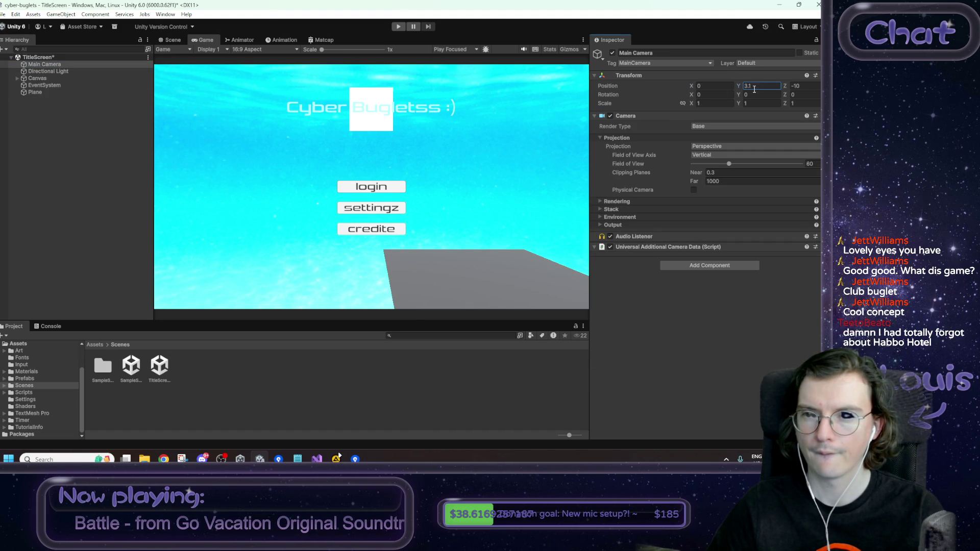
{"action": "left_click_drag", "start_coordinate": [692, 95], "coordinate": [770, 100]}
{"action": "left_click_drag", "start_coordinate": [240, 115], "coordinate": [181, 125]}
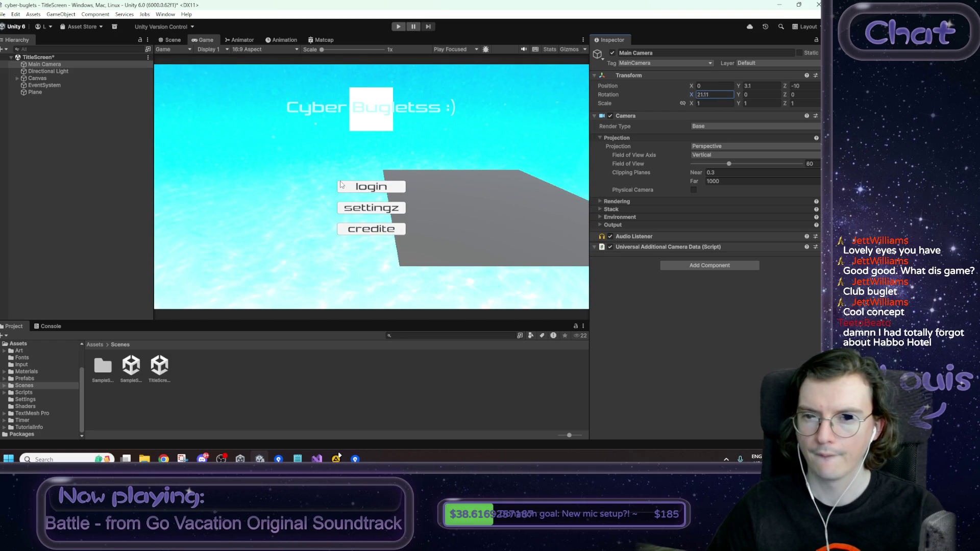
{"action": "mouse_move", "coordinate": [729, 163]}
{"action": "left_mouse_down"}
{"action": "mouse_move", "coordinate": [744, 165]}
{"action": "mouse_move", "coordinate": [713, 168]}
{"action": "left_mouse_up"}
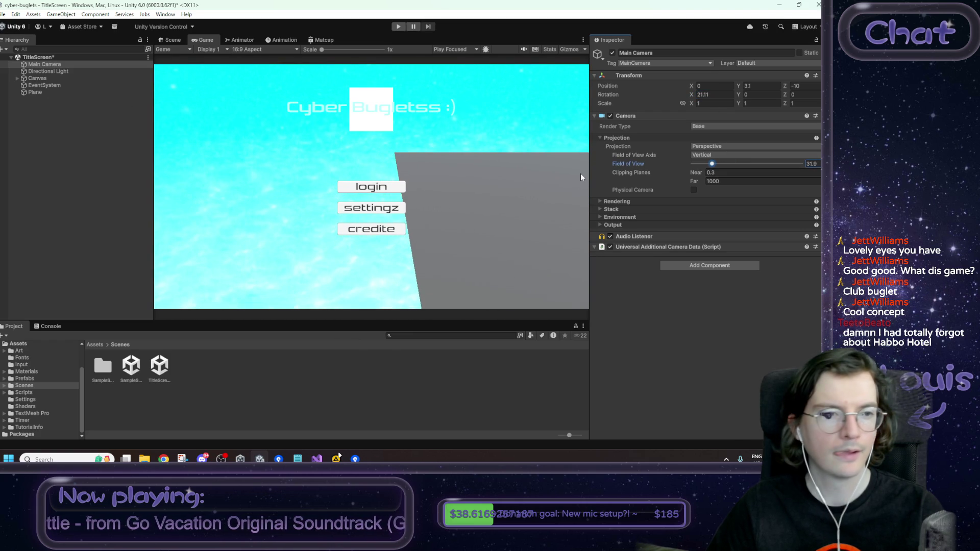
- Scale the Plane uniformly to 0.84 and move it to 3.72, -3.83, 5.42
{"action": "left_click", "coordinate": [32, 92]}
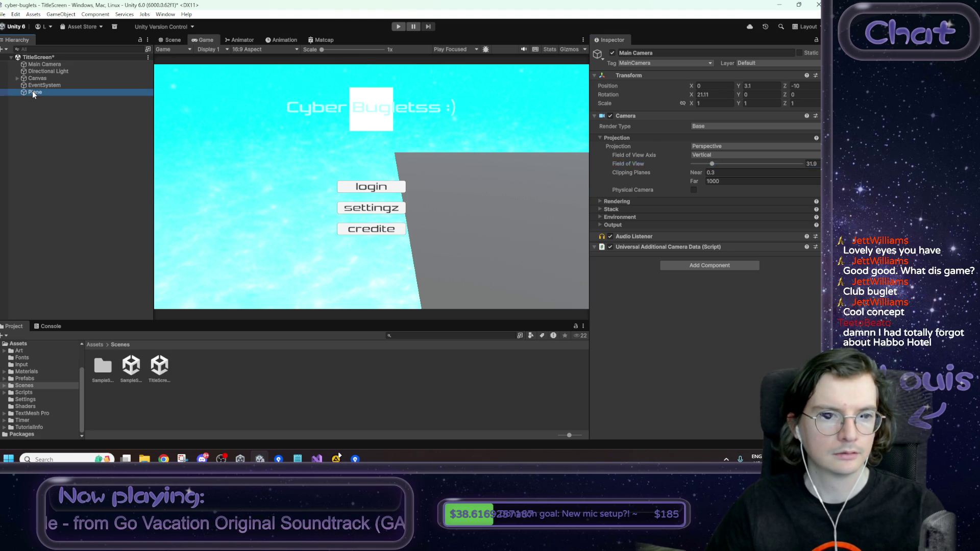
{"action": "left_click", "coordinate": [754, 86]}
{"action": "type", "text": "0.3"}
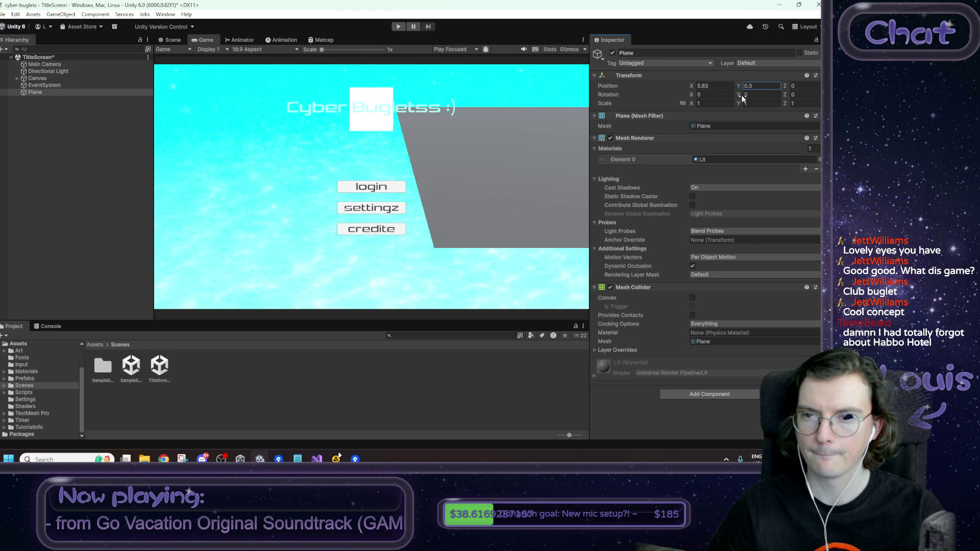
{"action": "left_click", "coordinate": [683, 103]}
{"action": "mouse_move", "coordinate": [690, 103]}
{"action": "left_mouse_down"}
{"action": "mouse_move", "coordinate": [683, 87]}
{"action": "mouse_move", "coordinate": [668, 86]}
{"action": "left_mouse_up"}
{"action": "key", "text": "Tab"}
{"action": "type", "text": "-1.26"}
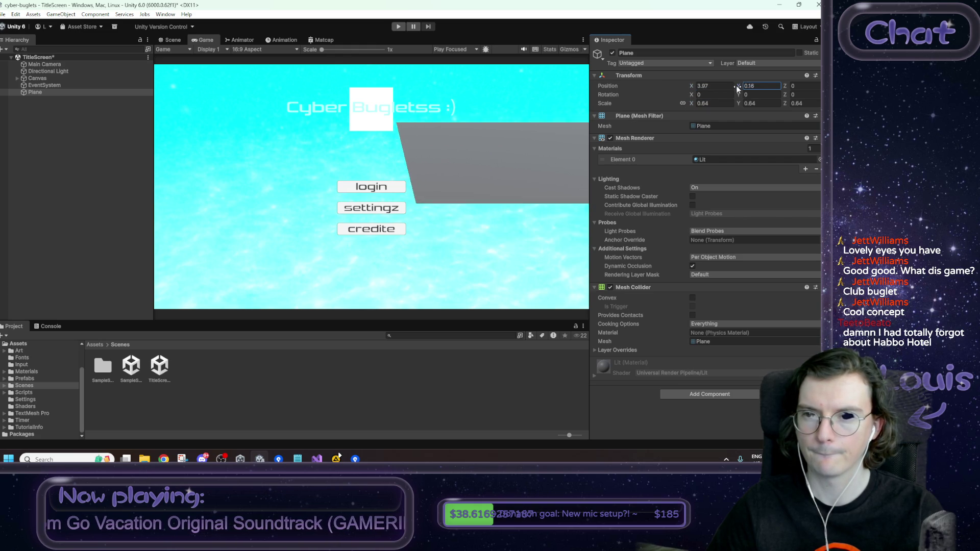
{"action": "mouse_move", "coordinate": [694, 84]}
{"action": "left_mouse_down"}
{"action": "mouse_move", "coordinate": [667, 86]}
{"action": "mouse_move", "coordinate": [684, 87]}
{"action": "left_mouse_up"}
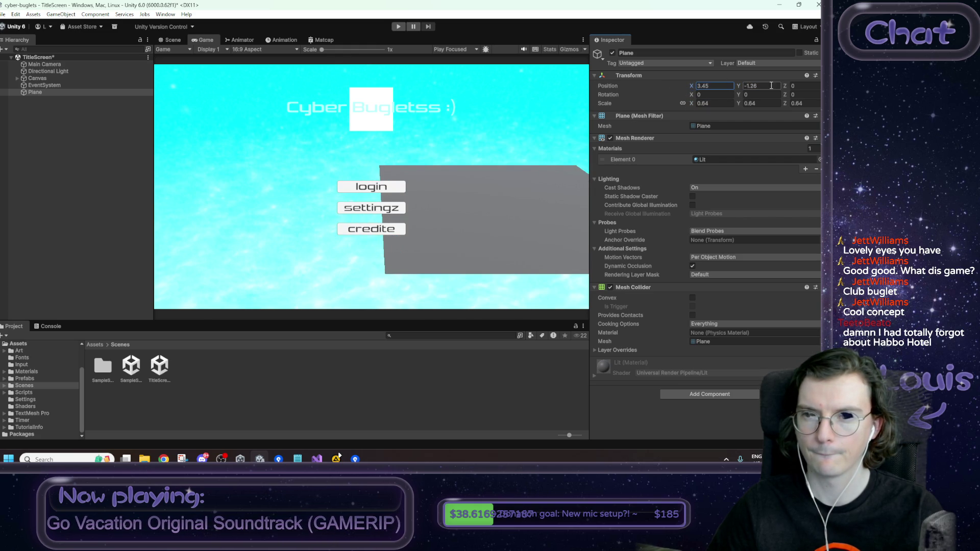
{"action": "left_click_drag", "start_coordinate": [784, 86], "coordinate": [832, 88]}
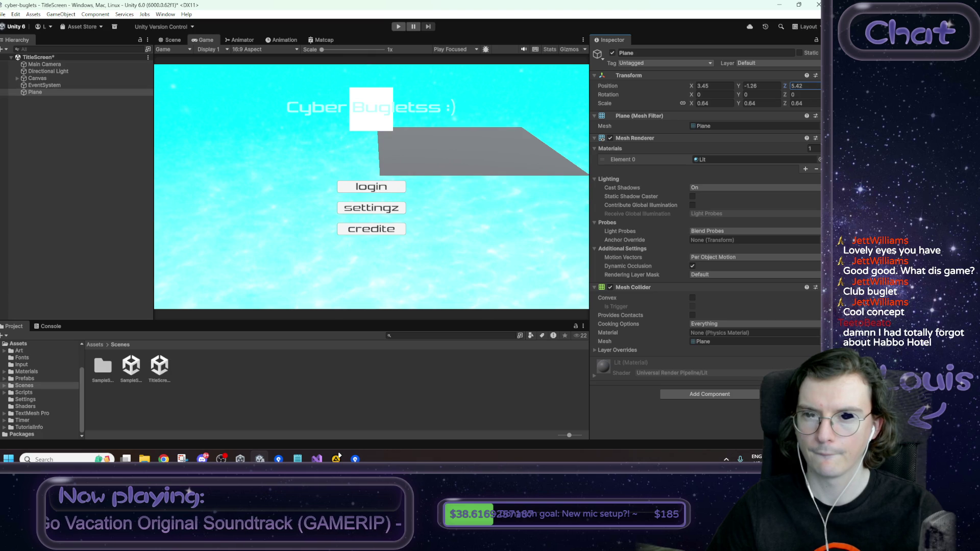
{"action": "mouse_move", "coordinate": [738, 86]}
{"action": "left_mouse_down"}
{"action": "mouse_move", "coordinate": [687, 97]}
{"action": "mouse_move", "coordinate": [699, 90]}
{"action": "left_mouse_up"}
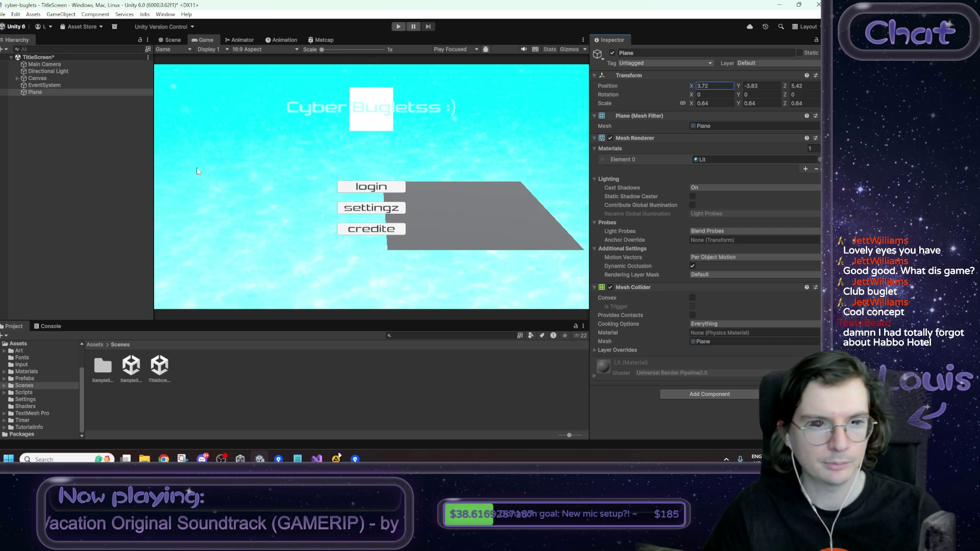
- Inspect the plane in the Scene view, then open the SampleScene
{"action": "left_click", "coordinate": [169, 40]}
{"action": "left_click_drag", "start_coordinate": [390, 207], "coordinate": [414, 248]}
{"action": "key", "text": "w"}
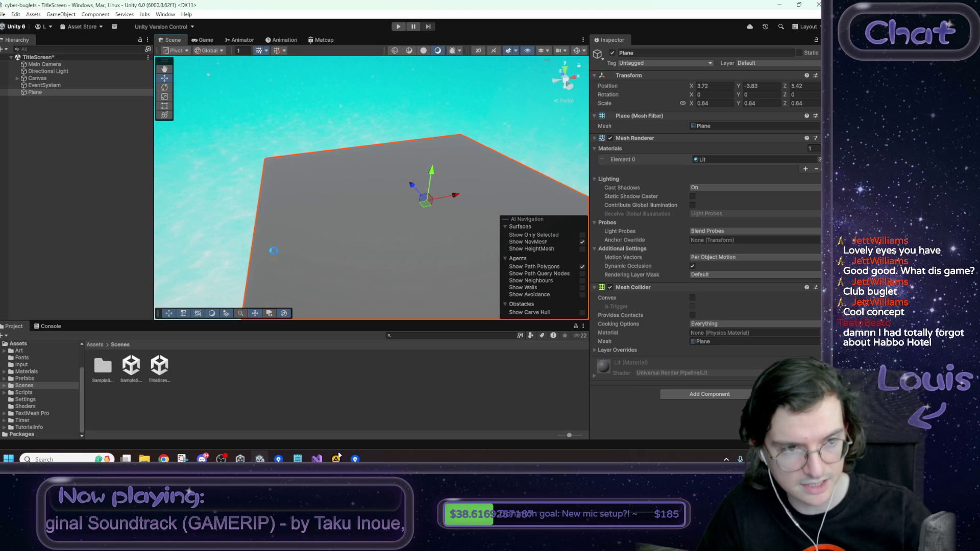
{"action": "double_click", "coordinate": [135, 379]}
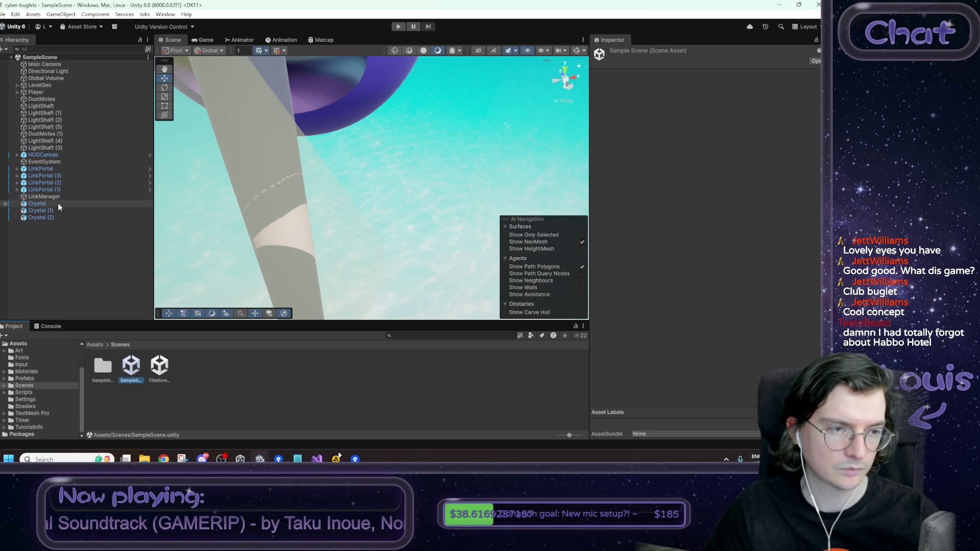
- Frame the Player in SampleScene and save it as a prefab in the Prefabs folder
{"action": "left_click", "coordinate": [35, 92]}
{"action": "key", "text": "f"}
{"action": "scroll", "coordinate": [398, 181], "scroll_direction": "down", "scroll_amount": 5}
{"action": "left_click_drag", "start_coordinate": [398, 181], "coordinate": [485, 260]}
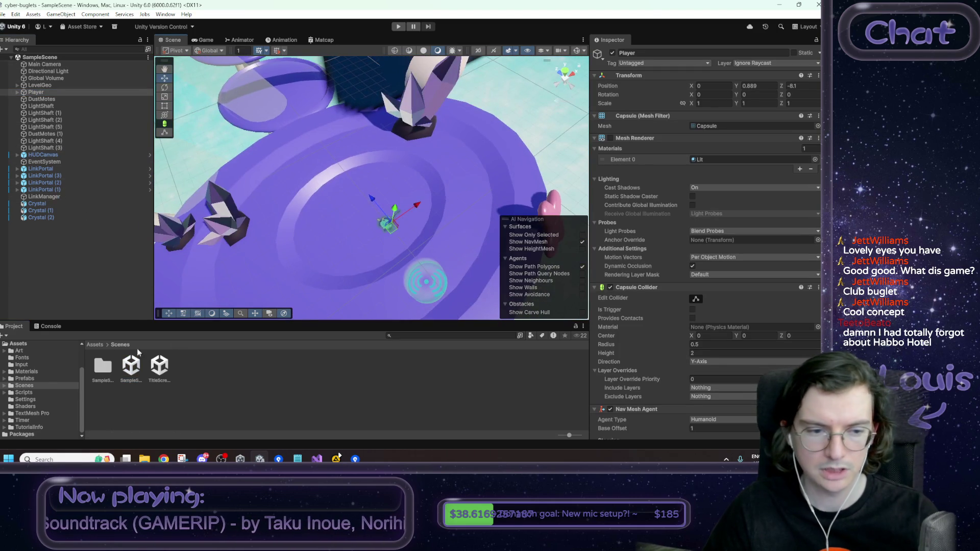
{"action": "left_click", "coordinate": [95, 344]}
{"action": "double_click", "coordinate": [213, 370]}
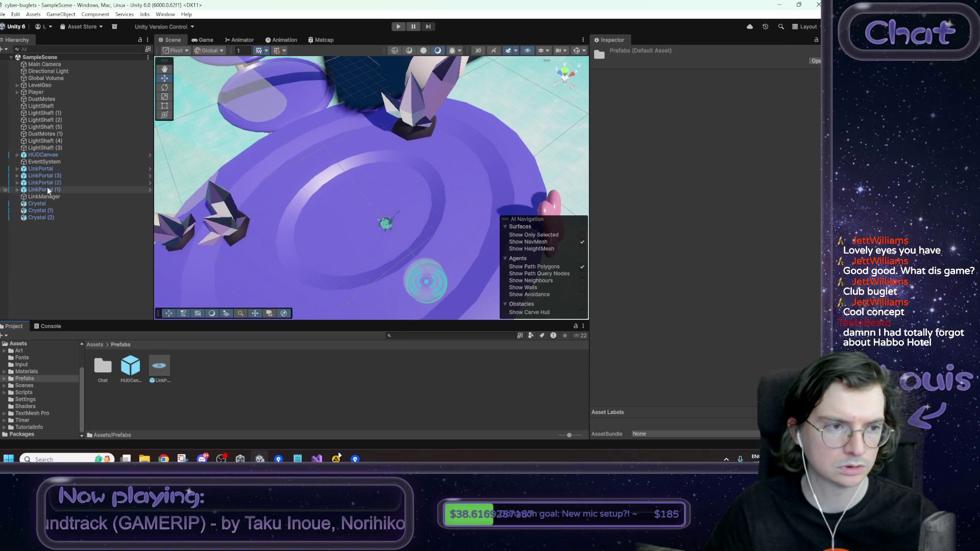
{"action": "left_click", "coordinate": [43, 94]}
{"action": "left_click_drag", "start_coordinate": [43, 97], "coordinate": [232, 397]}
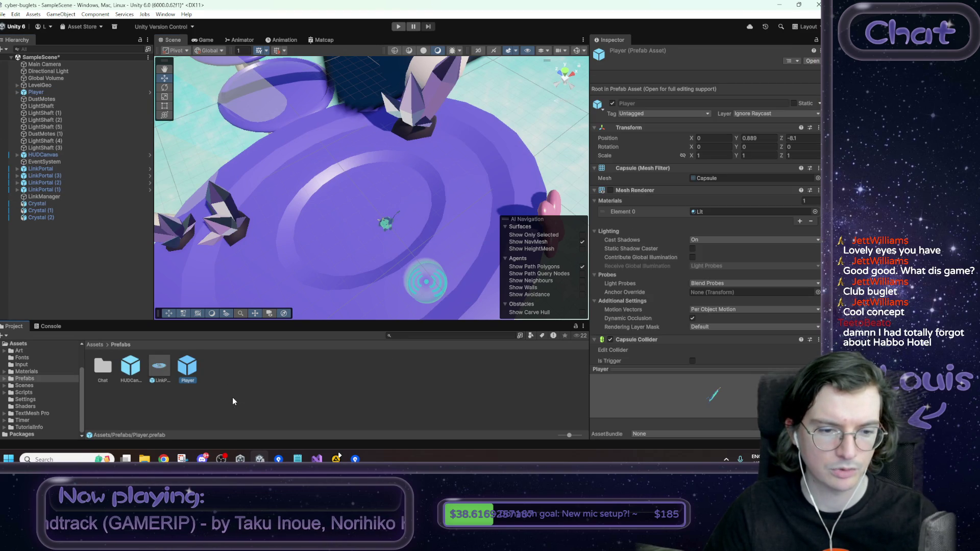
{"action": "left_click", "coordinate": [248, 394]}
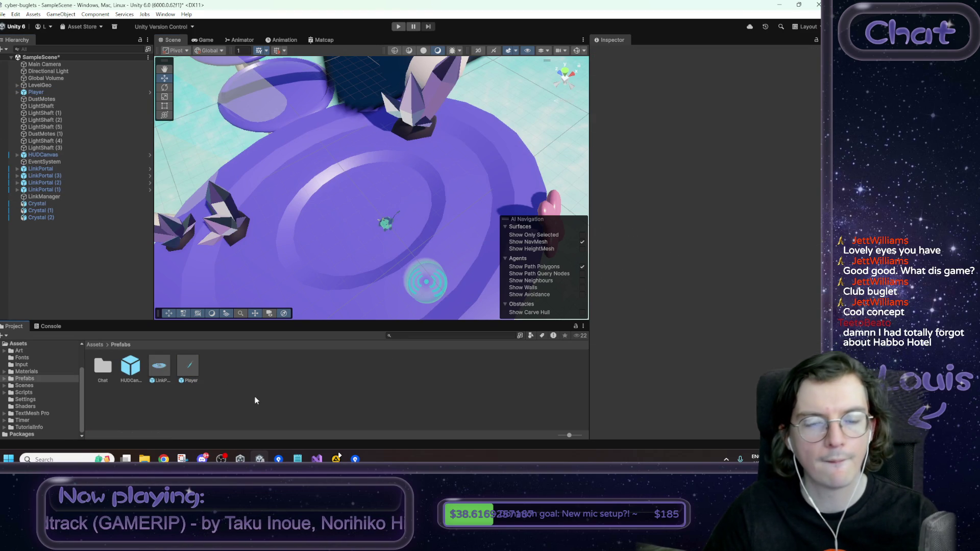
{"action": "mouse_move", "coordinate": [241, 204]}
{"action": "left_mouse_down"}
{"action": "mouse_move", "coordinate": [366, 211]}
{"action": "mouse_move", "coordinate": [345, 201]}
{"action": "mouse_move", "coordinate": [341, 209]}
{"action": "left_mouse_up"}
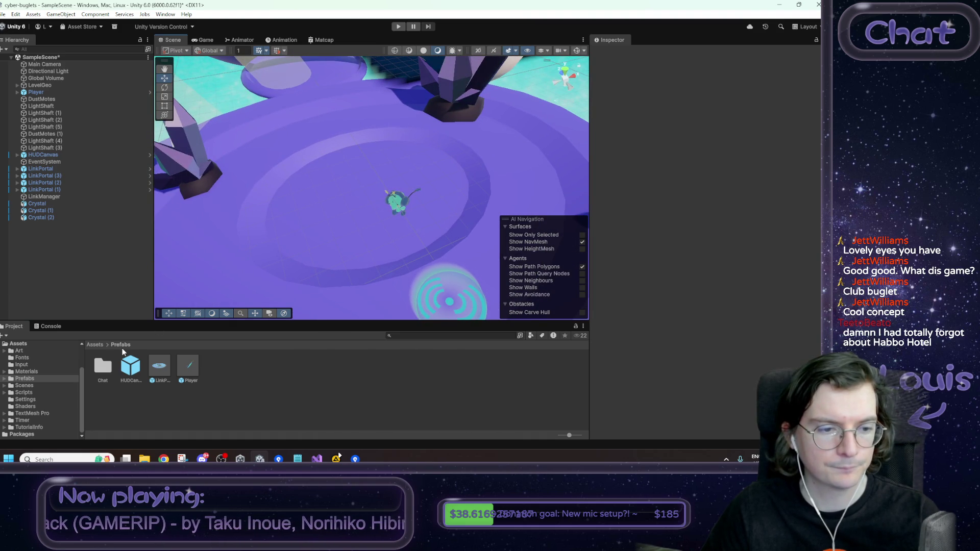
- Open the TitleScreen scene from Scenes, answering the unsaved-changes prompt
{"action": "left_click", "coordinate": [97, 346]}
{"action": "double_click", "coordinate": [249, 370]}
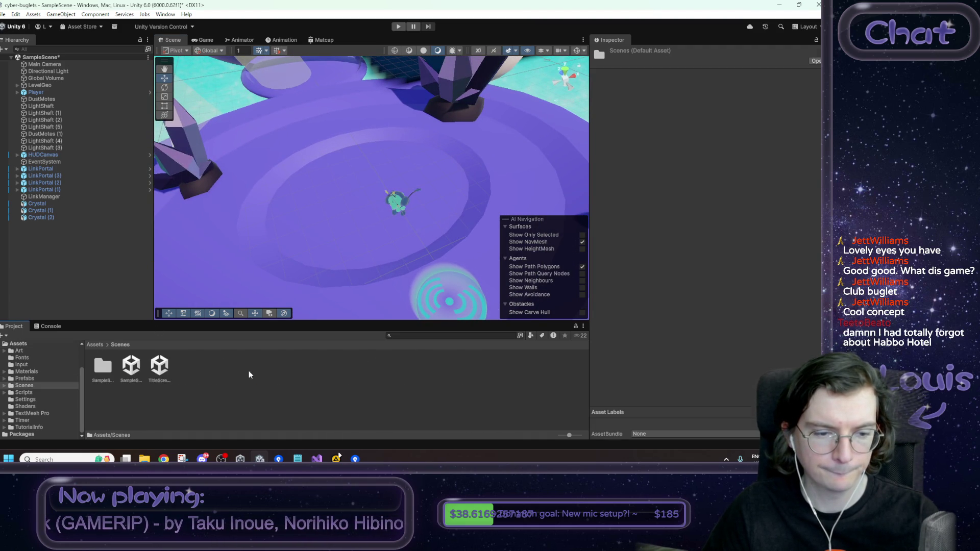
{"action": "double_click", "coordinate": [160, 367]}
{"action": "left_click", "coordinate": [408, 248]}
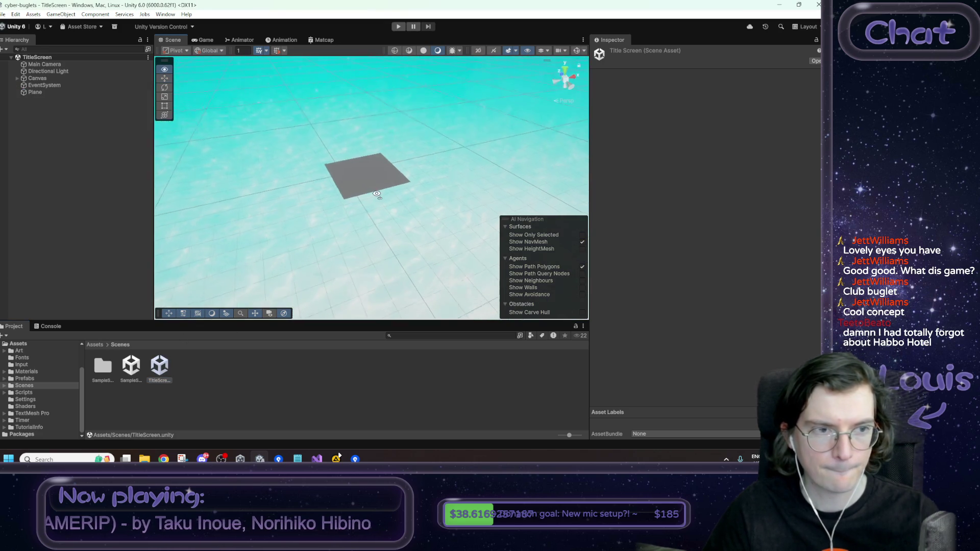
- Apply the blue Shiny material from Materials to the plane
{"action": "scroll", "coordinate": [376, 192], "scroll_direction": "up", "scroll_amount": 5}
{"action": "left_click_drag", "start_coordinate": [362, 204], "coordinate": [383, 214]}
{"action": "left_click", "coordinate": [94, 345]}
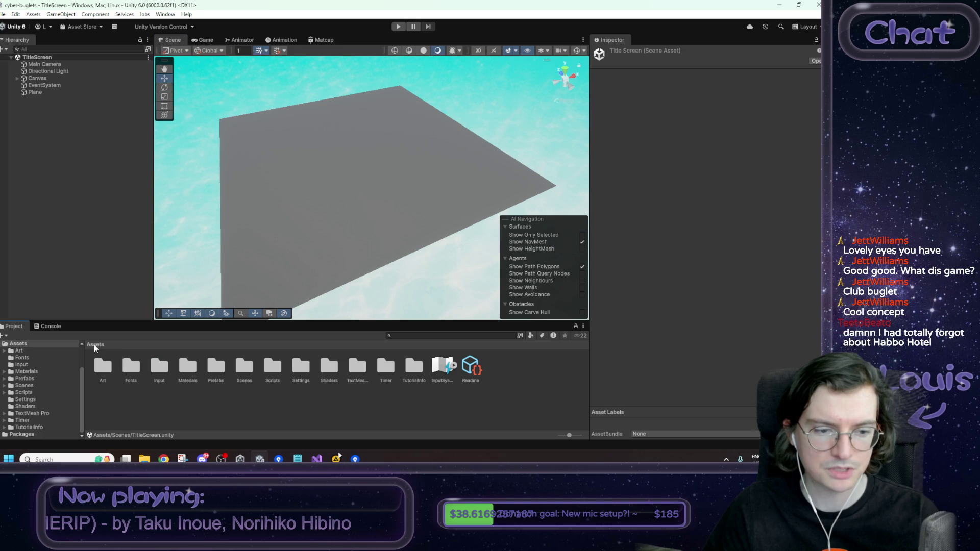
{"action": "double_click", "coordinate": [194, 371]}
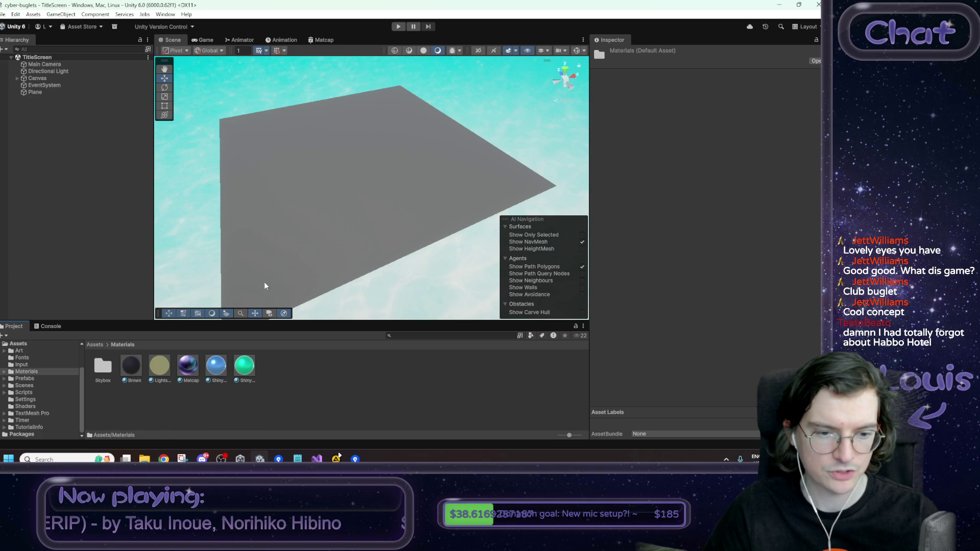
{"action": "left_click_drag", "start_coordinate": [197, 360], "coordinate": [349, 233]}
{"action": "left_click_drag", "start_coordinate": [255, 320], "coordinate": [349, 208]}
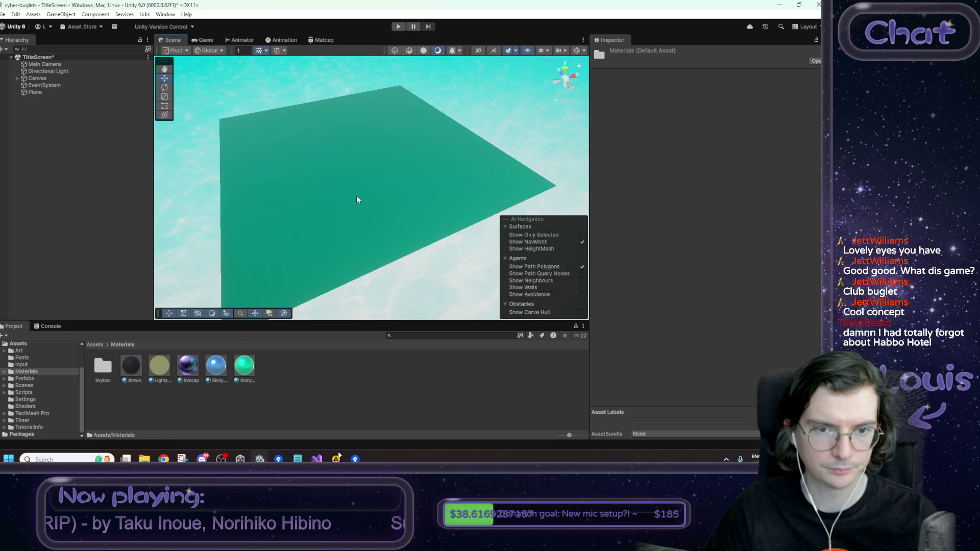
{"action": "left_click_drag", "start_coordinate": [226, 366], "coordinate": [331, 223]}
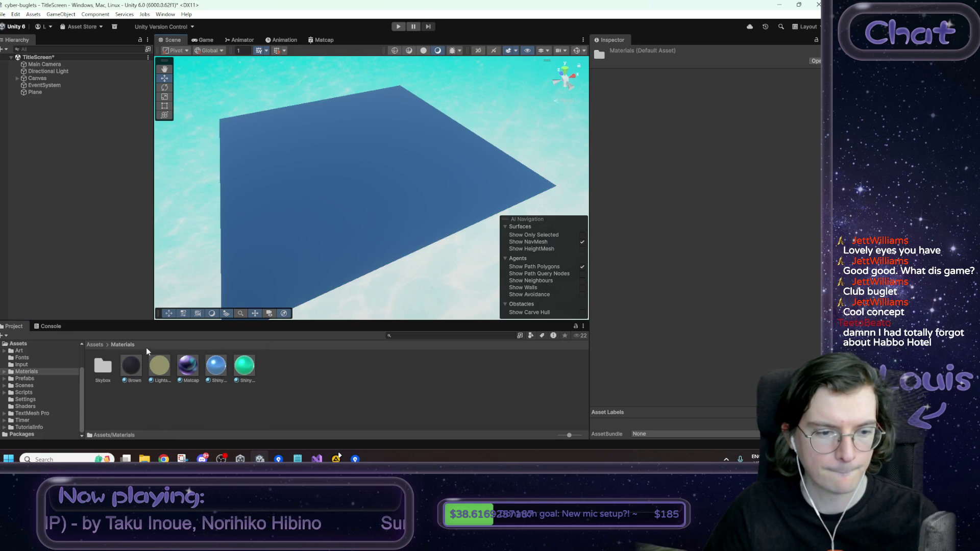
- Place a Player prefab from the Prefabs folder onto the plane
{"action": "left_click", "coordinate": [96, 345]}
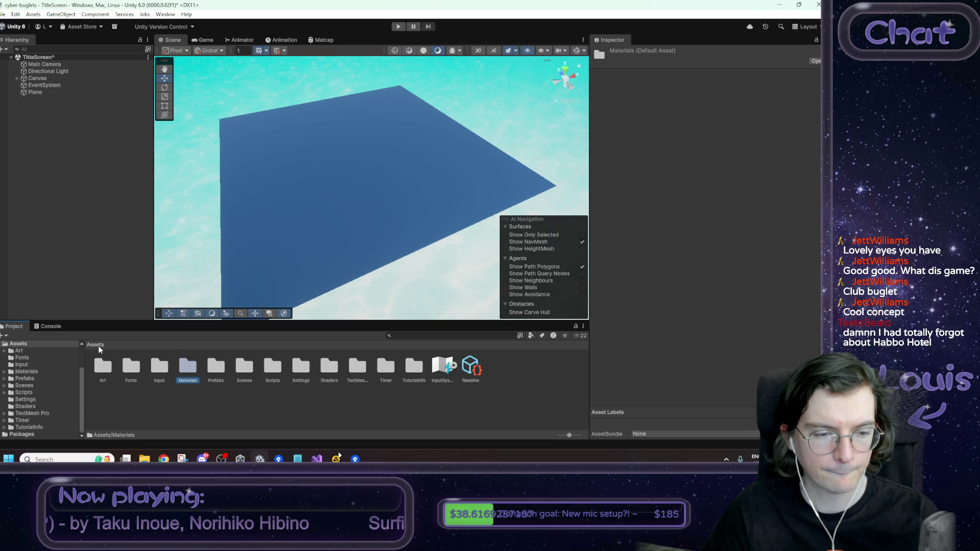
{"action": "double_click", "coordinate": [219, 376]}
{"action": "left_click_drag", "start_coordinate": [189, 368], "coordinate": [374, 157]}
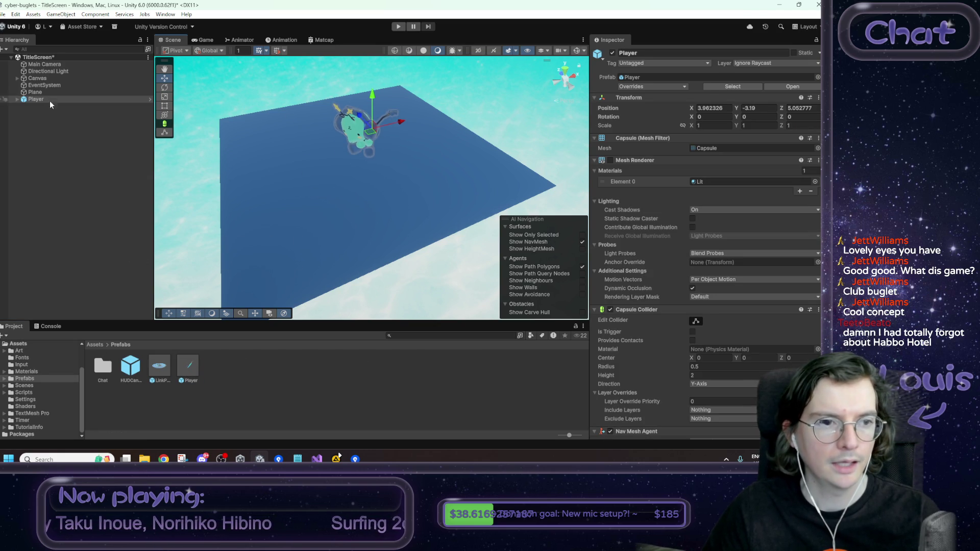
- Rename the placed Player to Buglet_TitleScreen and save it as an original prefab in Prefabs
{"action": "left_click", "coordinate": [674, 53]}
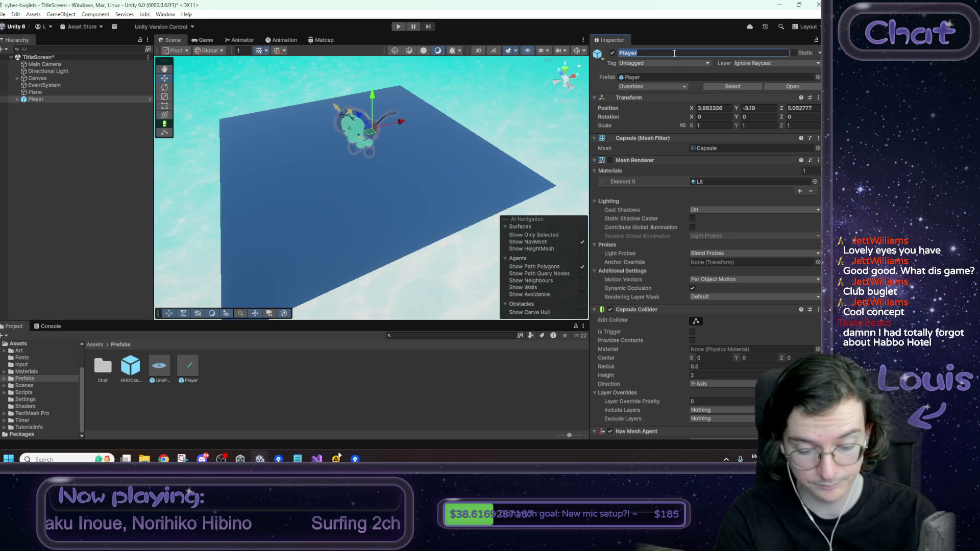
{"action": "type", "text": "TitleS"}
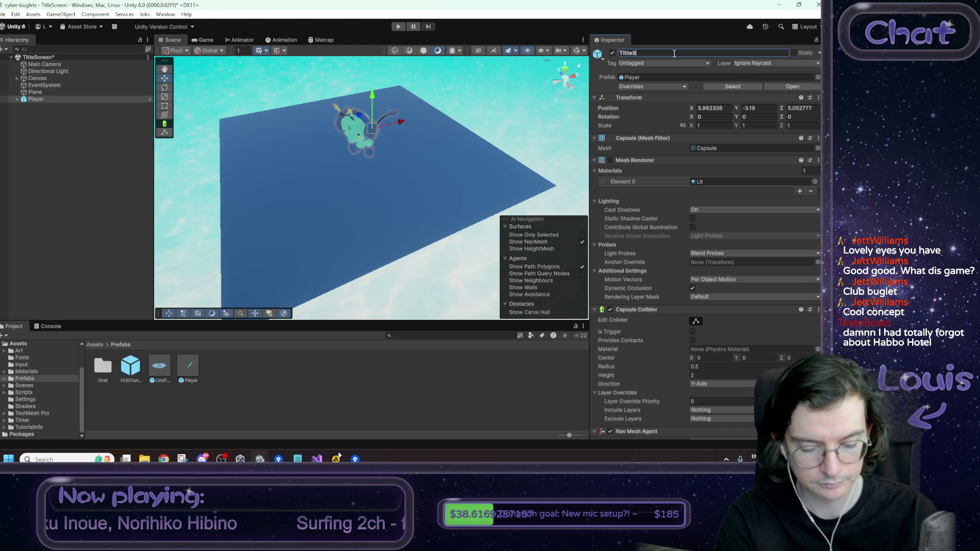
{"action": "key", "text": "BackSpace"}
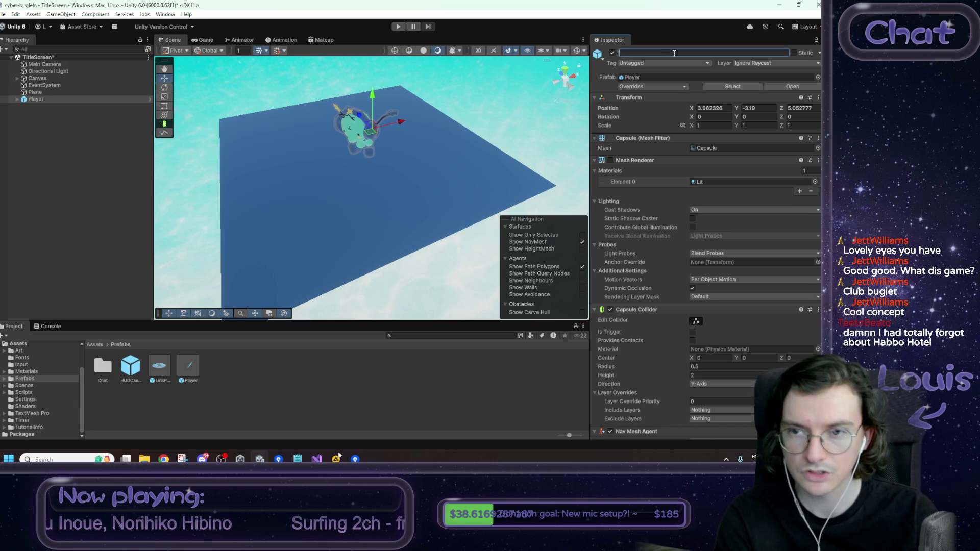
{"action": "type", "text": "Buglet_TitleScreen"}
{"action": "key", "text": "Return"}
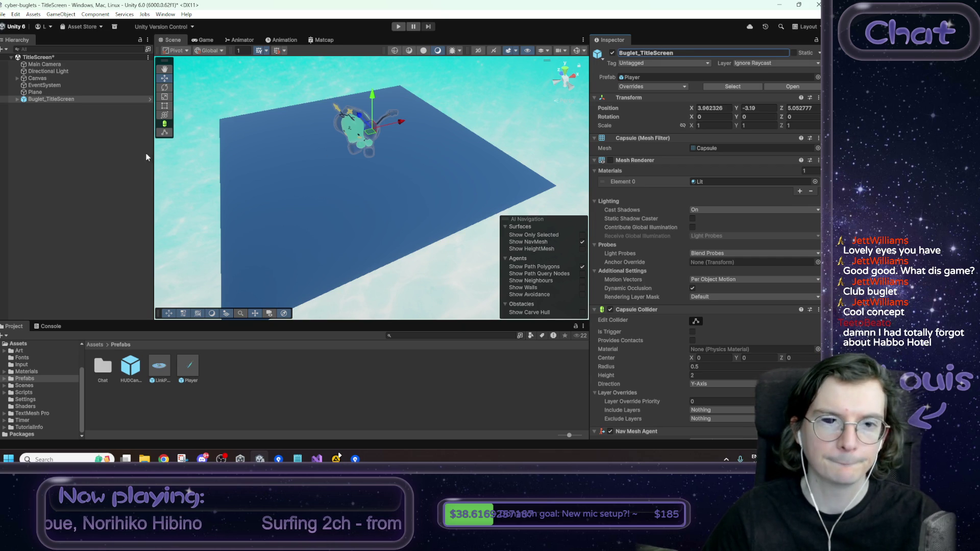
{"action": "left_click_drag", "start_coordinate": [50, 100], "coordinate": [275, 379]}
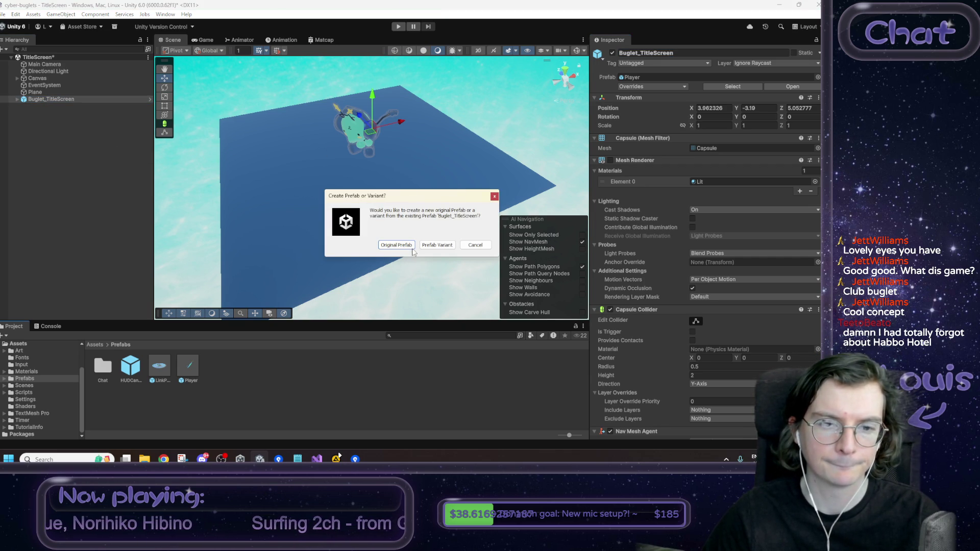
{"action": "left_click", "coordinate": [396, 246]}
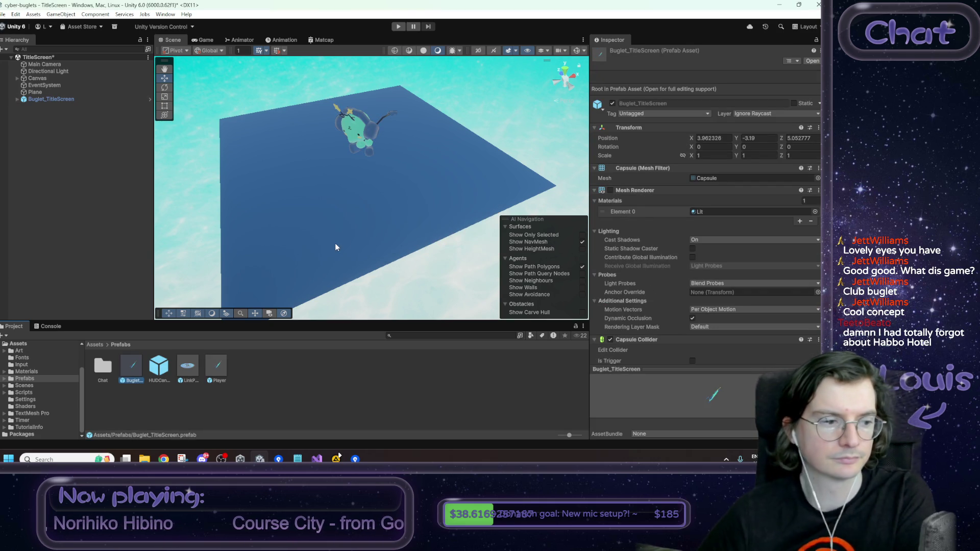
- Review Buglet_TitleScreen's Player Controller script in Visual Studio
{"action": "left_click", "coordinate": [64, 99]}
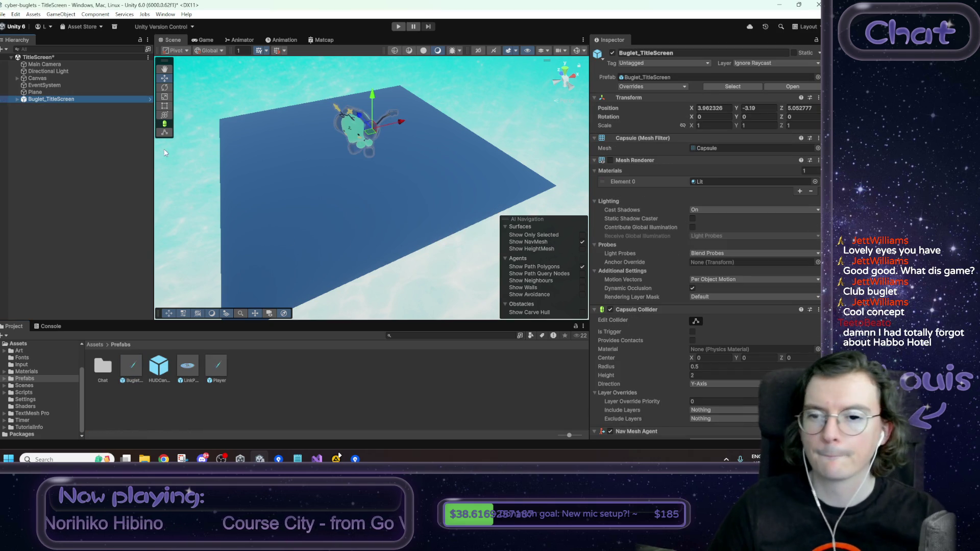
{"action": "scroll", "coordinate": [683, 326], "scroll_direction": "down", "scroll_amount": 10}
{"action": "scroll", "coordinate": [682, 323], "scroll_direction": "down", "scroll_amount": 4}
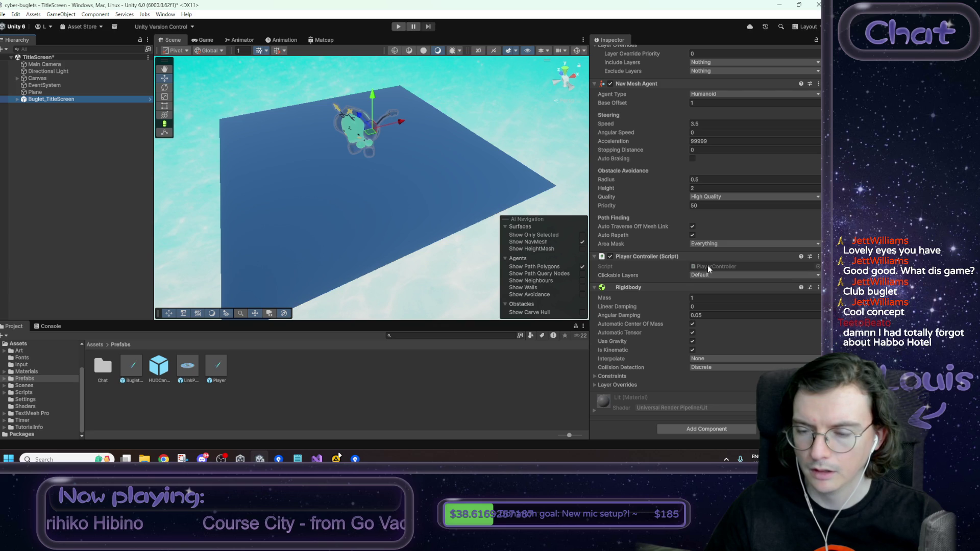
{"action": "double_click", "coordinate": [708, 266]}
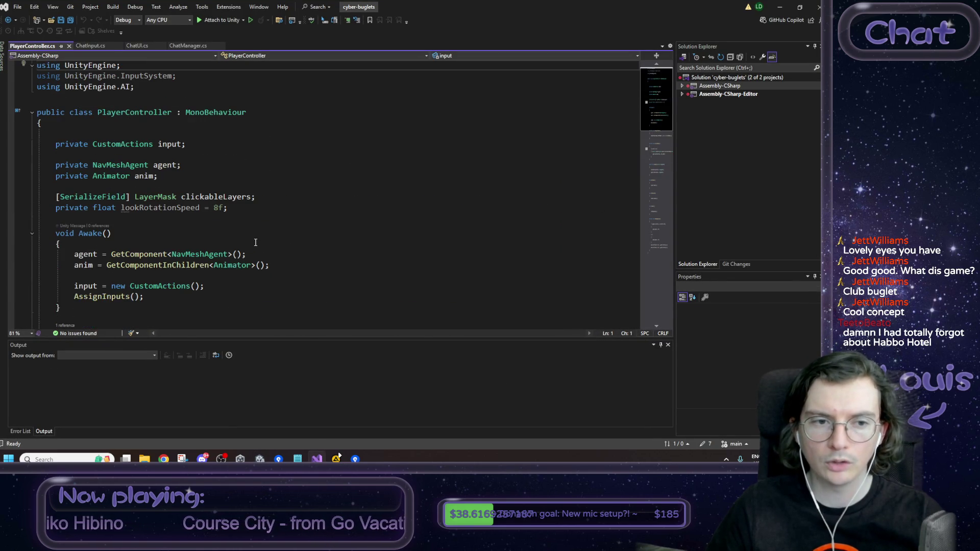
{"action": "left_click", "coordinate": [780, 7]}
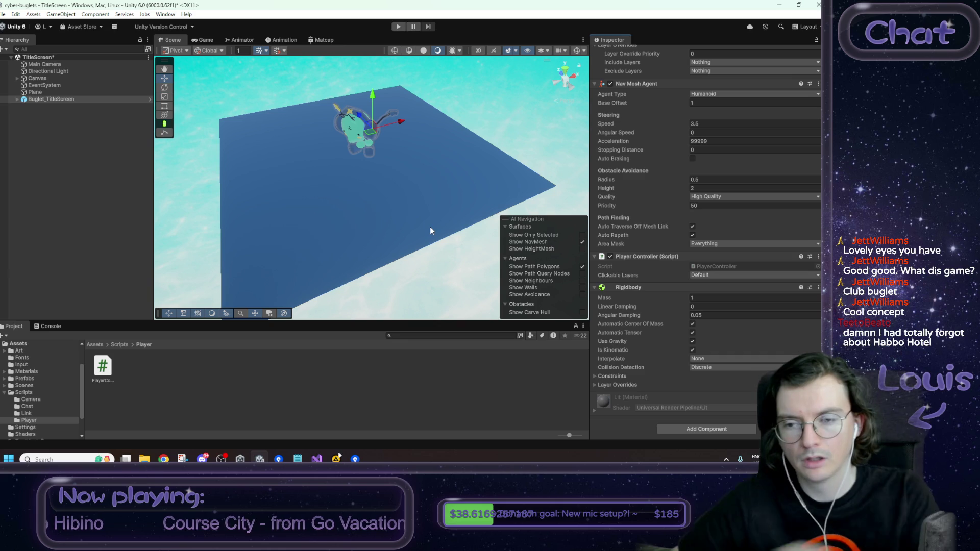
- Select the Plane and navigate up to the Scripts folder
{"action": "scroll", "coordinate": [767, 261], "scroll_direction": "up", "scroll_amount": 3}
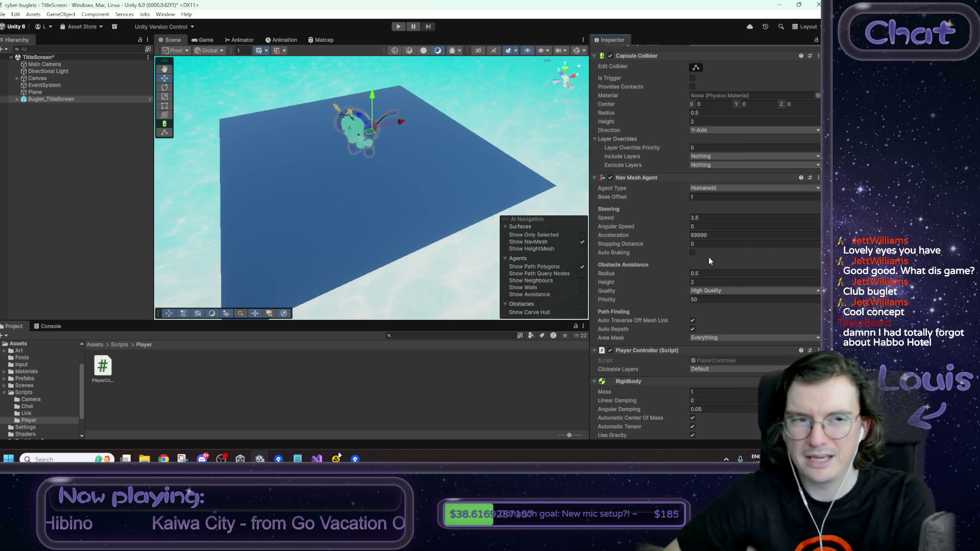
{"action": "left_click", "coordinate": [308, 204]}
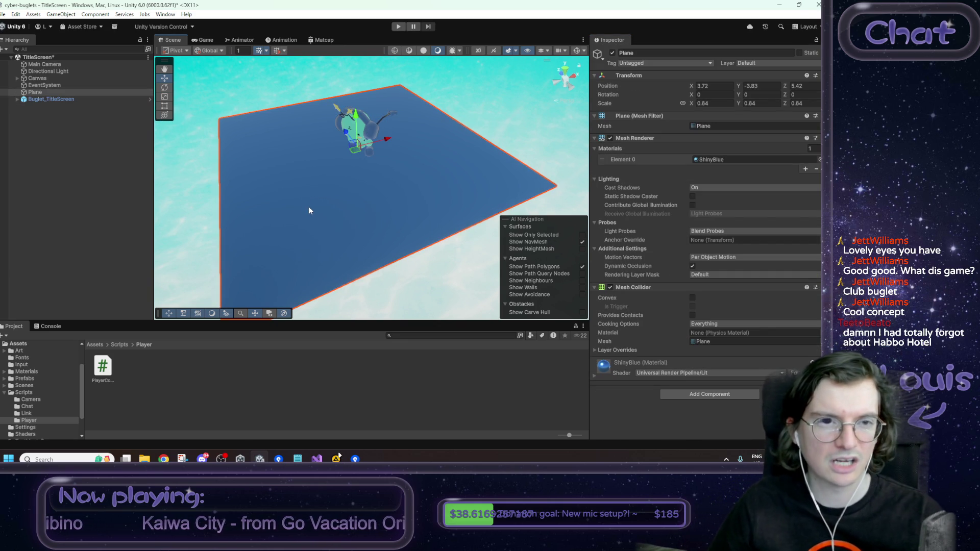
{"action": "left_click", "coordinate": [120, 345]}
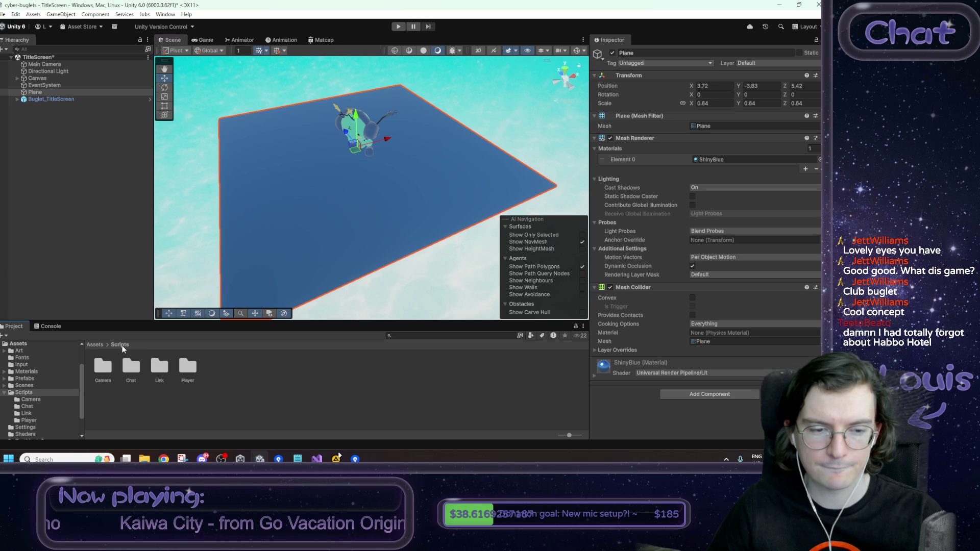
- Create a TitleScreen folder inside Scripts and open it
{"action": "right_click", "coordinate": [223, 379]}
{"action": "mouse_move", "coordinate": [294, 130]}
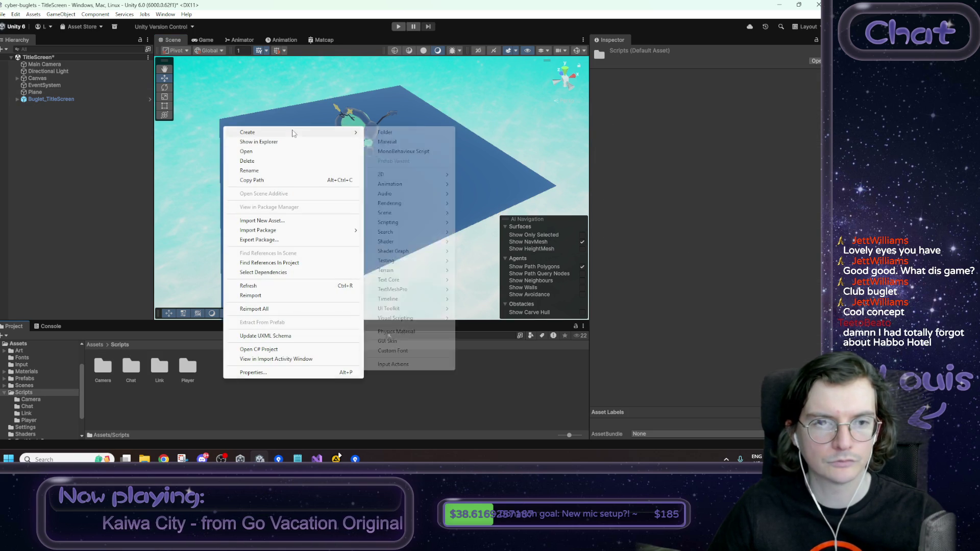
{"action": "left_click", "coordinate": [403, 134]}
{"action": "type", "text": "TitleScreen"}
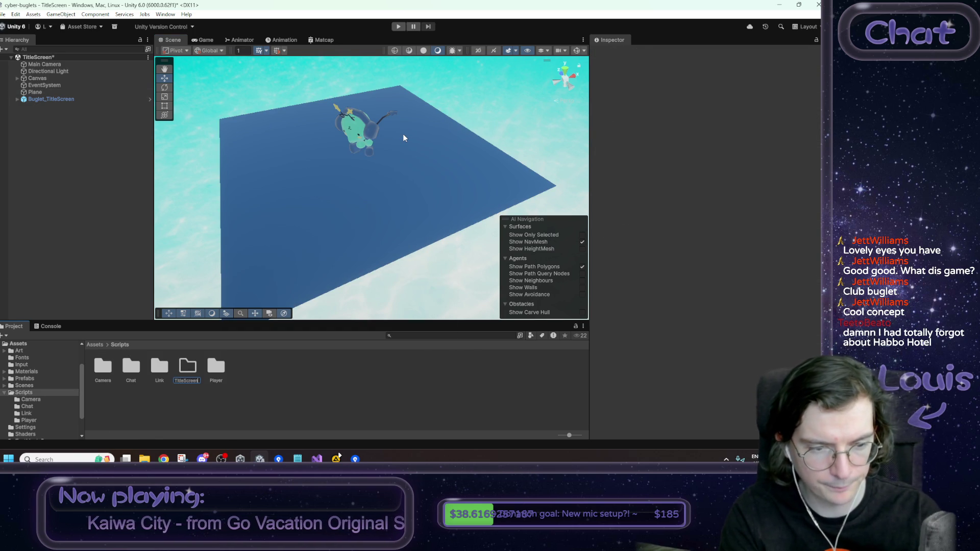
{"action": "key", "text": "Return"}
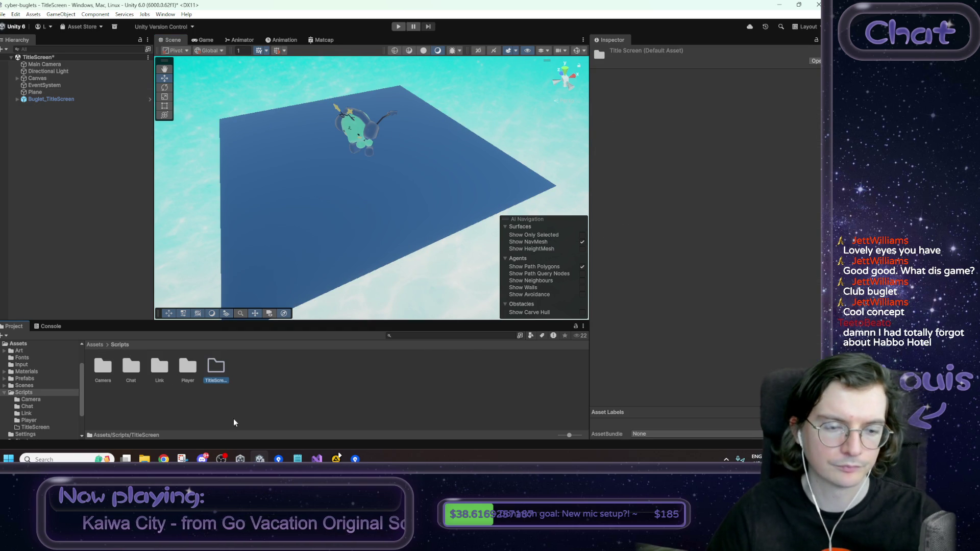
{"action": "double_click", "coordinate": [217, 374]}
- Create a MonoBehaviour script named Buglet_TitleScreen in the TitleScreen folder
{"action": "right_click", "coordinate": [228, 370]}
{"action": "mouse_move", "coordinate": [275, 123]}
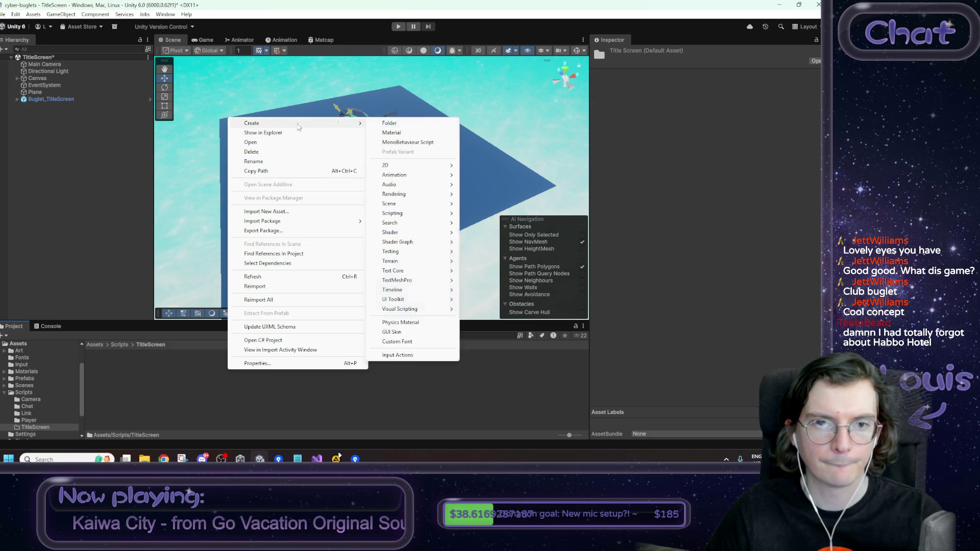
{"action": "left_click", "coordinate": [407, 143]}
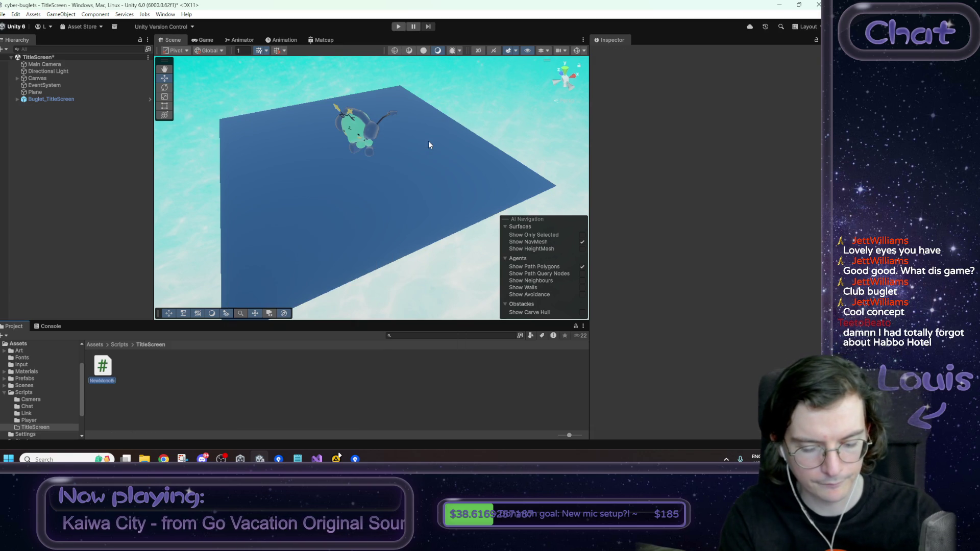
{"action": "type", "text": "Buglet"}
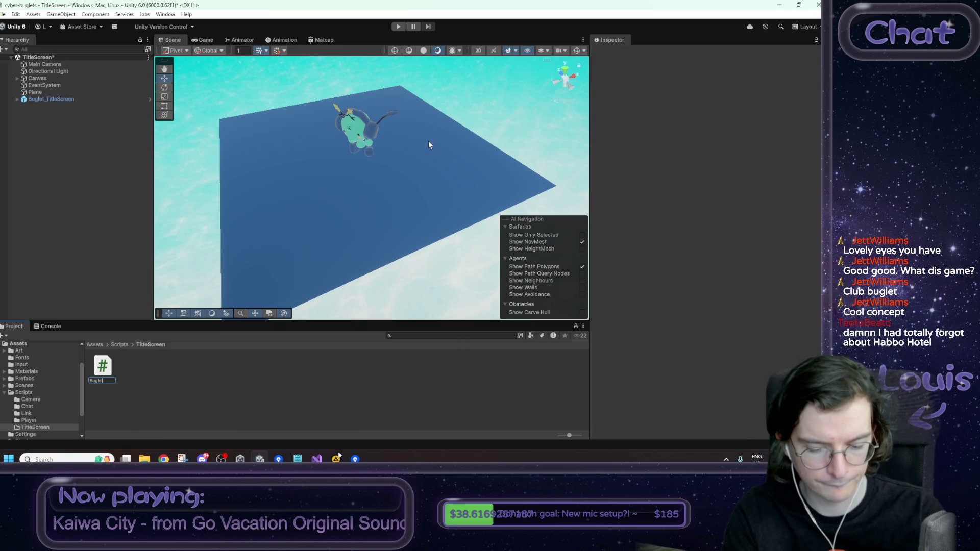
{"action": "type", "text": "Screen"}
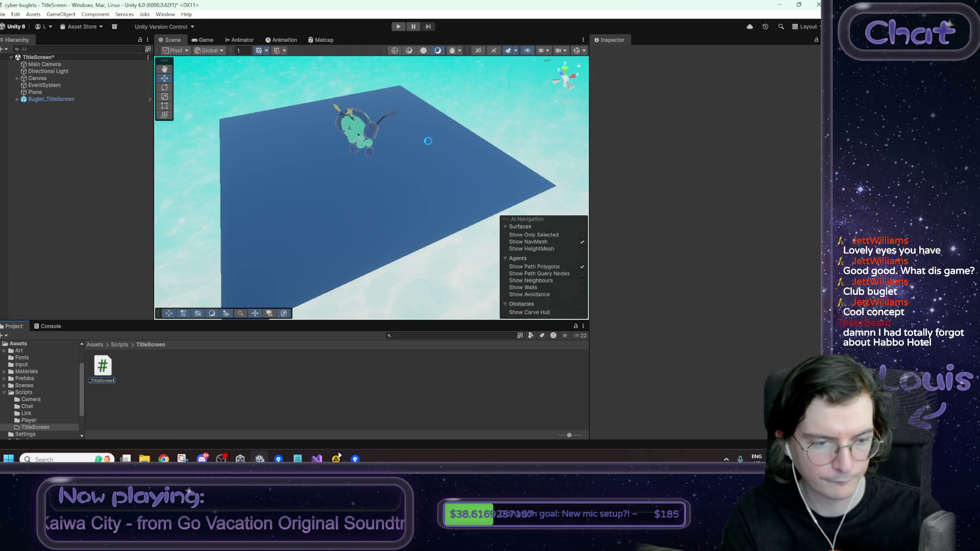
{"action": "key", "text": "Return"}
{"action": "key", "text": "Return"}
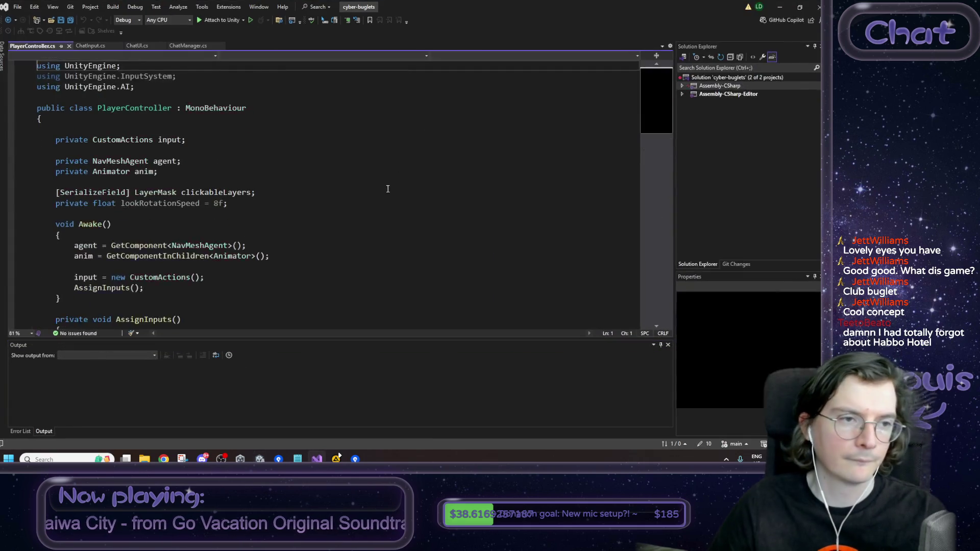
{"action": "left_click", "coordinate": [781, 10]}
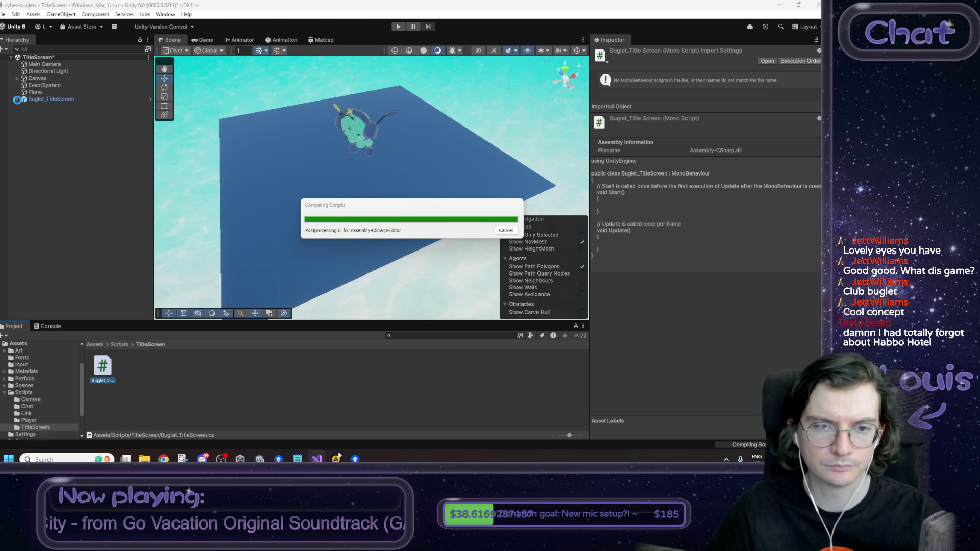
{"action": "left_click", "coordinate": [17, 99]}
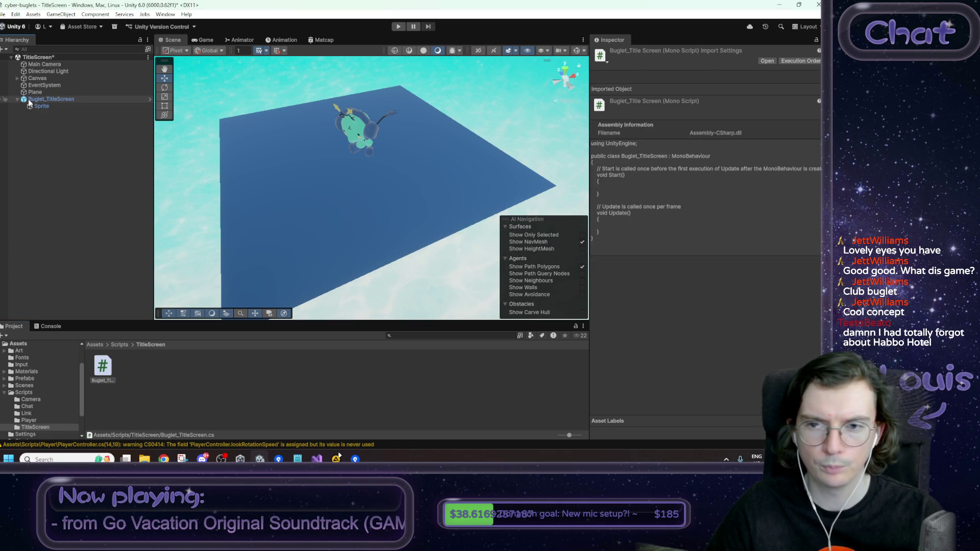
- Attach the Buglet_TitleScreen script to the character, placed above Rigidbody
{"action": "left_click", "coordinate": [28, 99]}
{"action": "scroll", "coordinate": [680, 296], "scroll_direction": "down", "scroll_amount": 2}
{"action": "scroll", "coordinate": [680, 292], "scroll_direction": "down", "scroll_amount": 10}
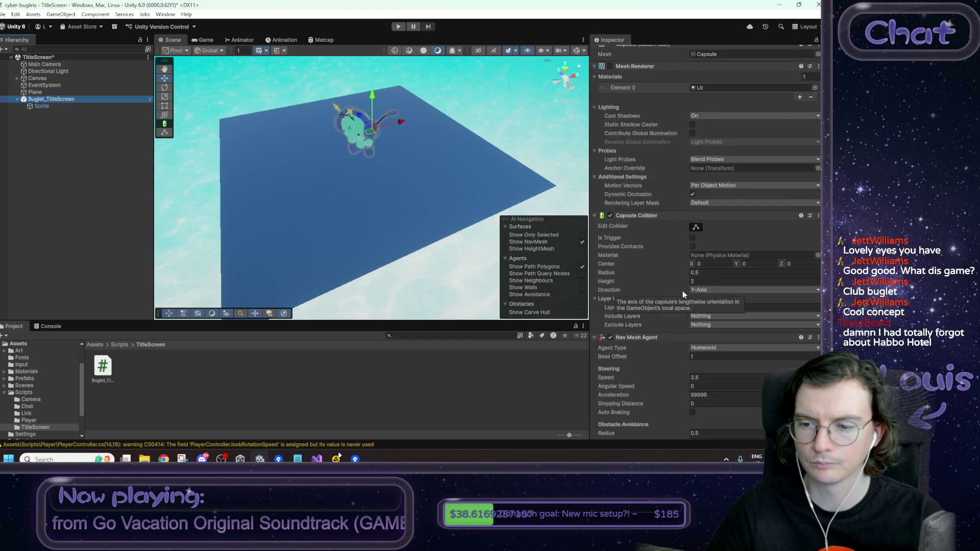
{"action": "mouse_move", "coordinate": [102, 367]}
{"action": "left_mouse_down"}
{"action": "mouse_move", "coordinate": [658, 275]}
{"action": "mouse_move", "coordinate": [642, 273]}
{"action": "mouse_move", "coordinate": [663, 276]}
{"action": "mouse_move", "coordinate": [667, 298]}
{"action": "left_mouse_up"}
{"action": "scroll", "coordinate": [666, 298], "scroll_direction": "down", "scroll_amount": 1}
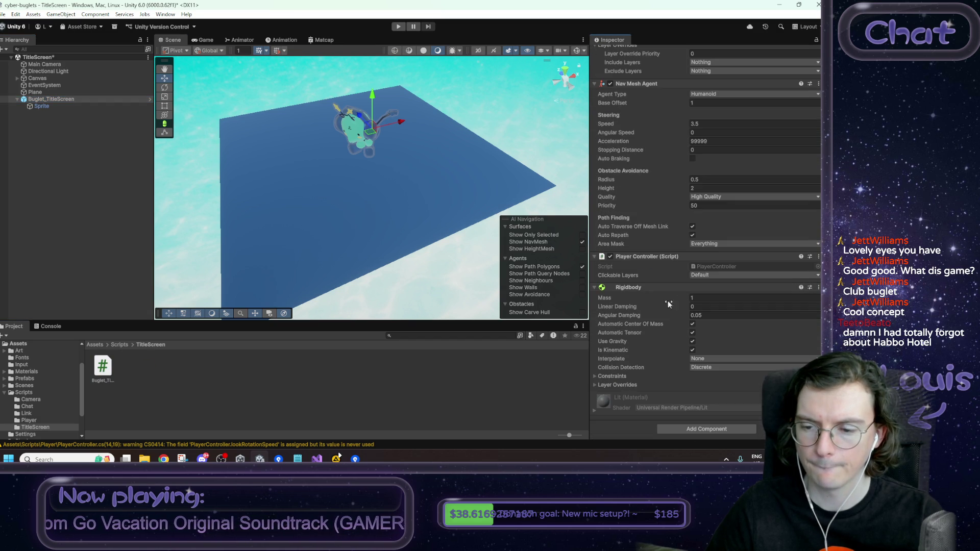
{"action": "left_click_drag", "start_coordinate": [103, 375], "coordinate": [709, 422]}
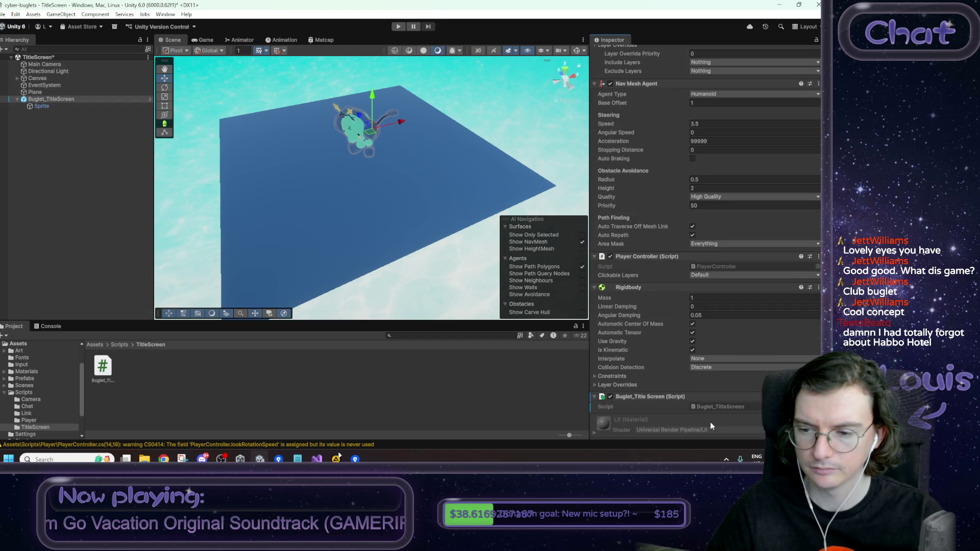
{"action": "mouse_move", "coordinate": [685, 315]}
{"action": "left_mouse_down"}
{"action": "mouse_move", "coordinate": [683, 257]}
{"action": "mouse_move", "coordinate": [683, 281]}
{"action": "left_mouse_up"}
- Remove the Player Controller component and apply both component changes to the prefab
{"action": "right_click", "coordinate": [673, 260]}
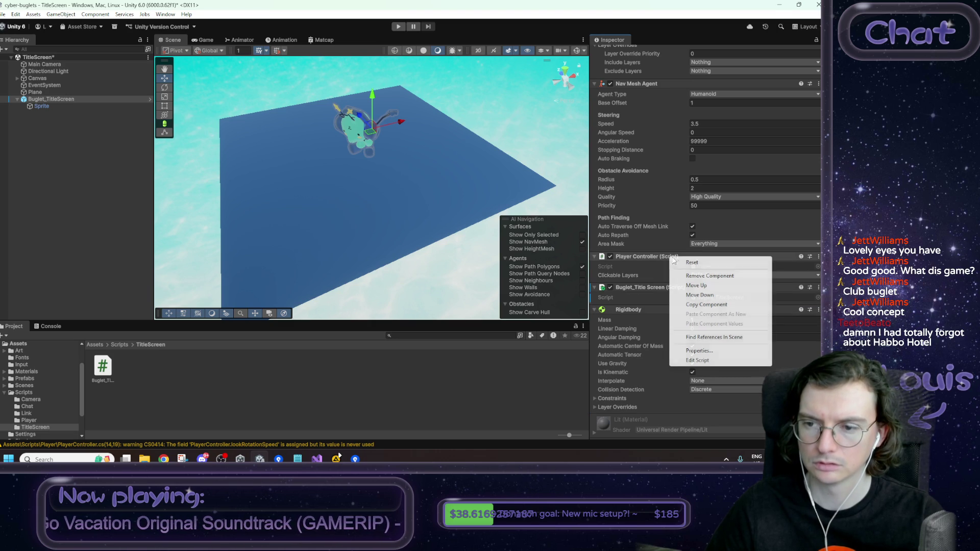
{"action": "left_click", "coordinate": [707, 276]}
{"action": "right_click", "coordinate": [659, 255]}
{"action": "mouse_move", "coordinate": [674, 266]}
{"action": "left_click", "coordinate": [614, 269]}
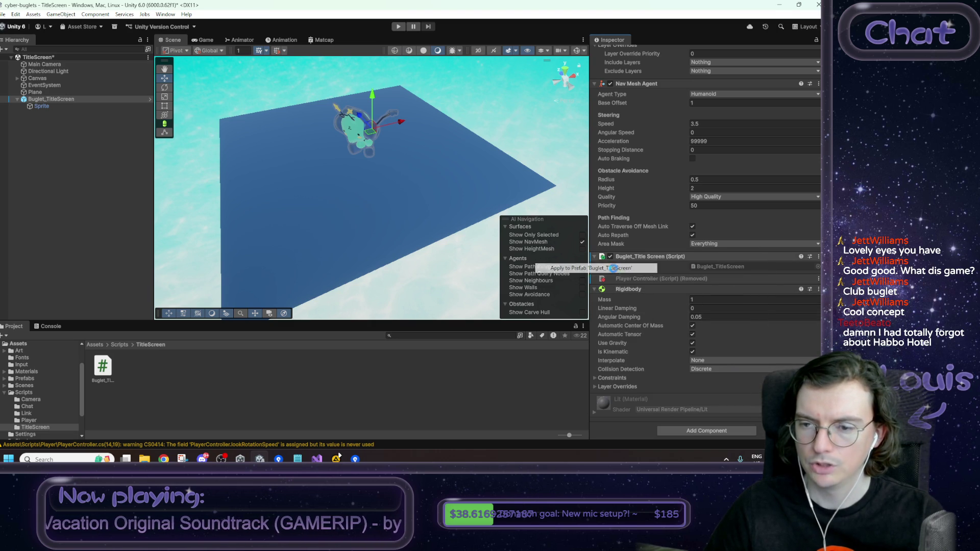
{"action": "right_click", "coordinate": [651, 277]}
{"action": "mouse_move", "coordinate": [658, 281]}
{"action": "left_click", "coordinate": [624, 289]}
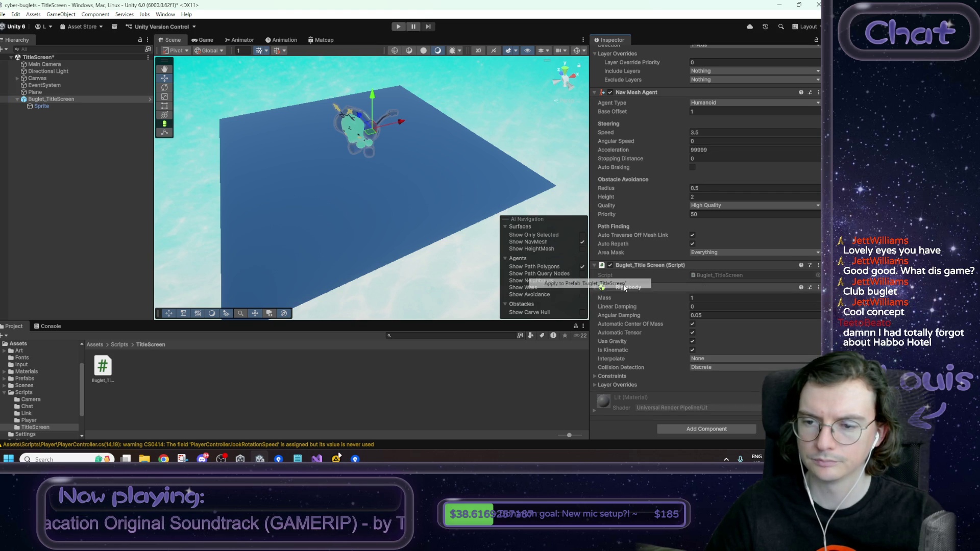
- Open the Buglet_TitleScreen script in the code editor and return to Unity
{"action": "left_click", "coordinate": [109, 371]}
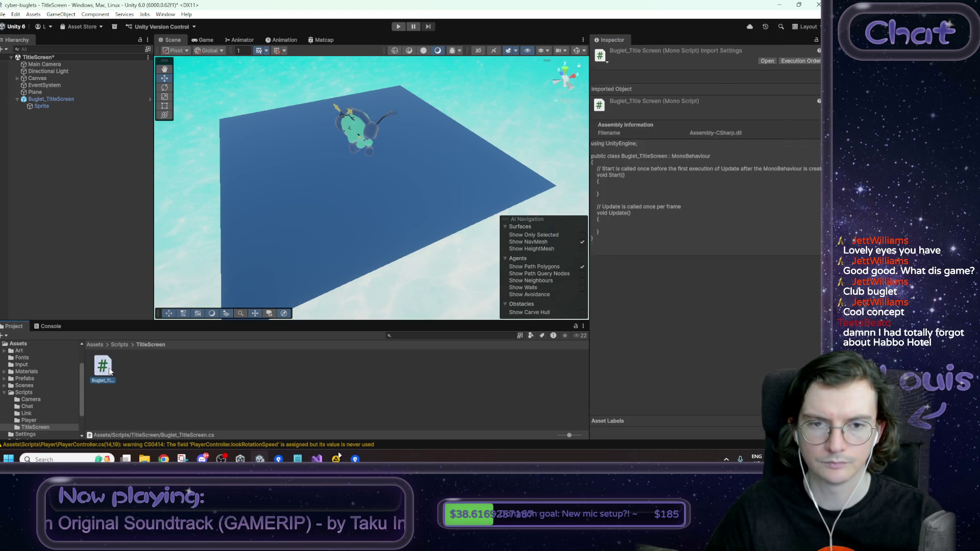
{"action": "double_click", "coordinate": [110, 372]}
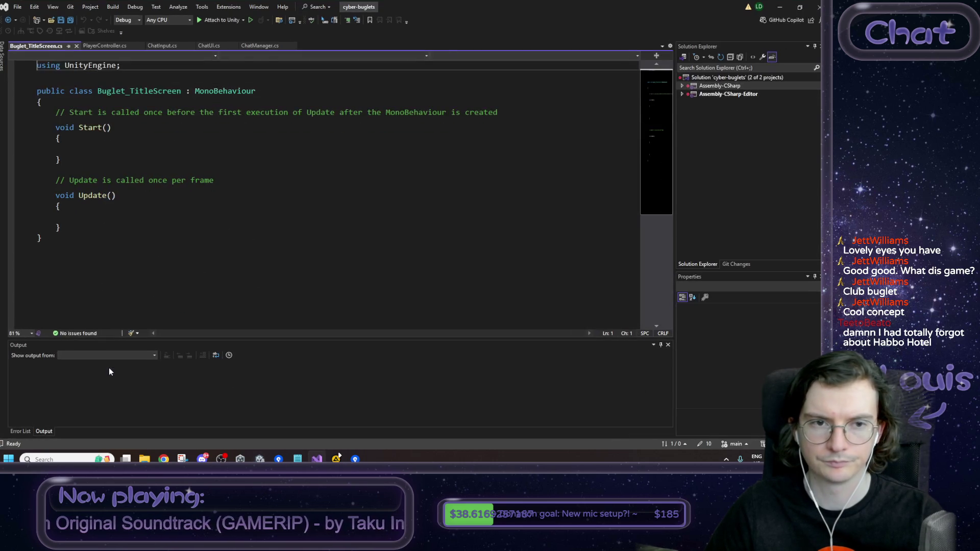
{"action": "left_click", "coordinate": [783, 7]}
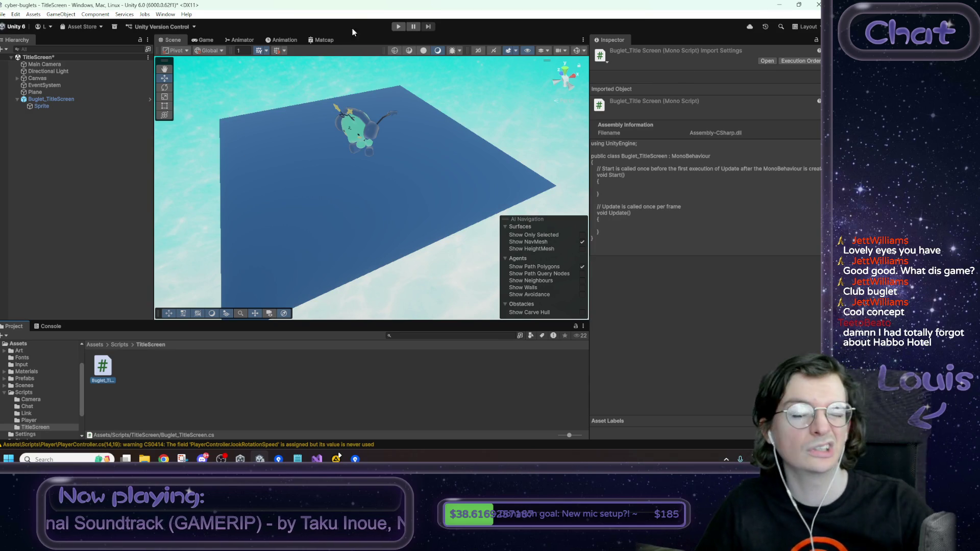
- Reattach the PlayerController script from Scripts/Player to Buglet_TitleScreen
{"action": "left_click", "coordinate": [57, 99]}
{"action": "scroll", "coordinate": [653, 305], "scroll_direction": "down", "scroll_amount": 10}
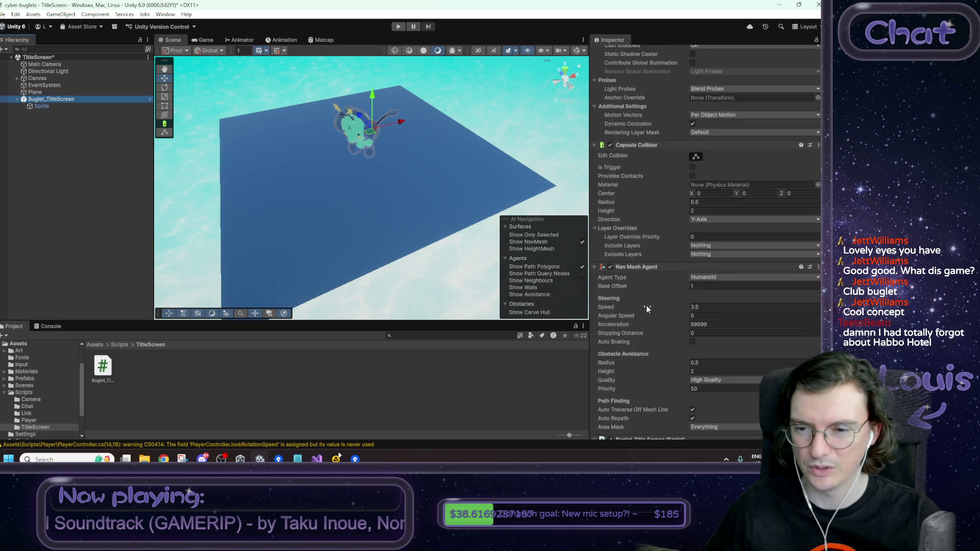
{"action": "left_click", "coordinate": [119, 344]}
{"action": "double_click", "coordinate": [187, 366]}
{"action": "left_click", "coordinate": [103, 366]}
{"action": "left_click", "coordinate": [54, 99]}
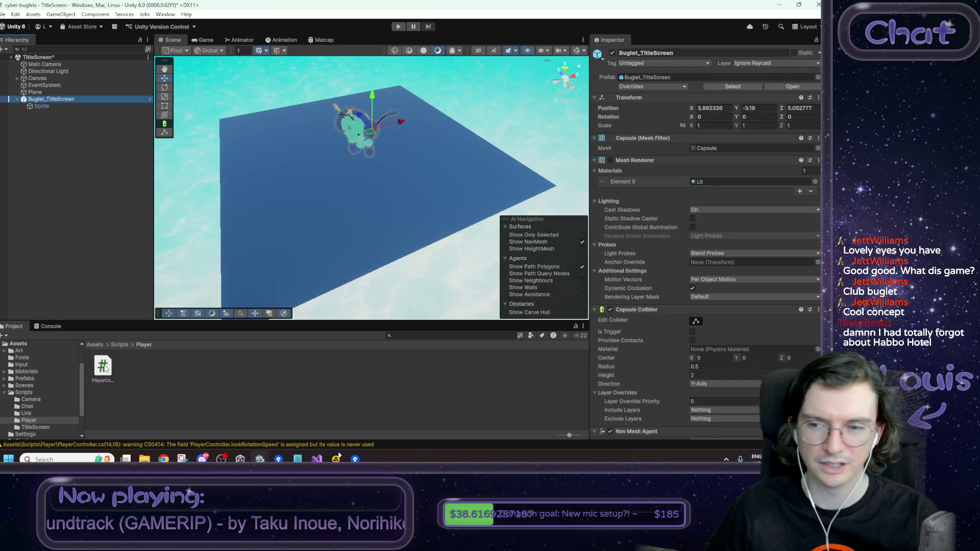
{"action": "scroll", "coordinate": [659, 335], "scroll_direction": "down", "scroll_amount": 10}
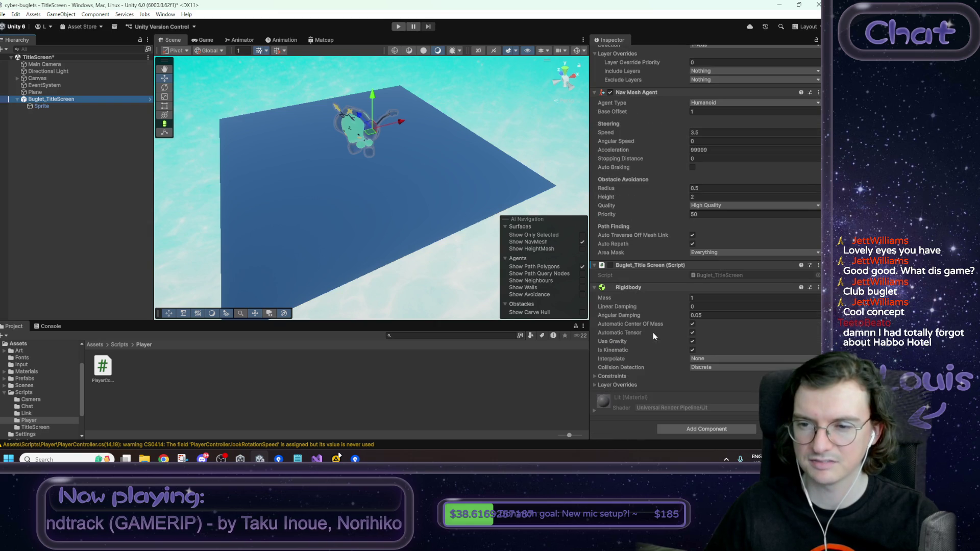
{"action": "left_click_drag", "start_coordinate": [103, 366], "coordinate": [684, 416]}
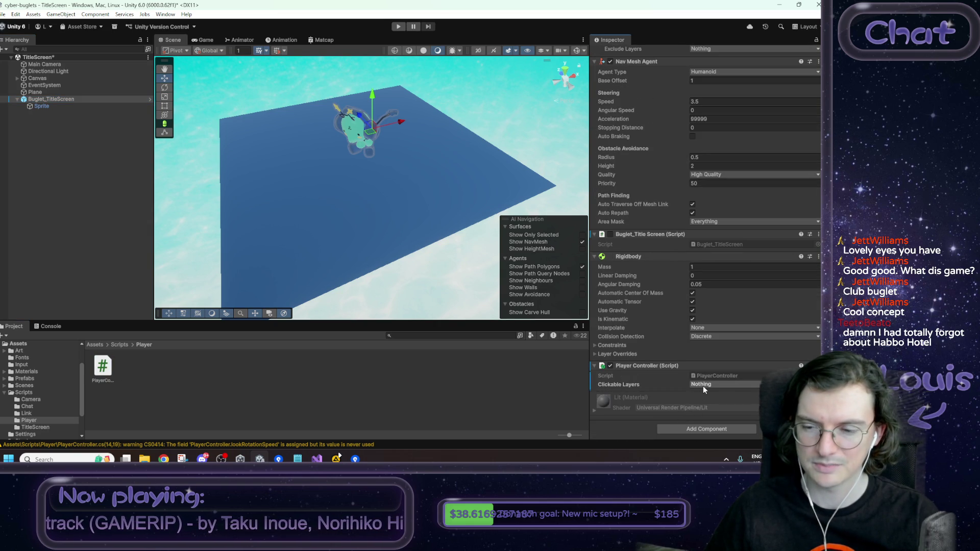
- Set the Player Controller's Clickable Layers to Everything
{"action": "left_click", "coordinate": [703, 386]}
{"action": "left_click", "coordinate": [711, 332]}
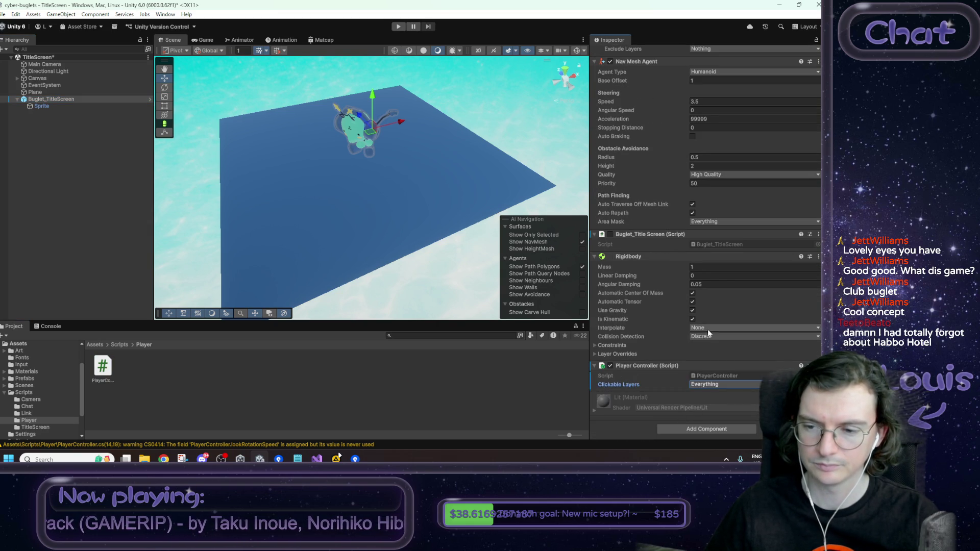
{"action": "left_click", "coordinate": [194, 227]}
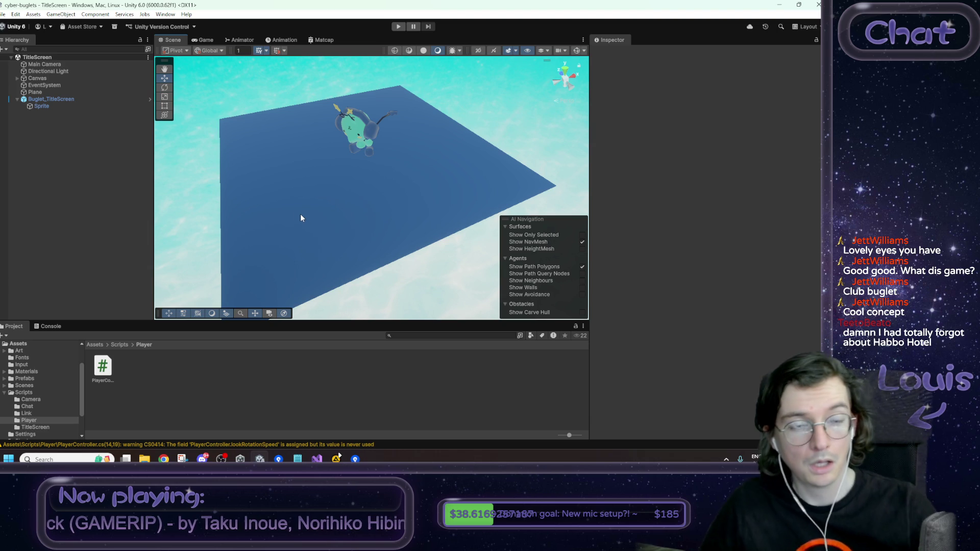
{"action": "left_click", "coordinate": [102, 345]}
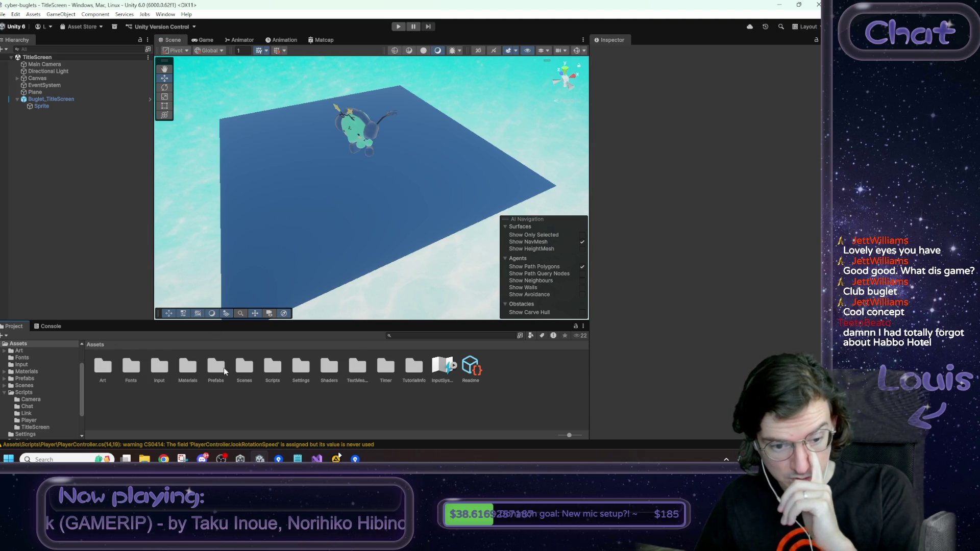
{"action": "double_click", "coordinate": [244, 367]}
- Copy the NavMesh Surface component from LevelGeo in the SampleScene
{"action": "double_click", "coordinate": [136, 370]}
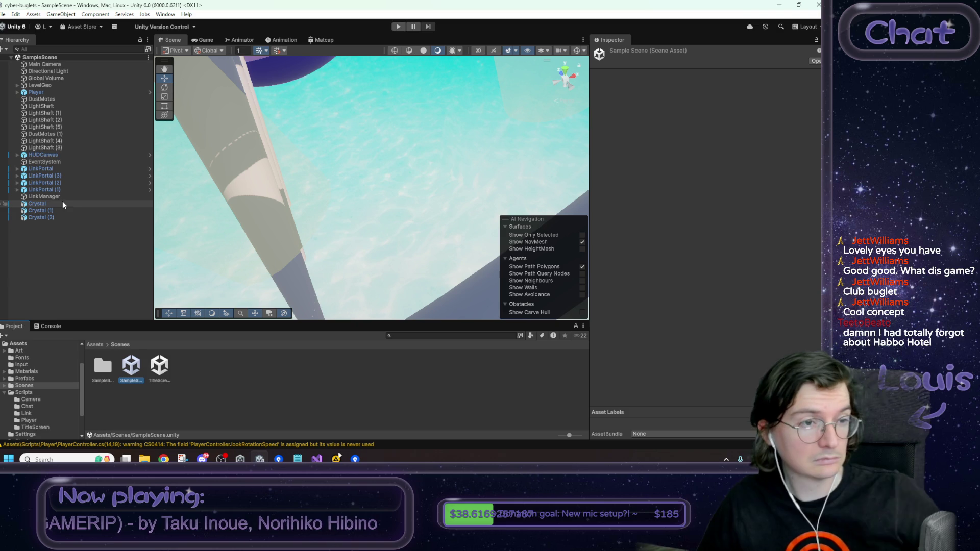
{"action": "left_click", "coordinate": [18, 85]}
{"action": "left_click", "coordinate": [63, 85]}
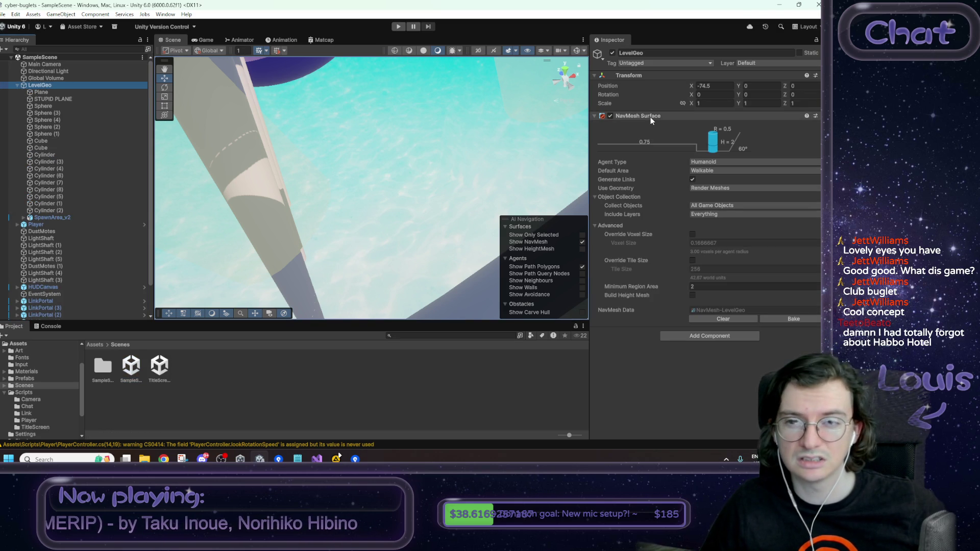
{"action": "right_click", "coordinate": [650, 117]}
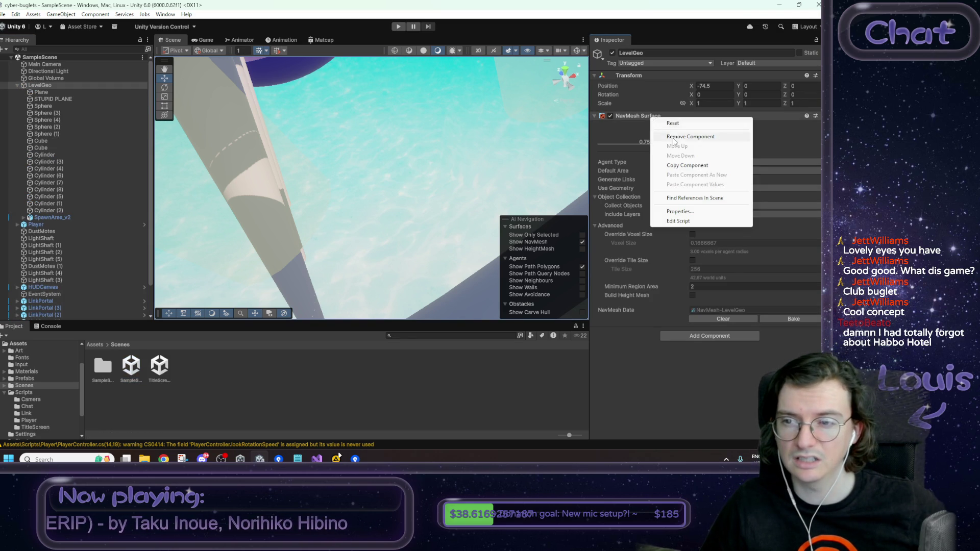
{"action": "left_click", "coordinate": [674, 165]}
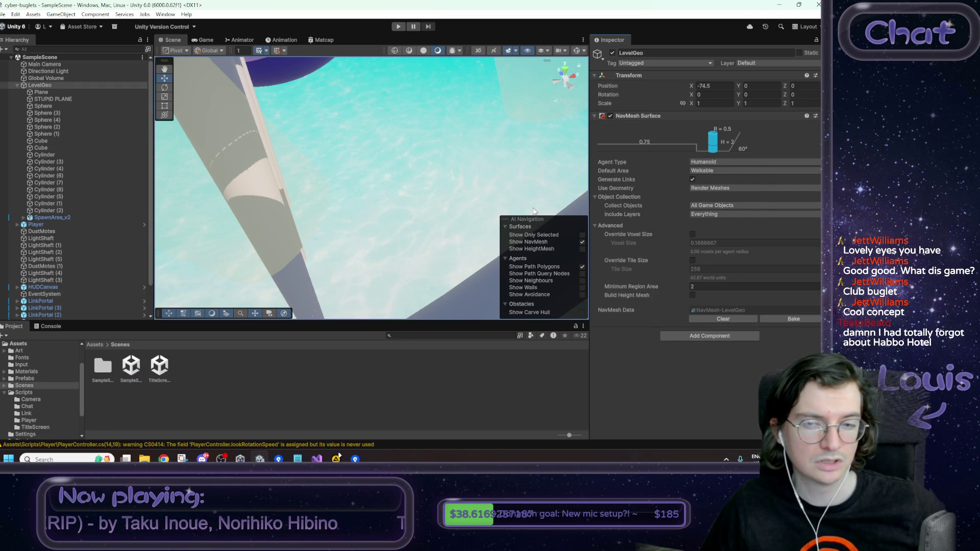
- Paste the NavMesh Surface onto the TitleScreen Plane as a new component and bake it
{"action": "double_click", "coordinate": [158, 367]}
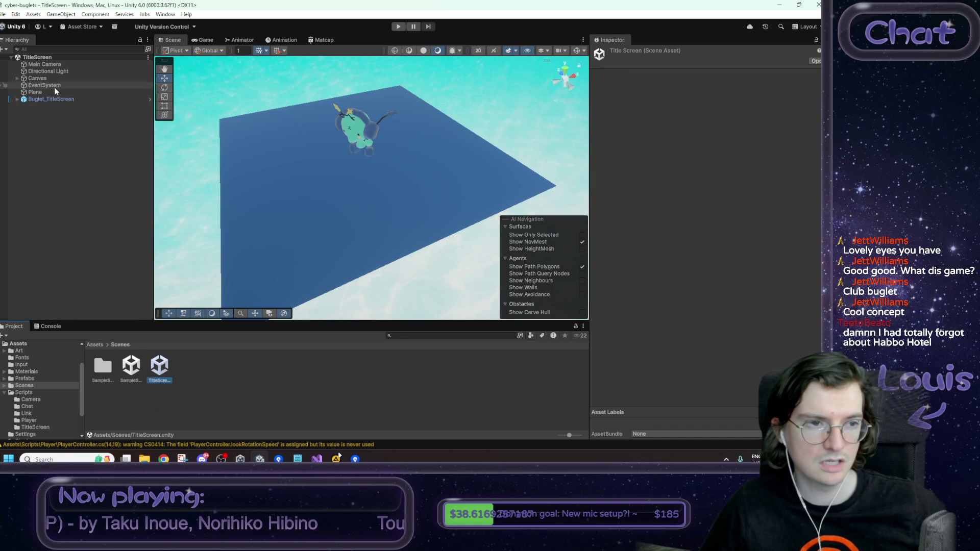
{"action": "left_click", "coordinate": [35, 93]}
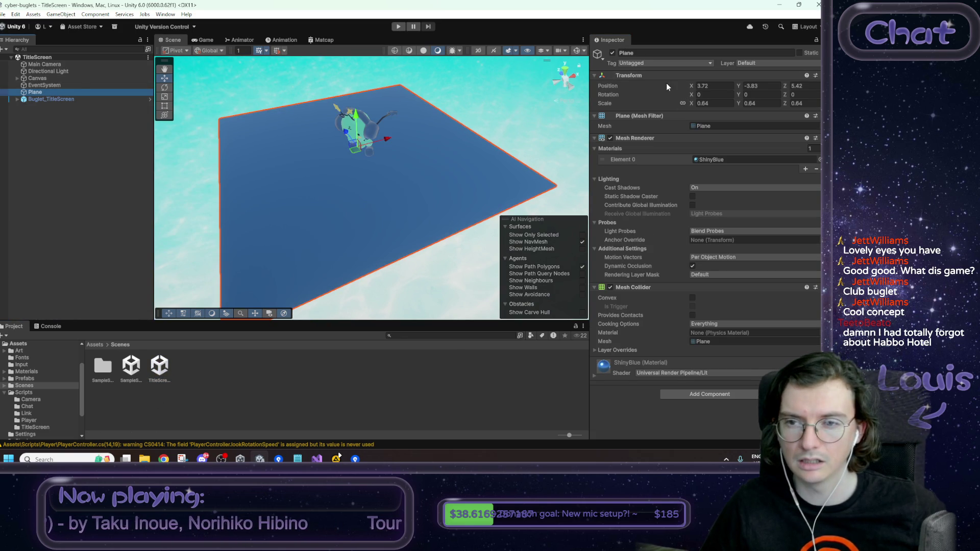
{"action": "right_click", "coordinate": [646, 137]}
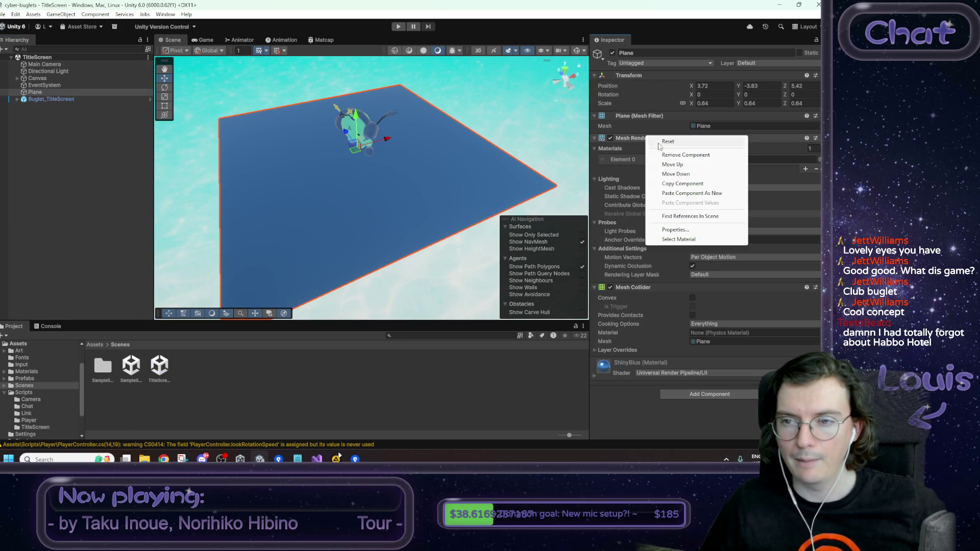
{"action": "left_click", "coordinate": [688, 196]}
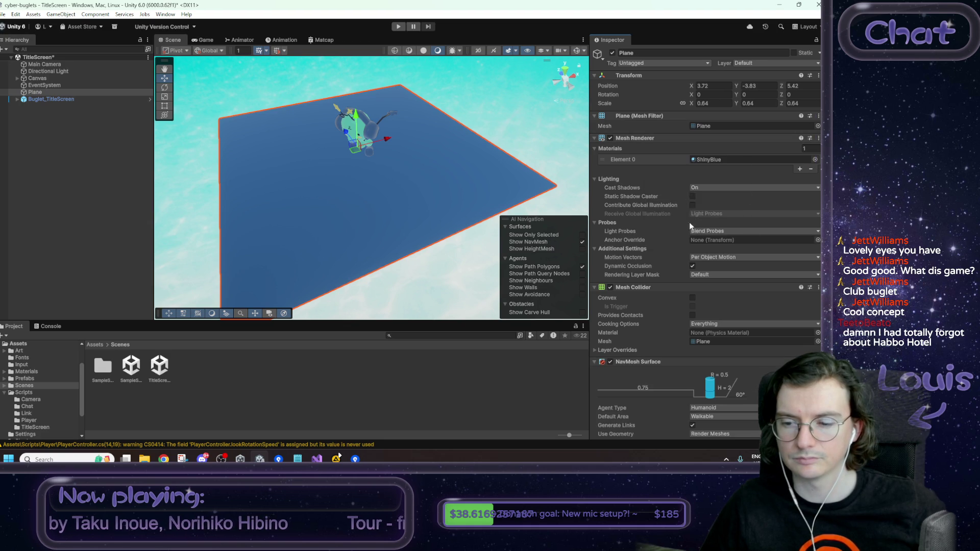
{"action": "scroll", "coordinate": [690, 208], "scroll_direction": "down", "scroll_amount": 8}
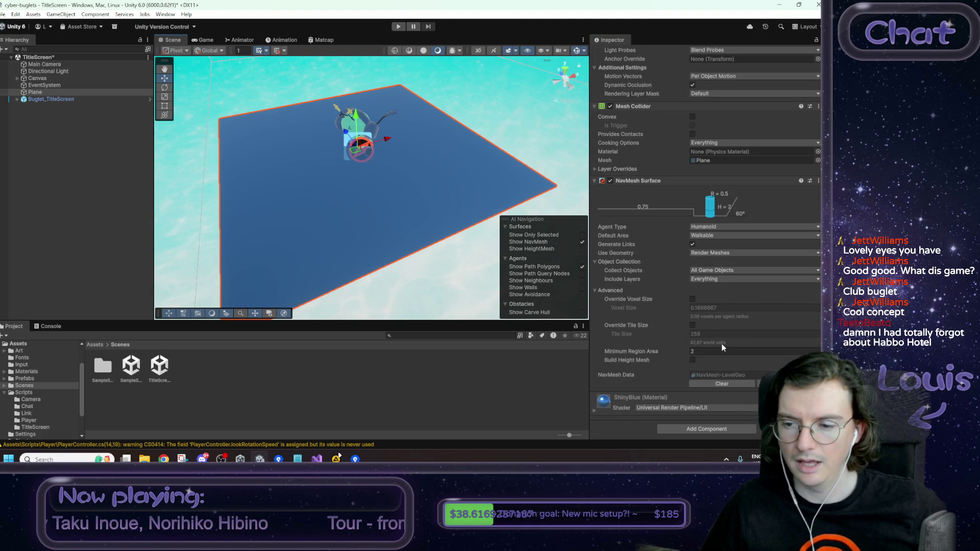
{"action": "left_click", "coordinate": [776, 384]}
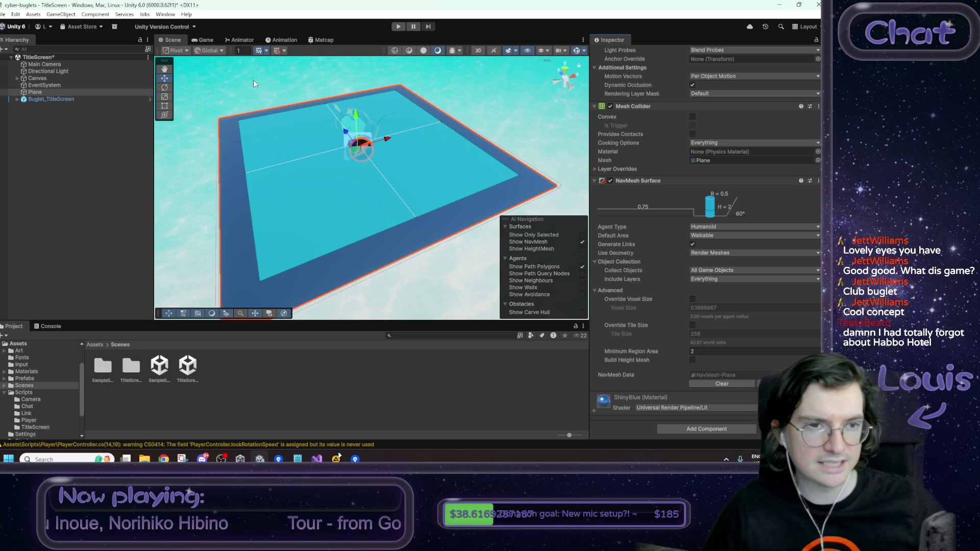
{"action": "left_click", "coordinate": [267, 85]}
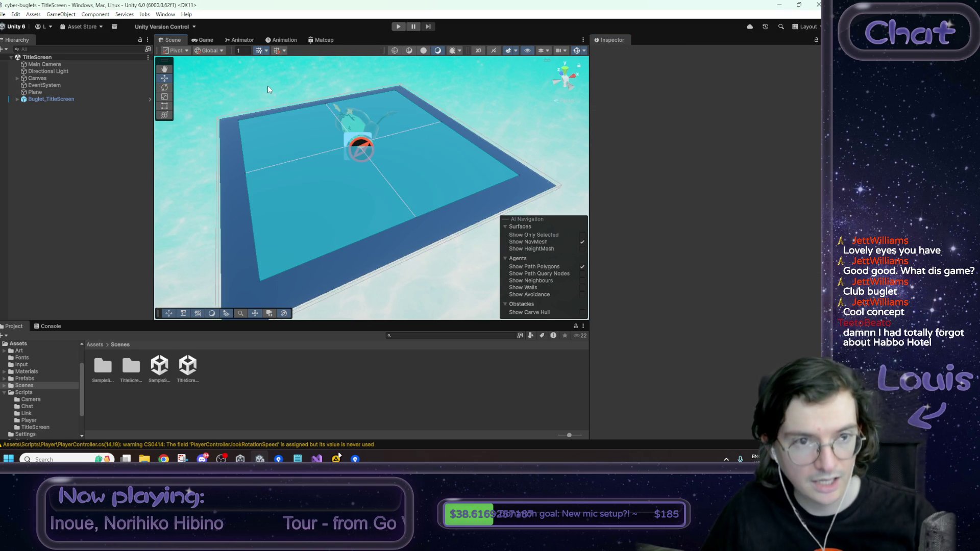
{"action": "left_click", "coordinate": [400, 27]}
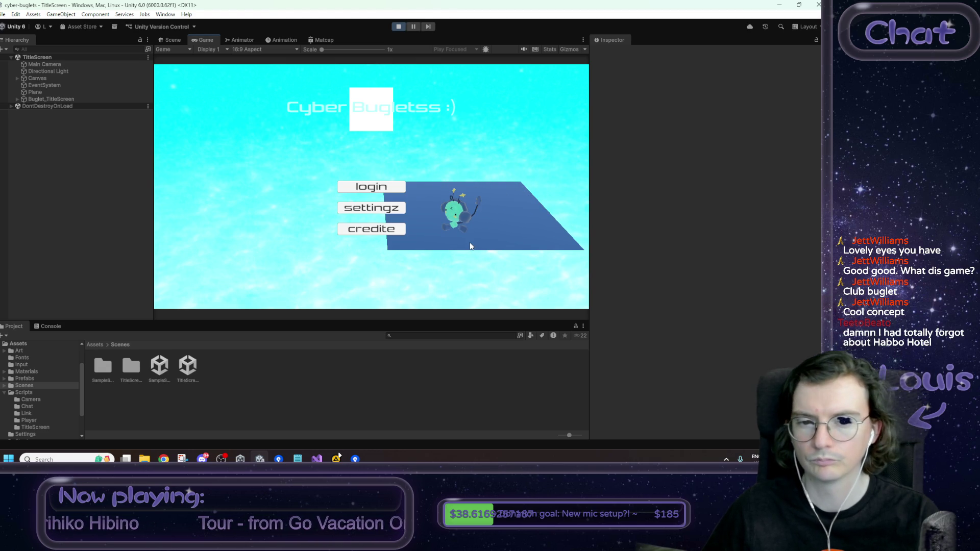
{"action": "left_click", "coordinate": [399, 27]}
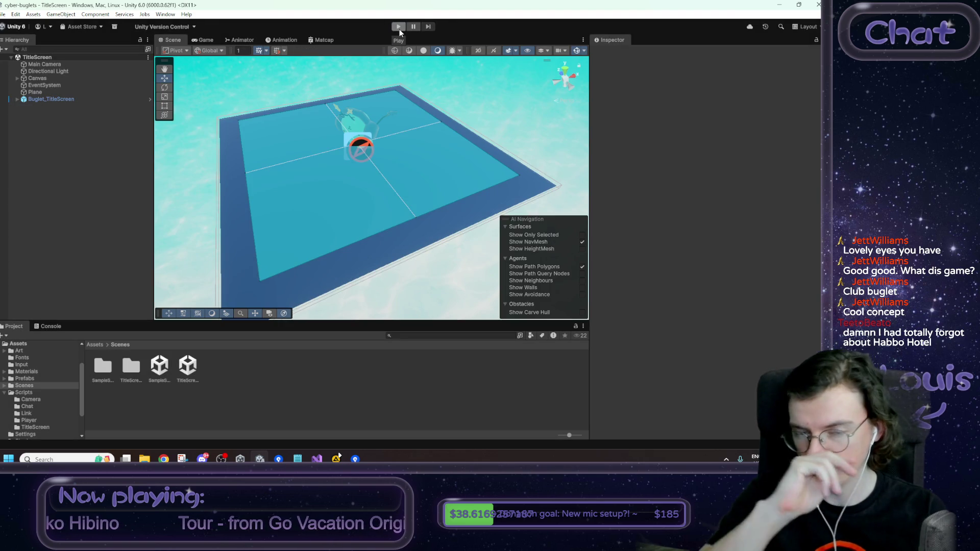
{"action": "left_click", "coordinate": [63, 100]}
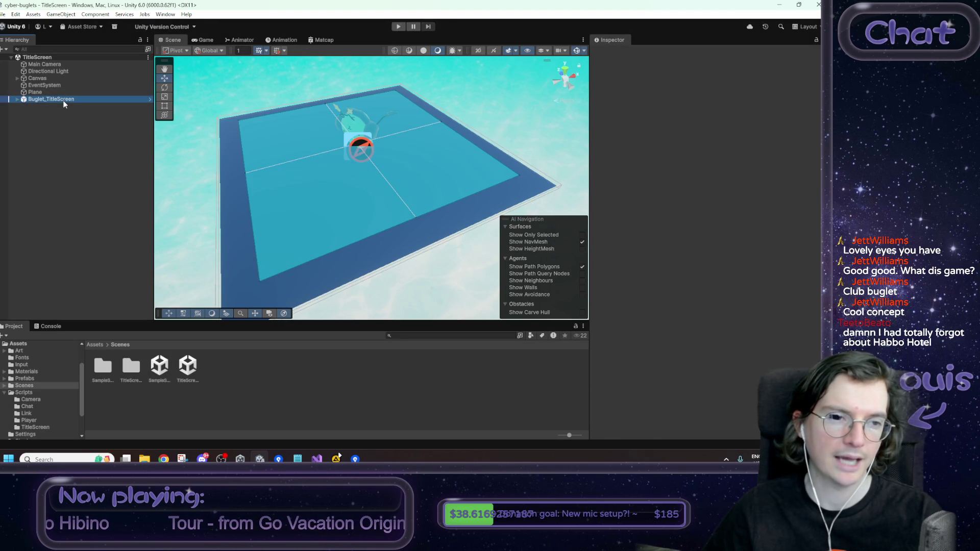
- Remove the Player Controller component from Buglet_TitleScreen and open its title-screen script for editing
{"action": "scroll", "coordinate": [689, 312], "scroll_direction": "down", "scroll_amount": 10}
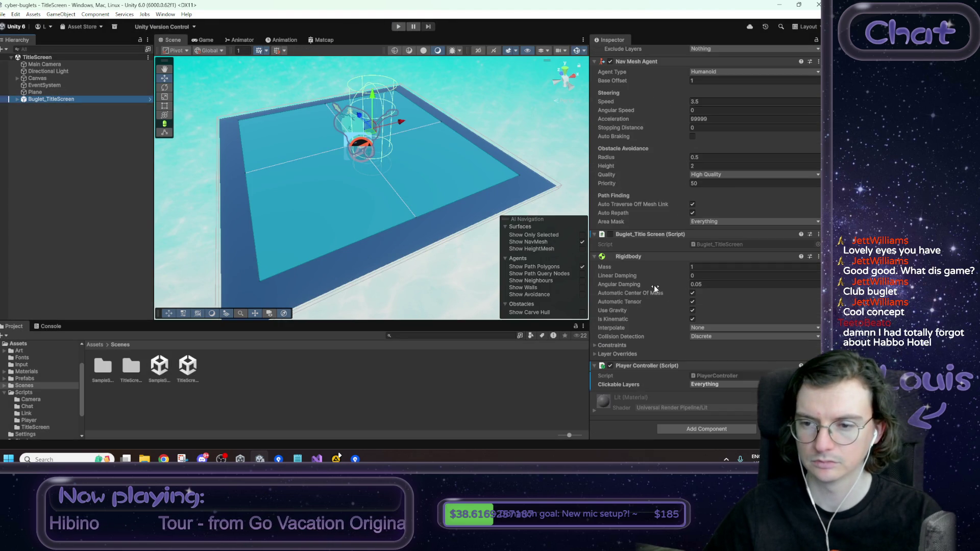
{"action": "right_click", "coordinate": [645, 368]}
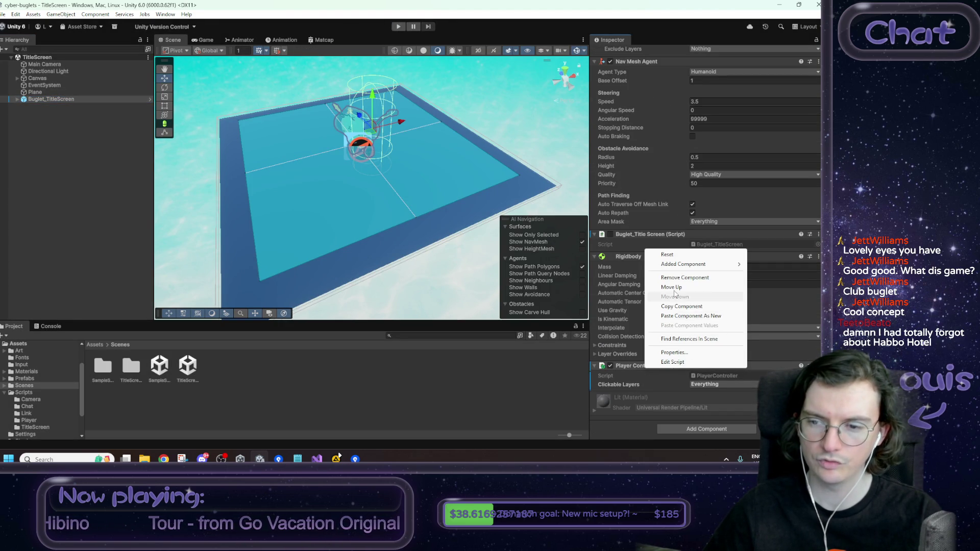
{"action": "left_click", "coordinate": [667, 254]}
{"action": "right_click", "coordinate": [684, 366]}
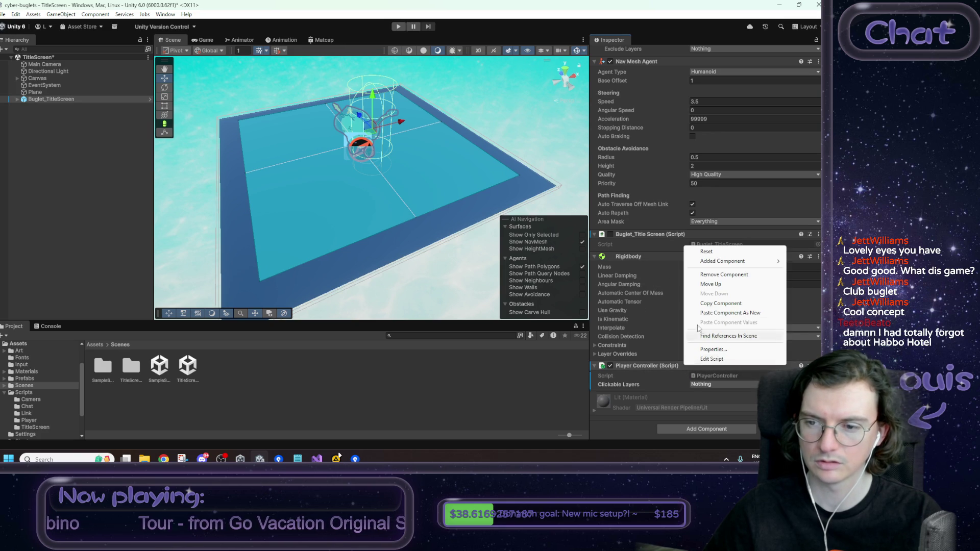
{"action": "left_click", "coordinate": [718, 275]}
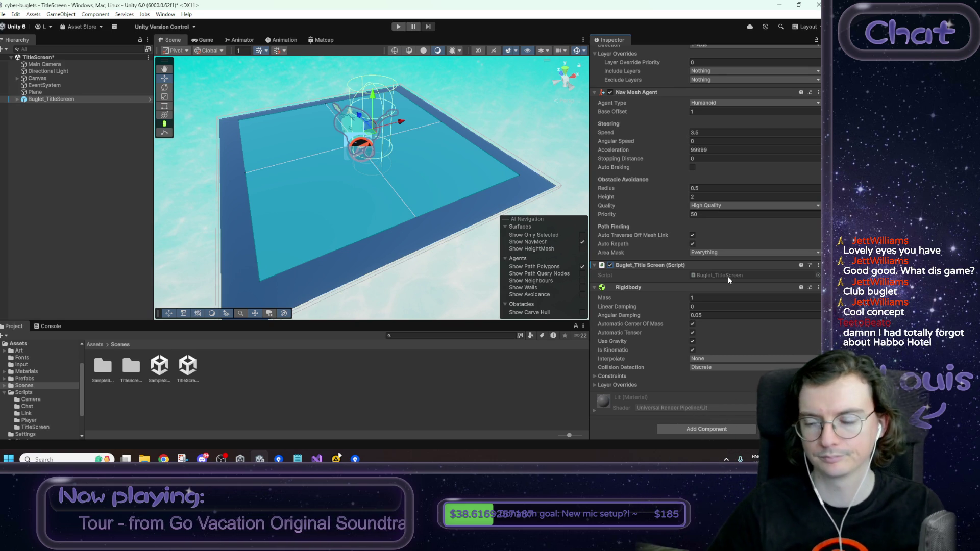
{"action": "double_click", "coordinate": [727, 276]}
- Inspect the agent destination line in PlayerController.cs's ClickToMove, then minimize Visual Studio
{"action": "left_click", "coordinate": [102, 45]}
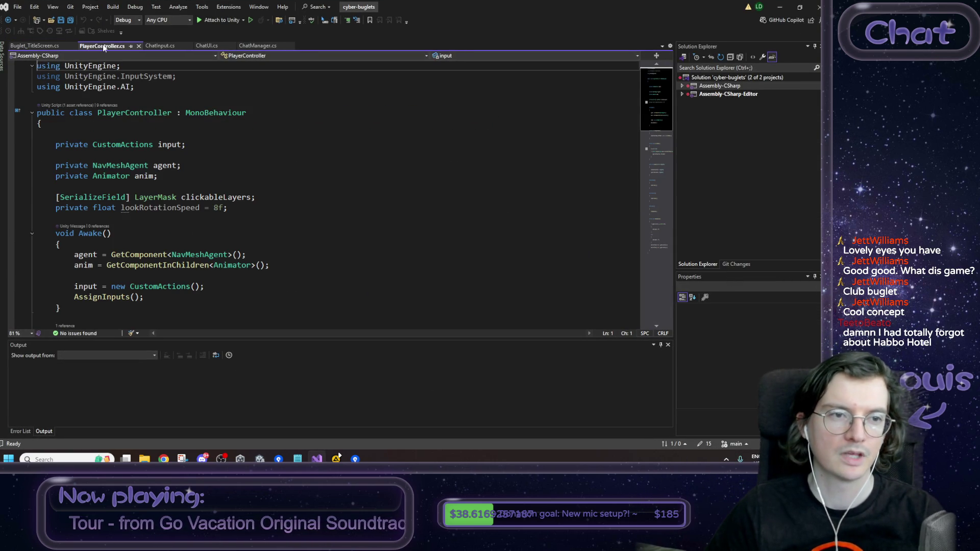
{"action": "scroll", "coordinate": [250, 168], "scroll_direction": "down", "scroll_amount": 6}
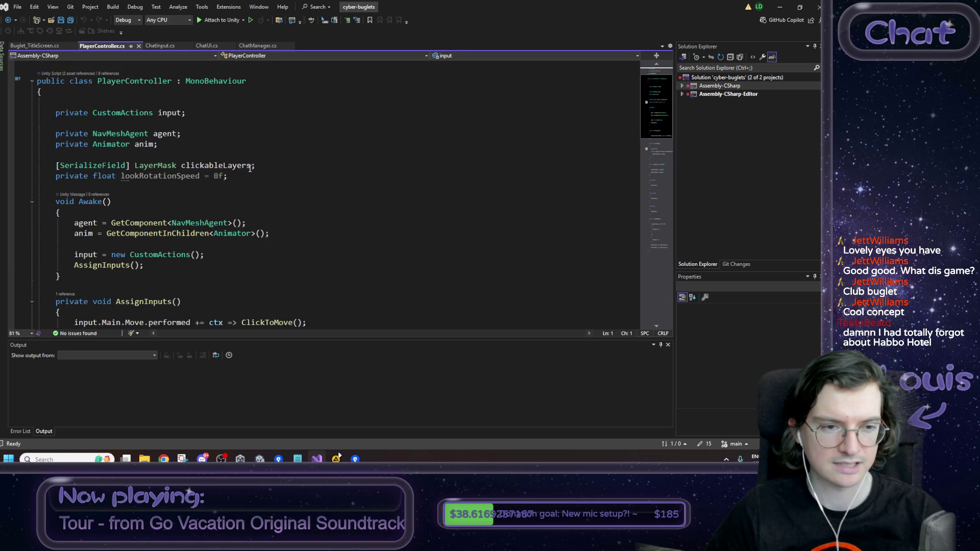
{"action": "scroll", "coordinate": [274, 172], "scroll_direction": "down", "scroll_amount": 1}
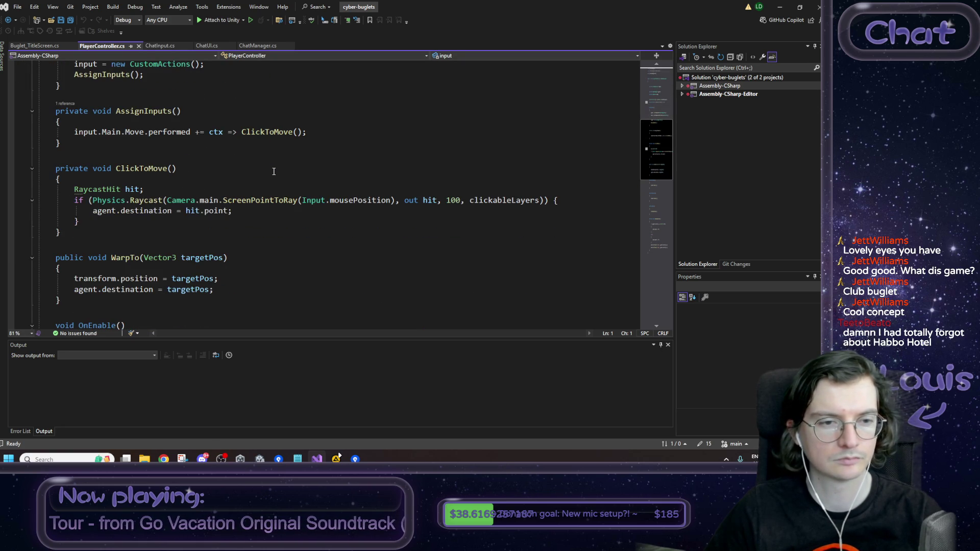
{"action": "mouse_move", "coordinate": [245, 206]}
{"action": "left_mouse_down"}
{"action": "mouse_move", "coordinate": [77, 210]}
{"action": "mouse_move", "coordinate": [92, 210]}
{"action": "left_mouse_up"}
{"action": "left_click", "coordinate": [256, 209]}
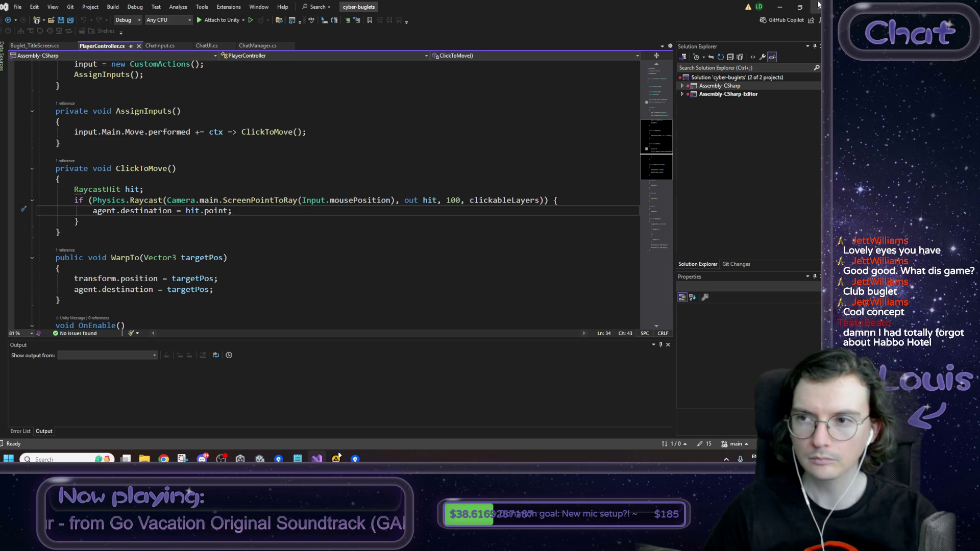
{"action": "left_click", "coordinate": [780, 6]}
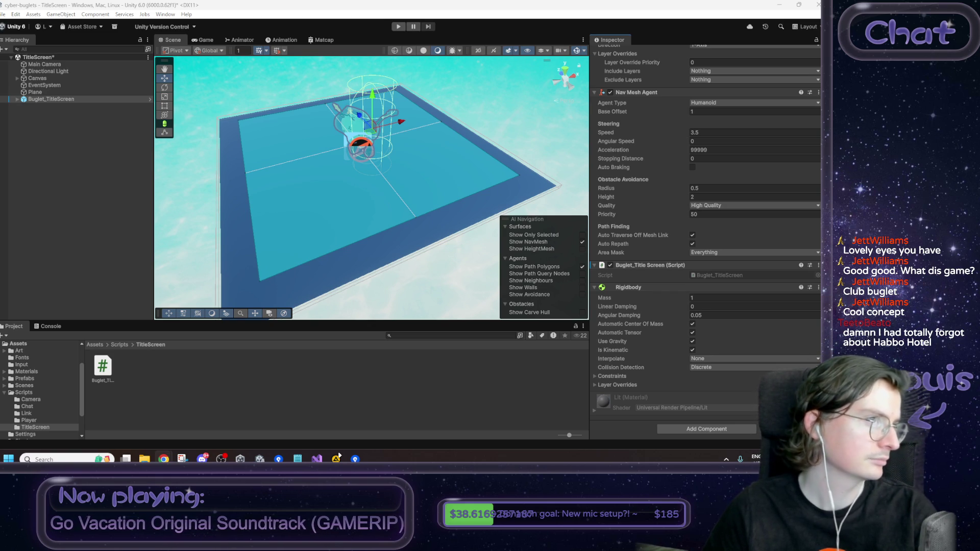
{"action": "key", "text": "alt+Tab"}
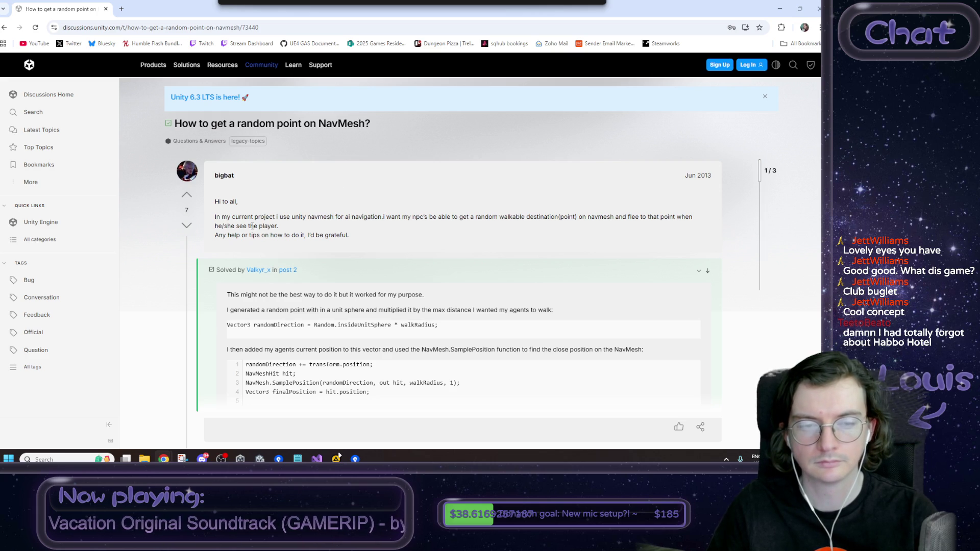
{"action": "left_click_drag", "start_coordinate": [226, 216], "coordinate": [378, 217]}
{"action": "left_click", "coordinate": [378, 217]}
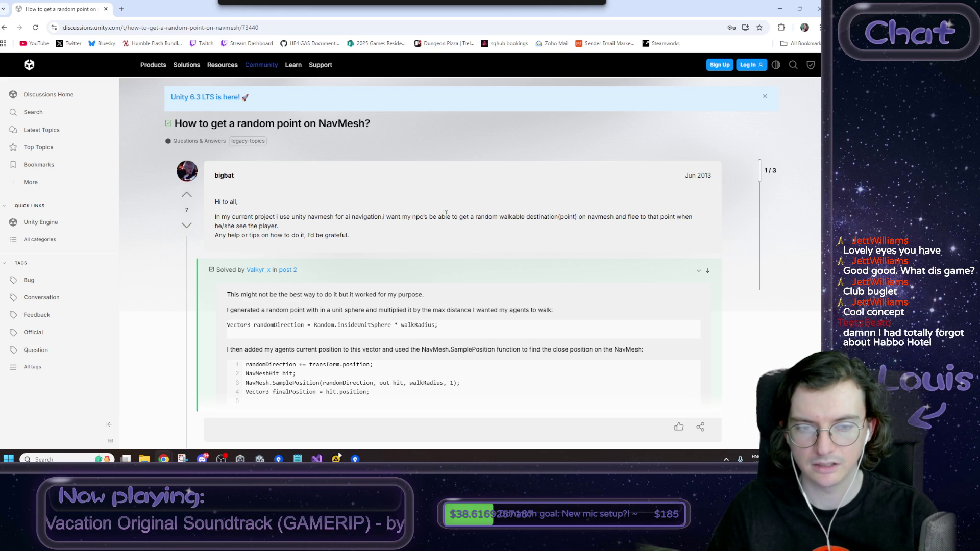
{"action": "scroll", "coordinate": [446, 215], "scroll_direction": "down", "scroll_amount": 2}
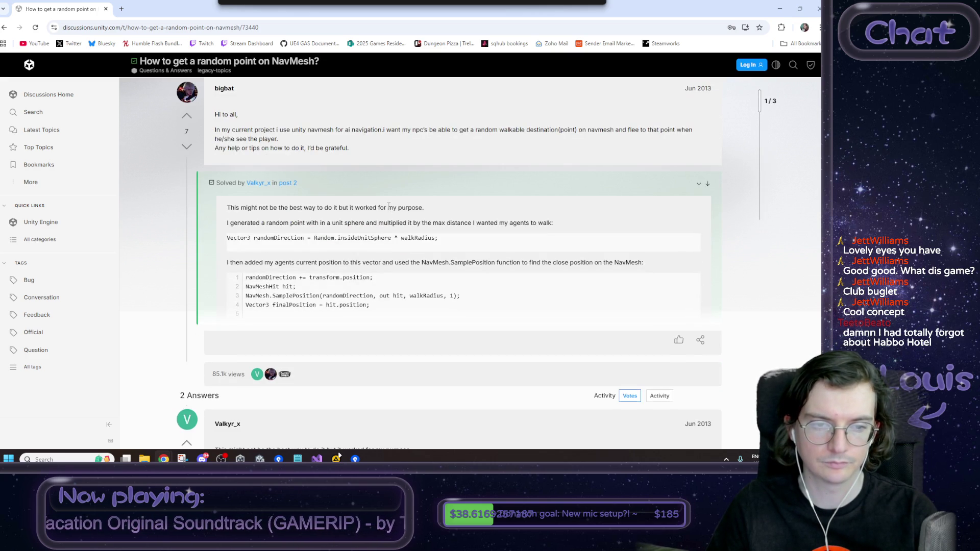
{"action": "mouse_move", "coordinate": [444, 241]}
{"action": "left_mouse_down"}
{"action": "mouse_move", "coordinate": [247, 240]}
{"action": "mouse_move", "coordinate": [345, 240]}
{"action": "left_mouse_up"}
{"action": "left_click", "coordinate": [345, 240]}
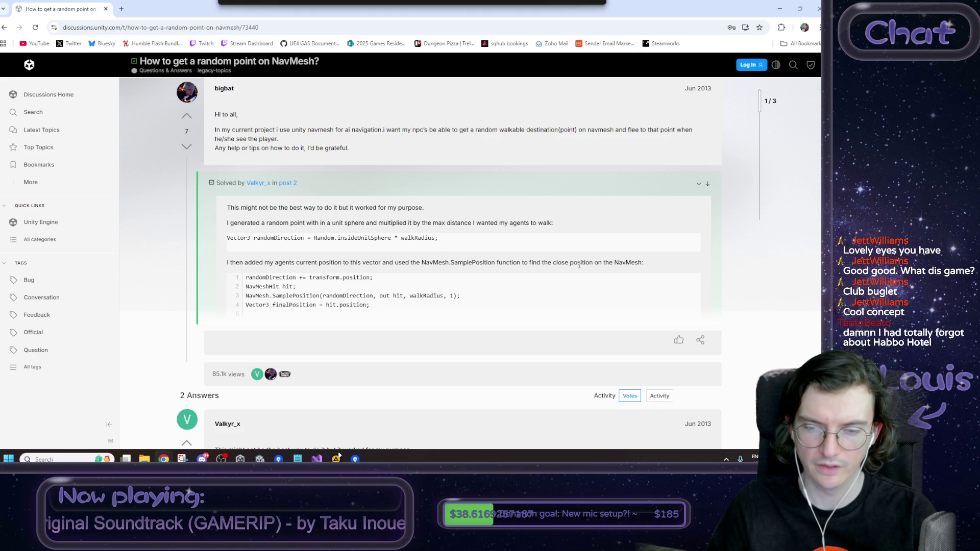
{"action": "scroll", "coordinate": [577, 265], "scroll_direction": "down", "scroll_amount": 2}
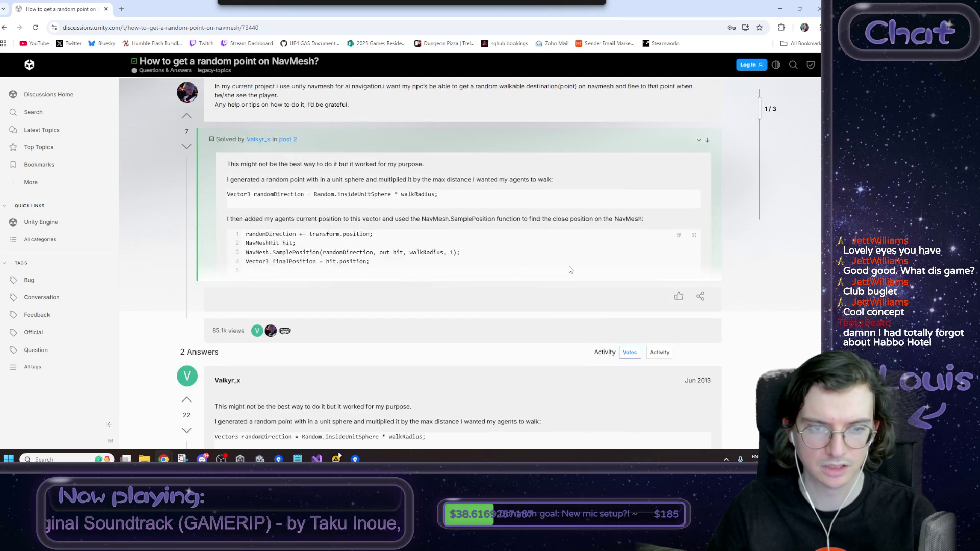
{"action": "scroll", "coordinate": [570, 270], "scroll_direction": "down", "scroll_amount": 4}
{"action": "scroll", "coordinate": [451, 235], "scroll_direction": "up", "scroll_amount": 1}
{"action": "left_click_drag", "start_coordinate": [259, 187], "coordinate": [406, 314]}
{"action": "left_click", "coordinate": [422, 326]}
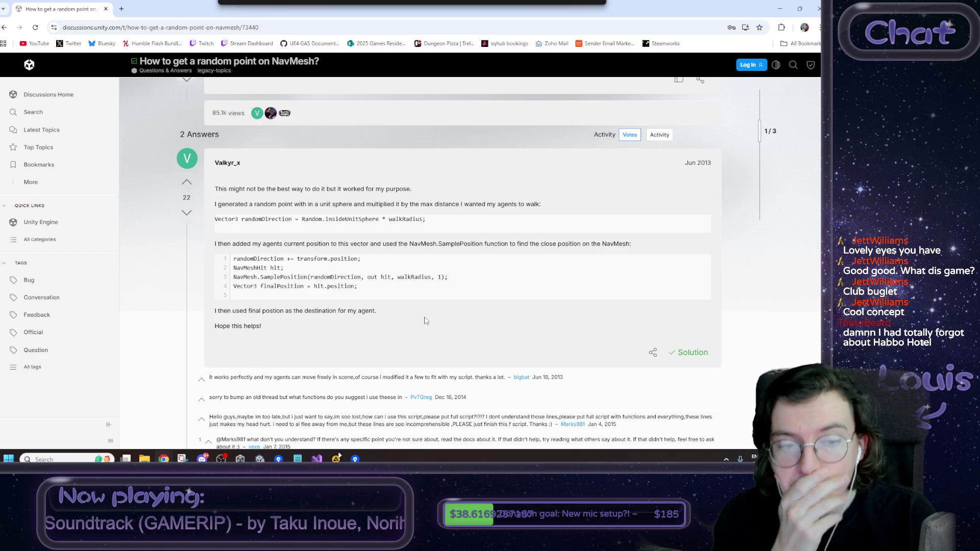
{"action": "key", "text": "alt+Tab"}
{"action": "key", "text": "alt+Tab"}
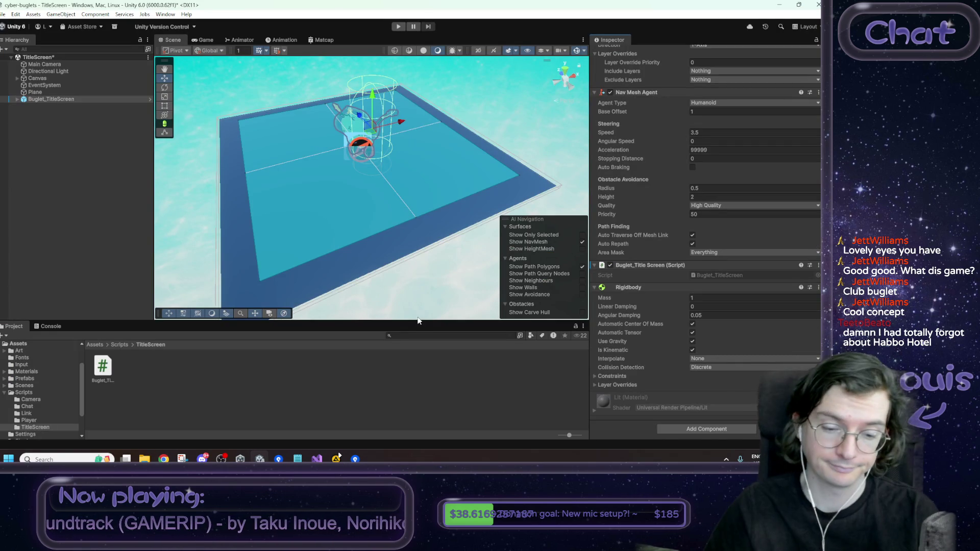
- Copy the NavMeshAgent agent and Animator anim fields from PlayerController.cs into Buglet_TitleScreen.cs and save
{"action": "mouse_move", "coordinate": [319, 459]}
{"action": "left_click", "coordinate": [250, 314]}
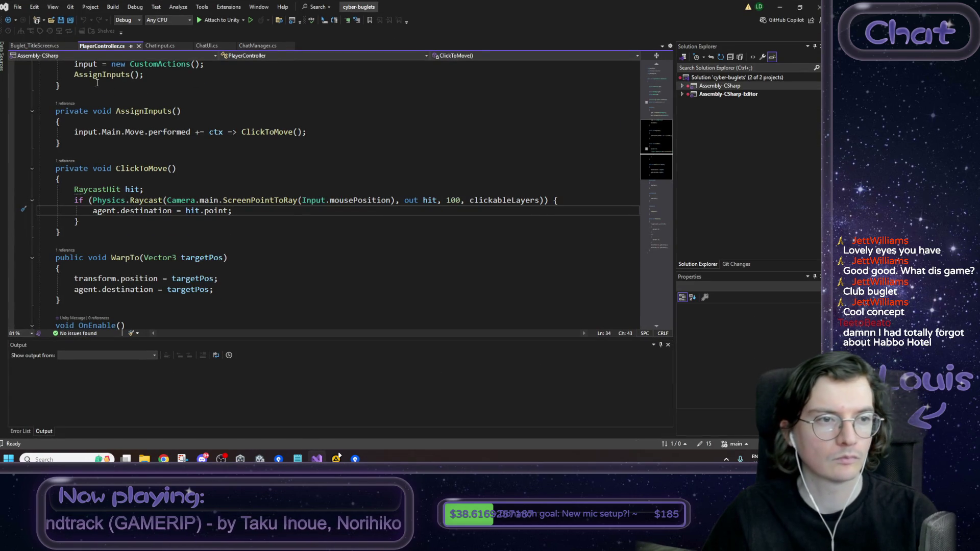
{"action": "left_click", "coordinate": [38, 46]}
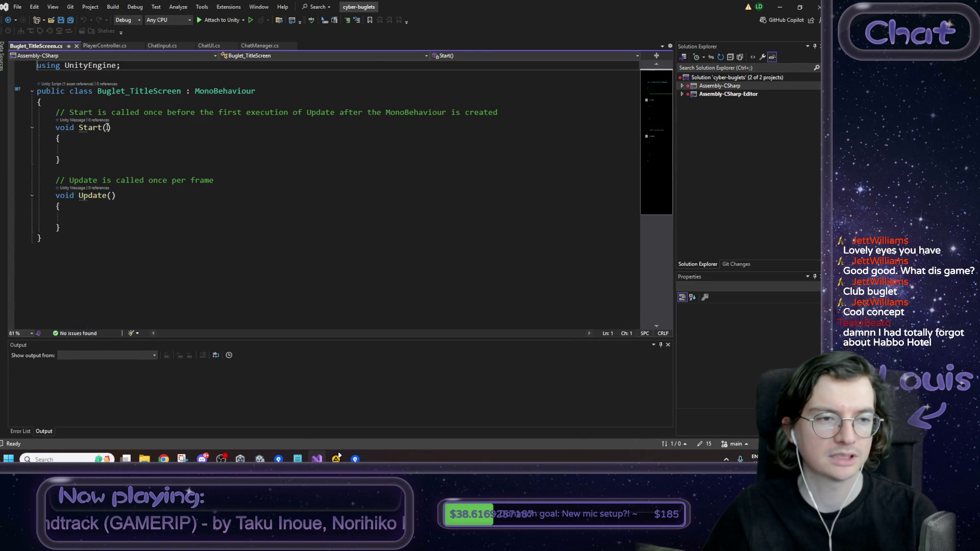
{"action": "left_click", "coordinate": [118, 45]}
{"action": "scroll", "coordinate": [124, 144], "scroll_direction": "up", "scroll_amount": 10}
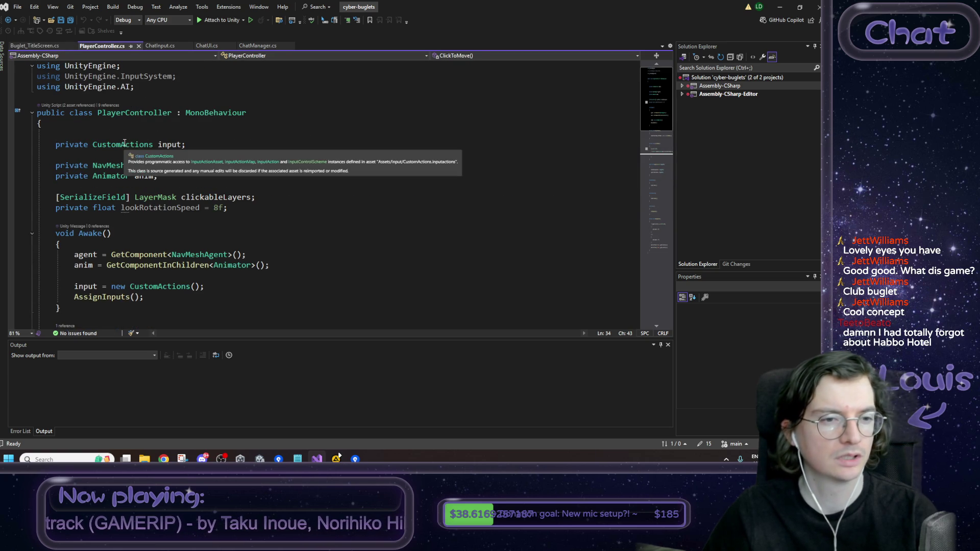
{"action": "left_click", "coordinate": [193, 148]}
{"action": "left_click", "coordinate": [178, 176]}
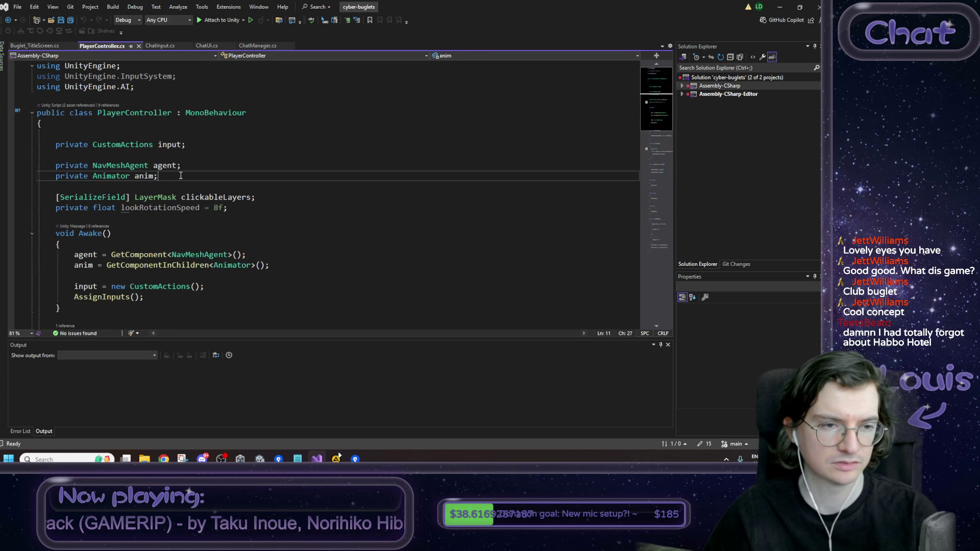
{"action": "left_click_drag", "start_coordinate": [180, 176], "coordinate": [54, 167]}
{"action": "key", "text": "ctrl+c"}
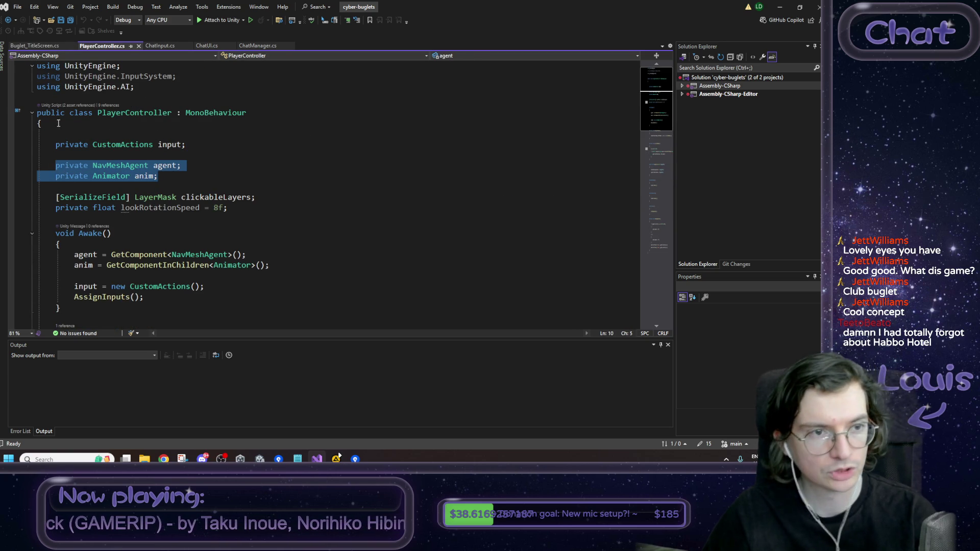
{"action": "left_click", "coordinate": [38, 45]}
{"action": "left_click", "coordinate": [172, 99]}
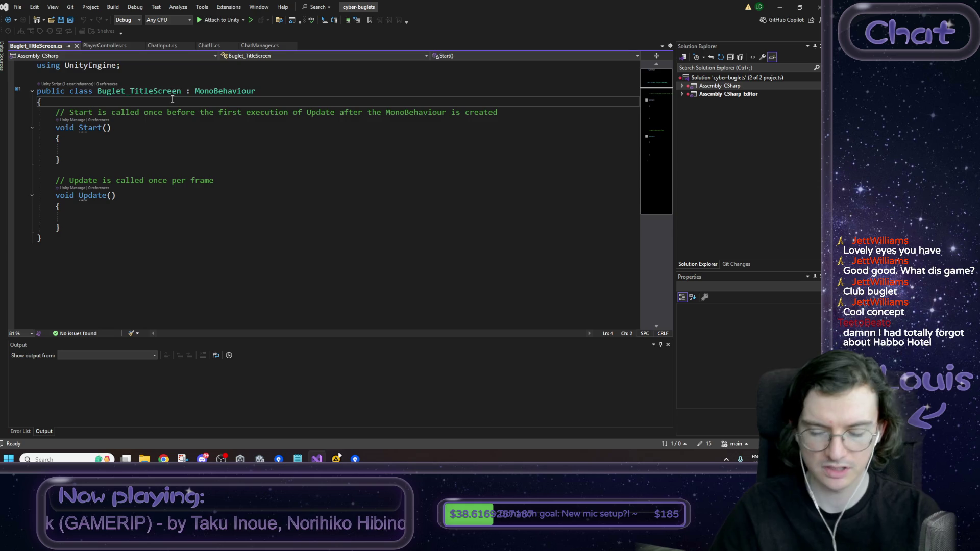
{"action": "key", "text": "Return"}
{"action": "key", "text": "Return"}
{"action": "key", "text": "ctrl+v"}
{"action": "key", "text": "ctrl+s"}
- Copy the lookRotationSpeed = 8f field into Buglet_TitleScreen.cs
{"action": "left_click", "coordinate": [108, 45]}
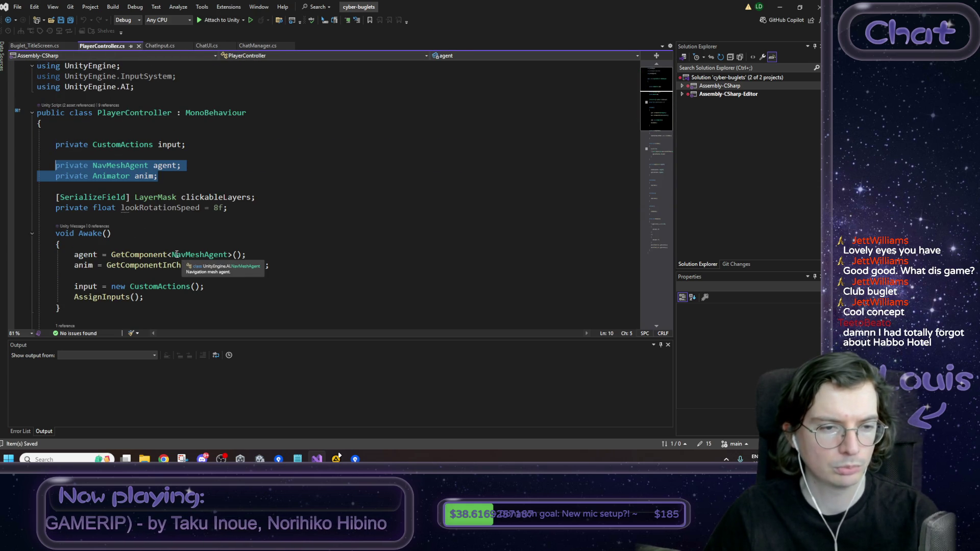
{"action": "left_click_drag", "start_coordinate": [228, 208], "coordinate": [60, 211]}
{"action": "key", "text": "ctrl+c"}
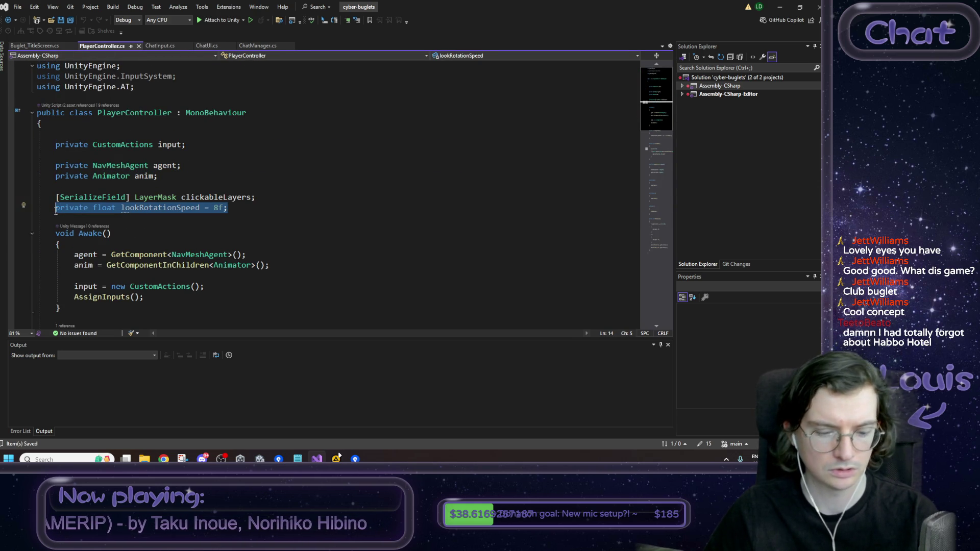
{"action": "left_click", "coordinate": [47, 46]}
{"action": "key", "text": "ctrl+v"}
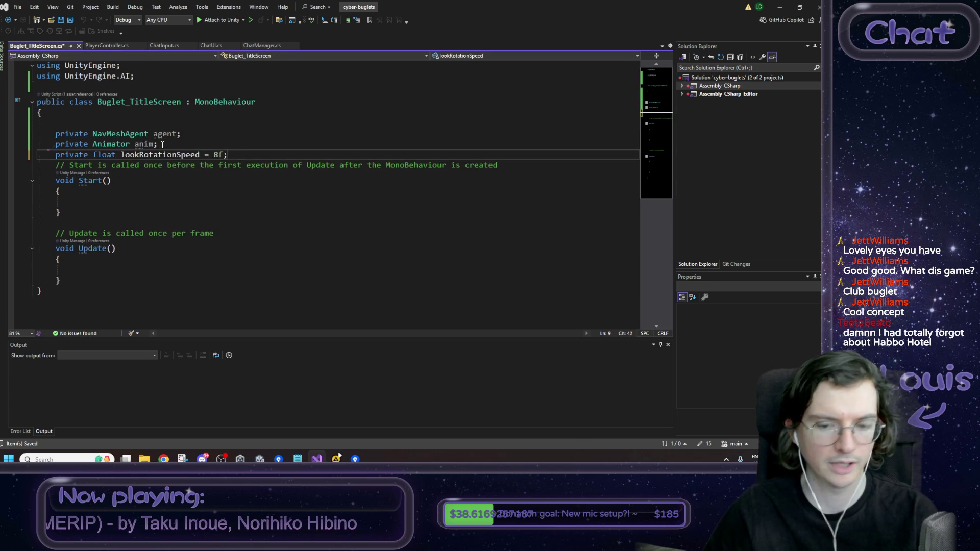
- Paste the Awake method fetching agent and anim, close its brace, fix indentation and save
{"action": "left_click", "coordinate": [105, 46]}
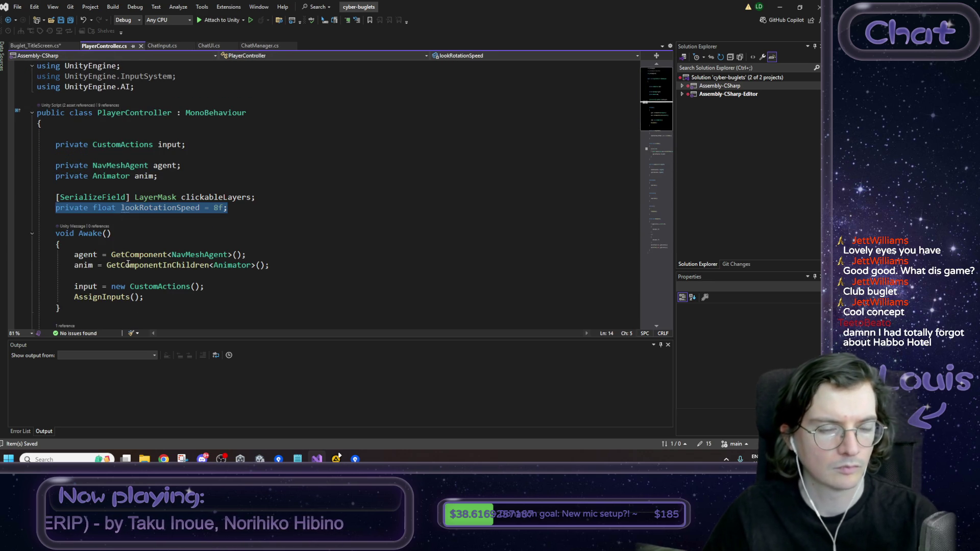
{"action": "scroll", "coordinate": [78, 280], "scroll_direction": "down", "scroll_amount": 1}
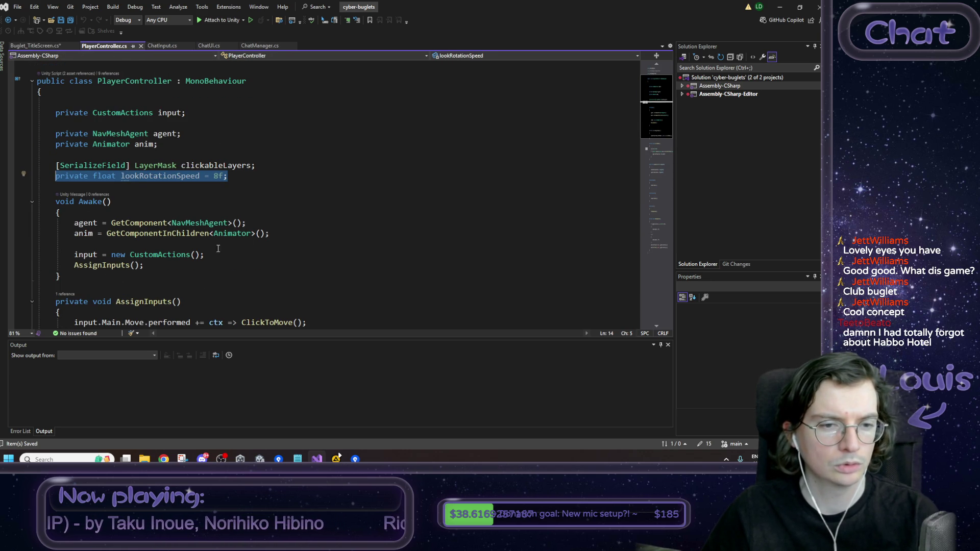
{"action": "left_click_drag", "start_coordinate": [275, 235], "coordinate": [67, 205]}
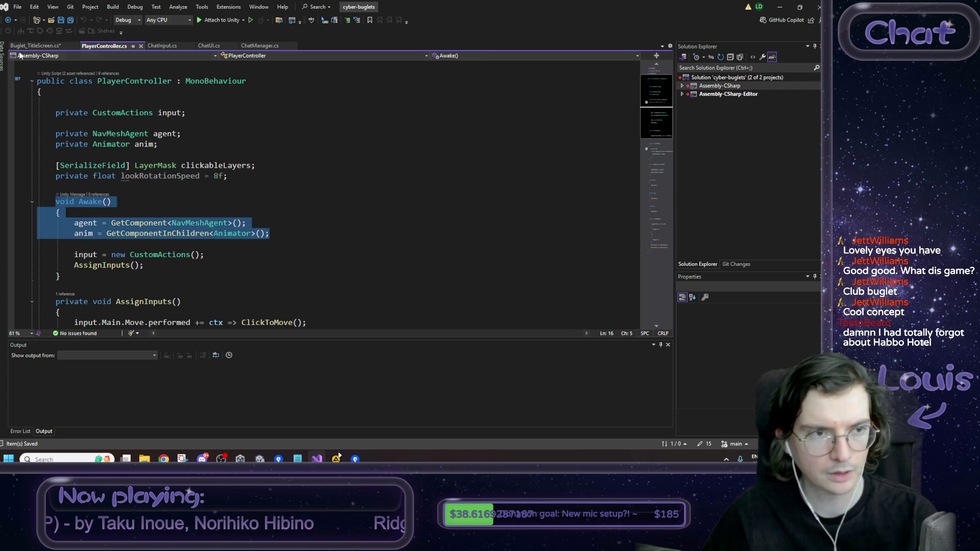
{"action": "left_click", "coordinate": [32, 45]}
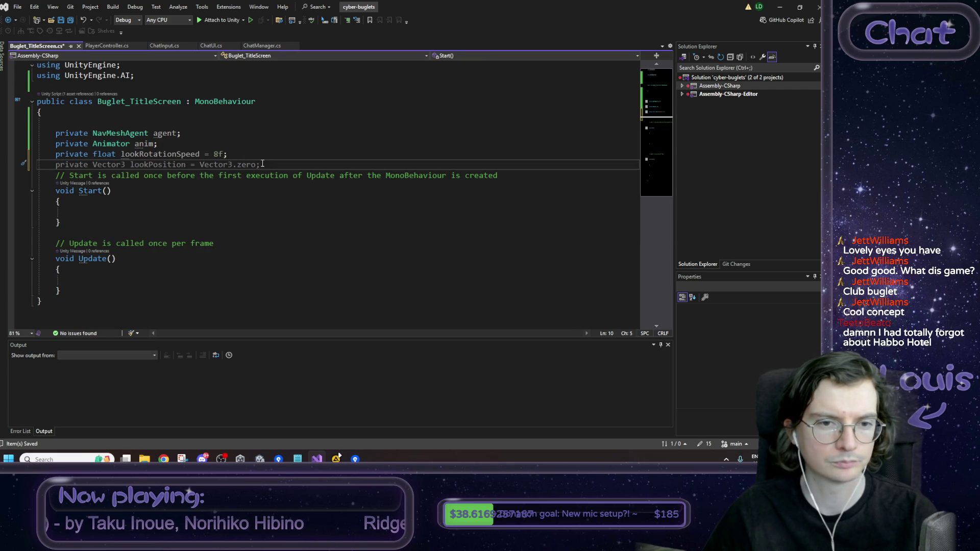
{"action": "key", "text": "Return"}
{"action": "type", "text": "void Awake()     {         agent = GetComponent<NavMeshAgent>();         anim = GetComponentInChildren<Animator>();"}
{"action": "scroll", "coordinate": [272, 157], "scroll_direction": "down", "scroll_amount": 1}
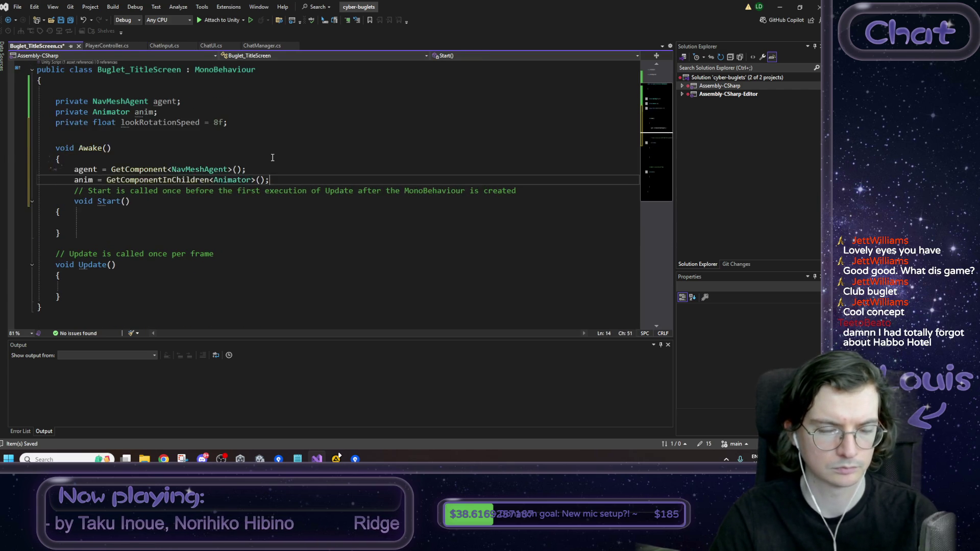
{"action": "key", "text": "Return"}
{"action": "type", "text": "}"}
{"action": "key", "text": "Return"}
{"action": "key", "text": "Down"}
{"action": "scroll", "coordinate": [272, 158], "scroll_direction": "down", "scroll_amount": 1}
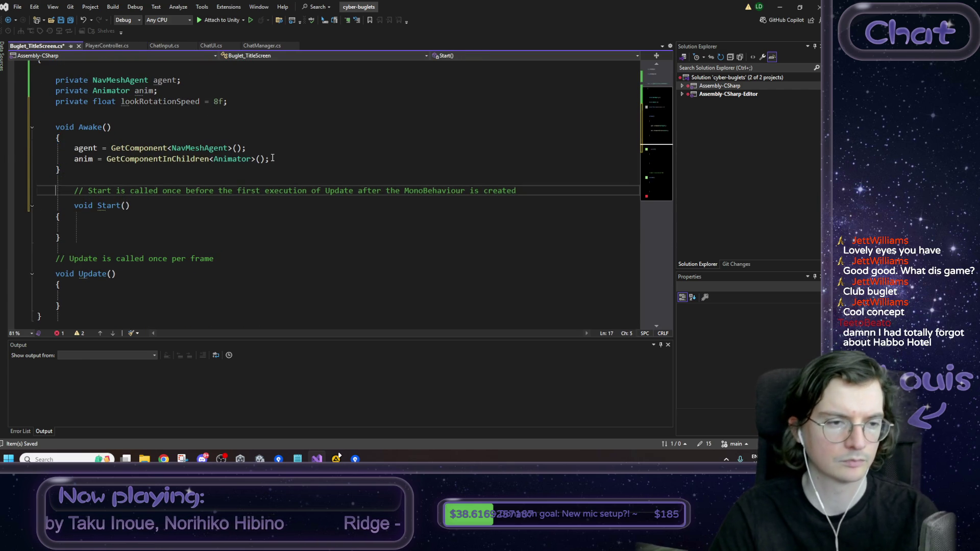
{"action": "key", "text": "Tab"}
{"action": "key", "text": "shift+Tab"}
{"action": "key", "text": "ctrl+s"}
- Select the Update method with its comment and start replacing it with 'private void MoveAgent'
{"action": "scroll", "coordinate": [273, 158], "scroll_direction": "down", "scroll_amount": 1}
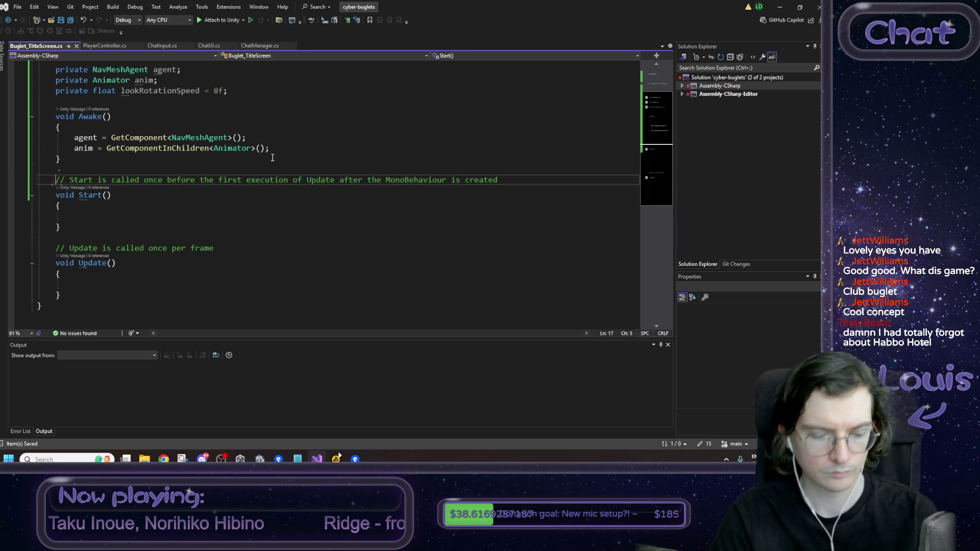
{"action": "left_click", "coordinate": [119, 48]}
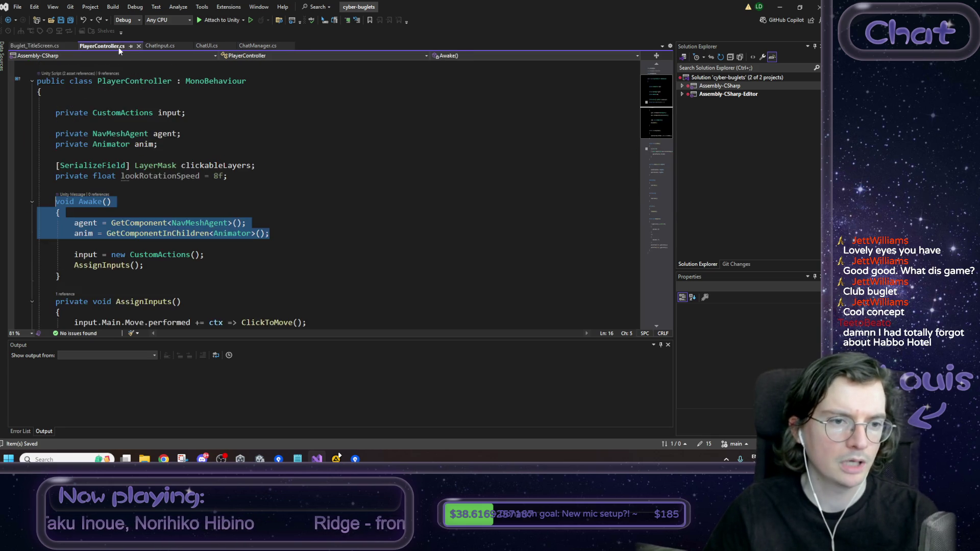
{"action": "scroll", "coordinate": [169, 222], "scroll_direction": "down", "scroll_amount": 4}
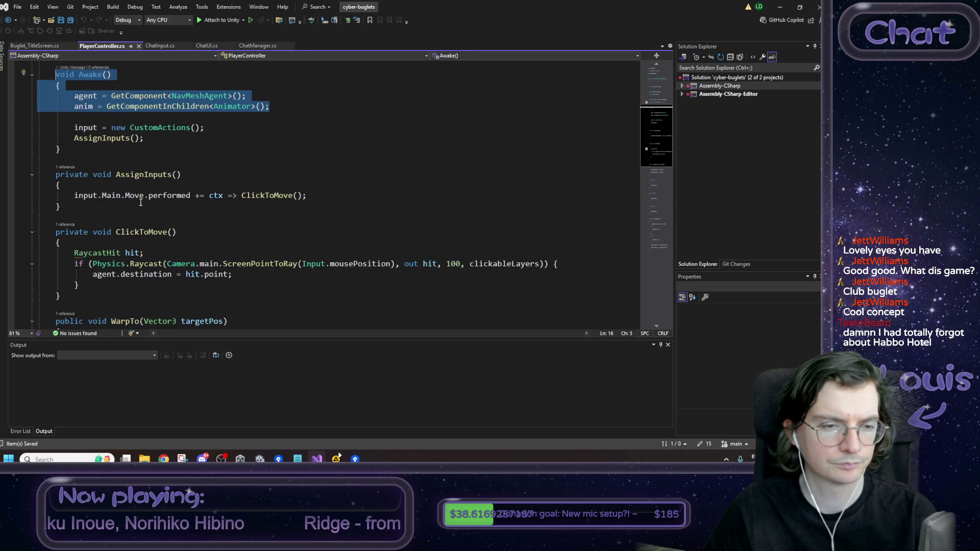
{"action": "scroll", "coordinate": [164, 250], "scroll_direction": "down", "scroll_amount": 1}
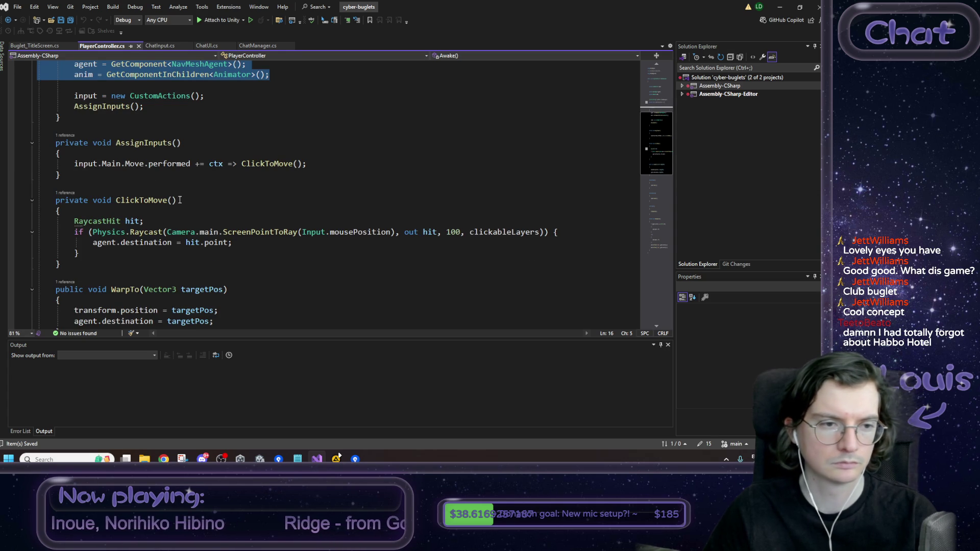
{"action": "left_click", "coordinate": [49, 44]}
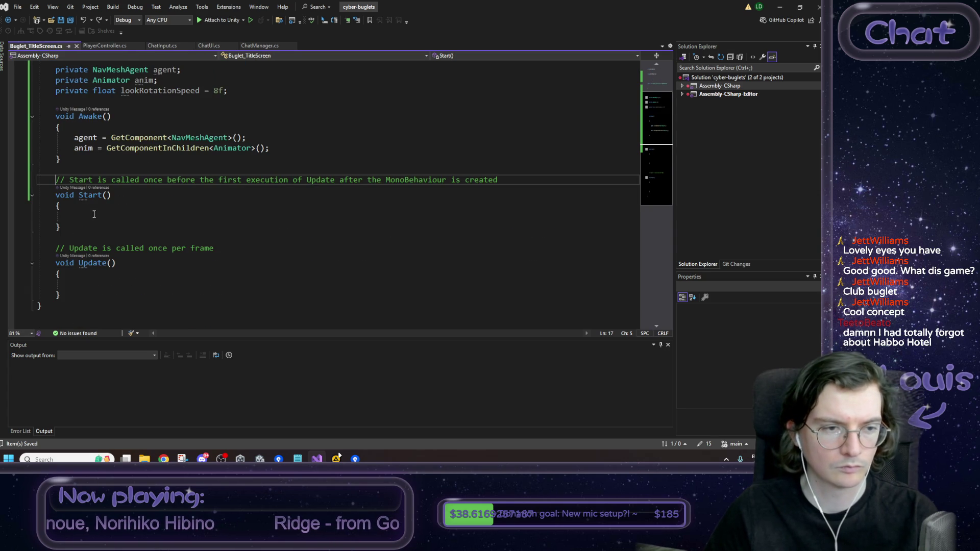
{"action": "left_click", "coordinate": [80, 163]}
{"action": "mouse_move", "coordinate": [82, 298]}
{"action": "left_mouse_down"}
{"action": "mouse_move", "coordinate": [56, 273]}
{"action": "mouse_move", "coordinate": [56, 250]}
{"action": "left_mouse_up"}
{"action": "left_click", "coordinate": [64, 235]}
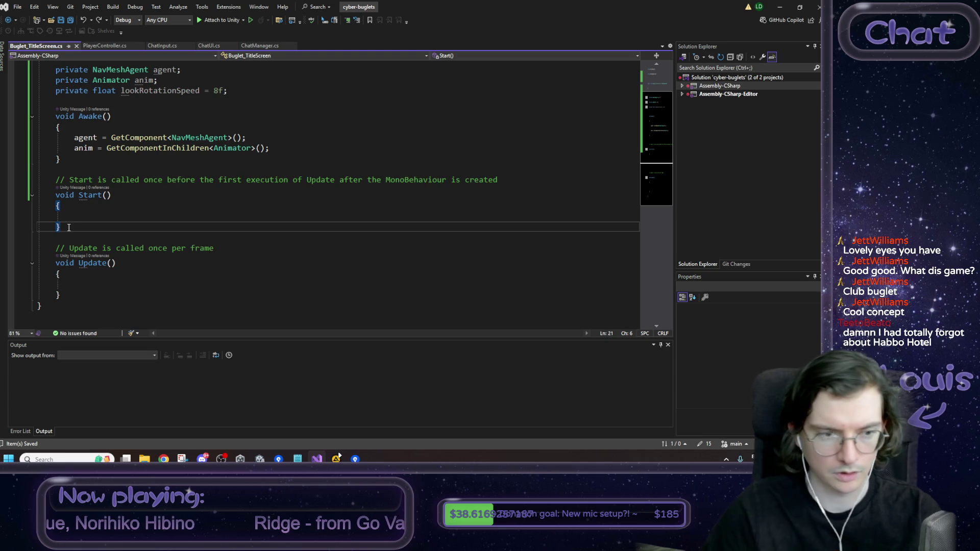
{"action": "left_click_drag", "start_coordinate": [71, 295], "coordinate": [57, 248]}
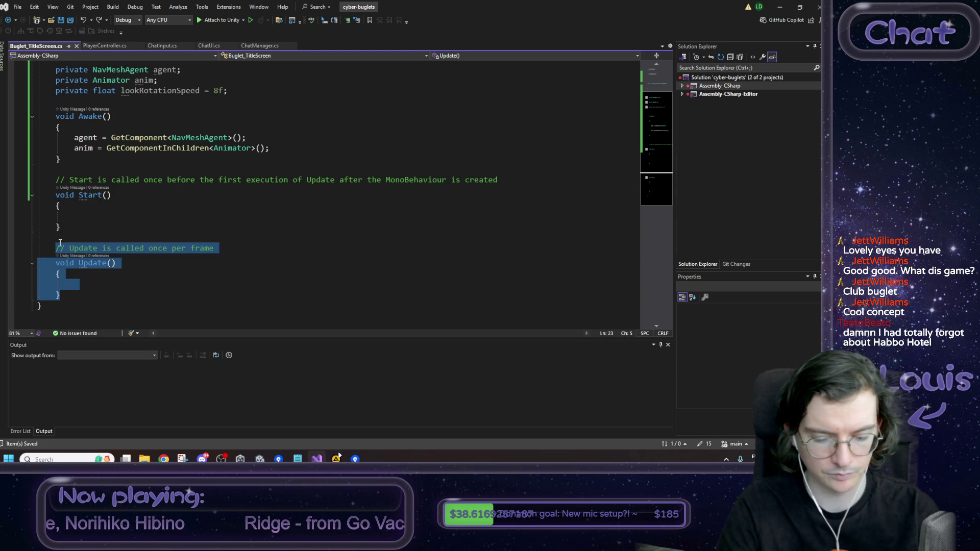
{"action": "type", "text": "private void Move"}
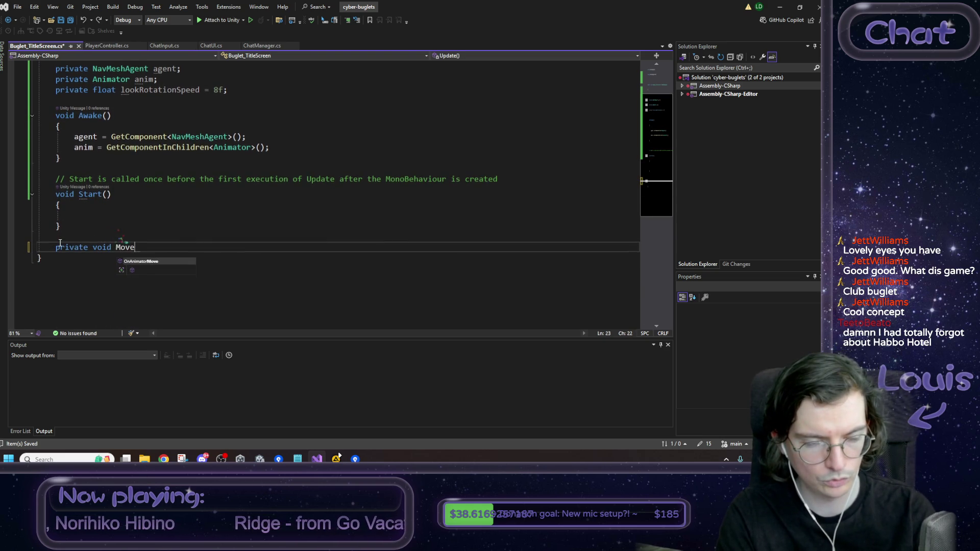
{"action": "type", "text": "Agent"}
- Rename the new method to Wander() and save the script
{"action": "key", "text": "BackSpace"}
{"action": "key", "text": "BackSpace"}
{"action": "key", "text": "BackSpace"}
{"action": "key", "text": "BackSpace"}
{"action": "key", "text": "BackSpace"}
{"action": "key", "text": "BackSpace"}
{"action": "type", "text": "Wander("}
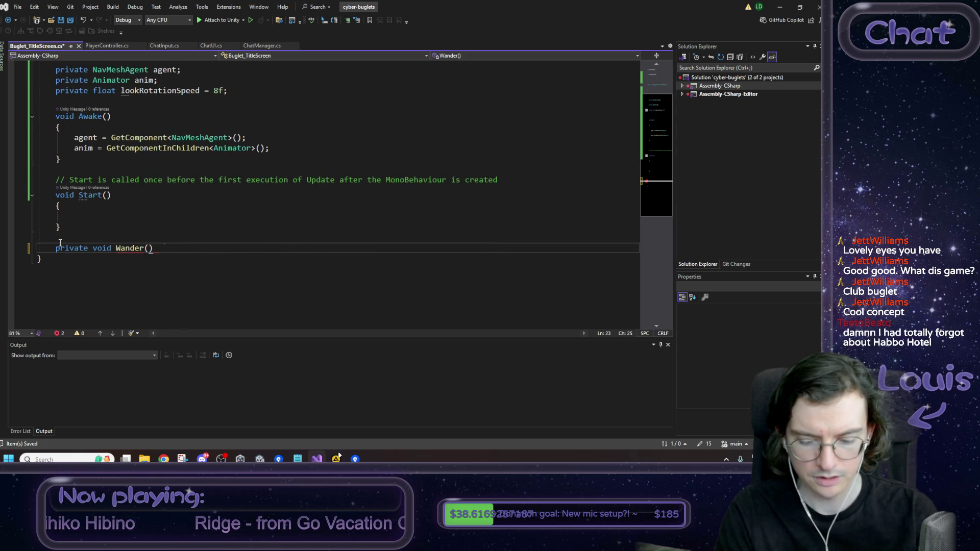
{"action": "key", "text": "ctrl+s"}
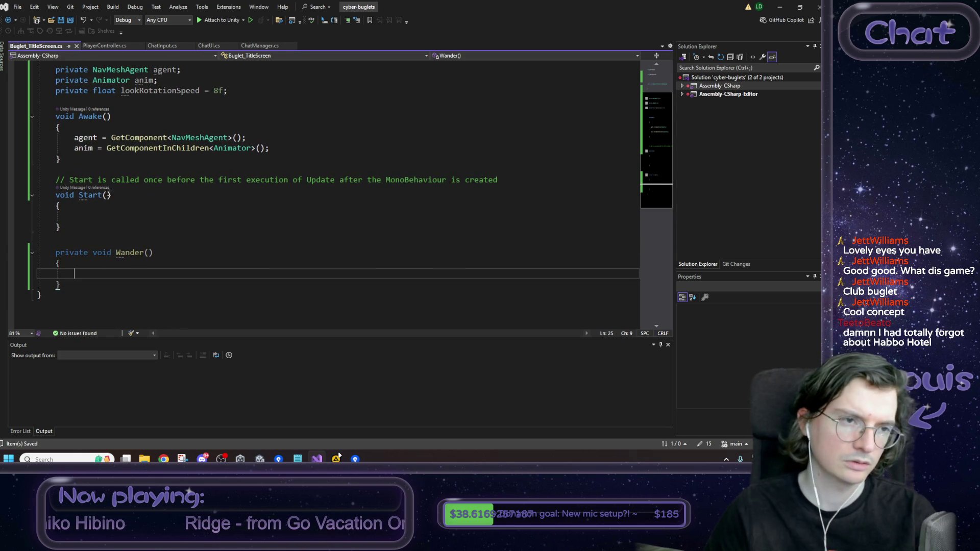
- Copy PlayerController's Update method and paste it below Wander
{"action": "left_click", "coordinate": [105, 46]}
{"action": "scroll", "coordinate": [221, 211], "scroll_direction": "down", "scroll_amount": 4}
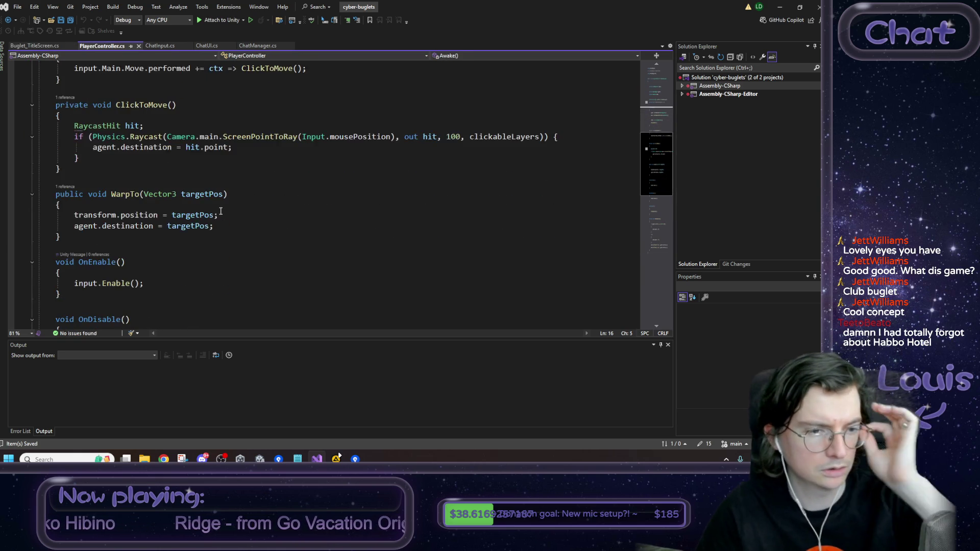
{"action": "scroll", "coordinate": [220, 211], "scroll_direction": "down", "scroll_amount": 5}
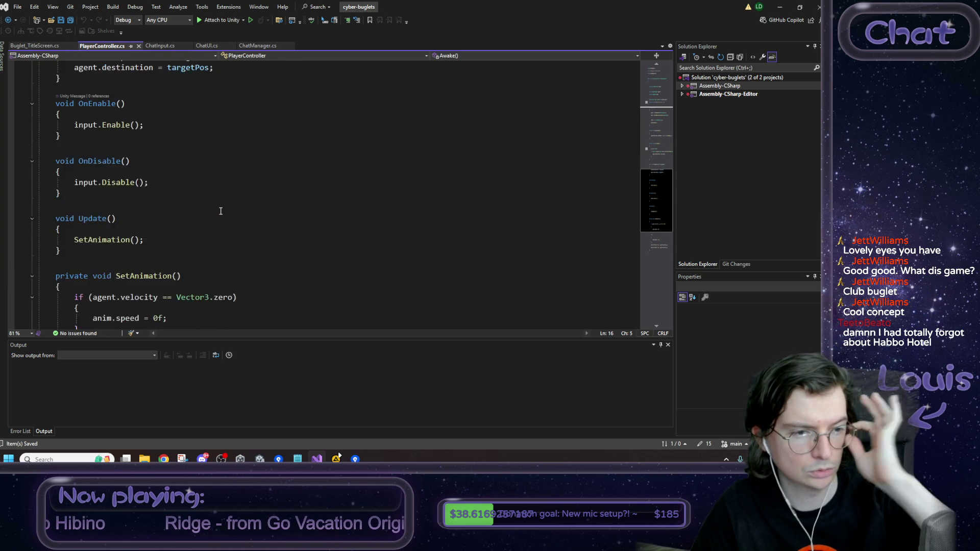
{"action": "left_click_drag", "start_coordinate": [60, 219], "coordinate": [56, 190]}
{"action": "key", "text": "ctrl+c"}
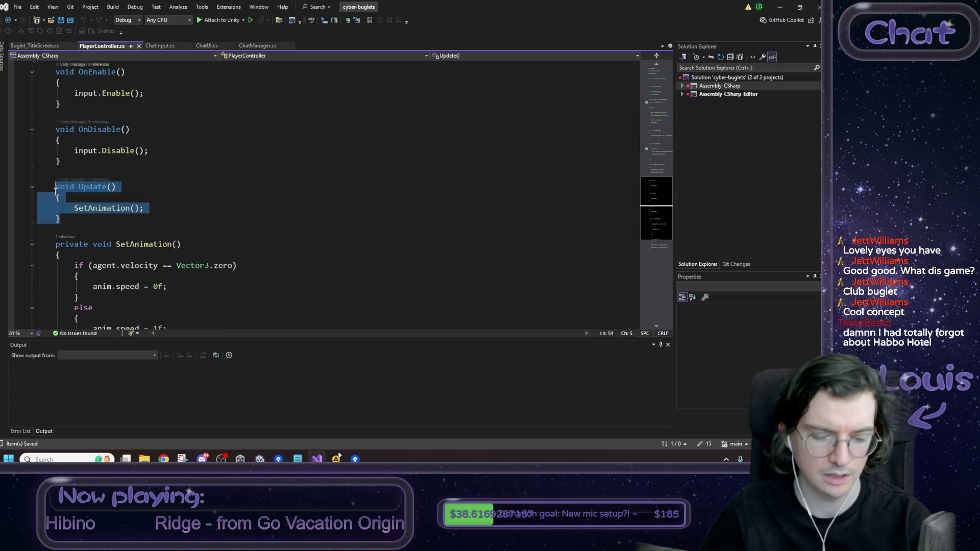
{"action": "left_click", "coordinate": [35, 46]}
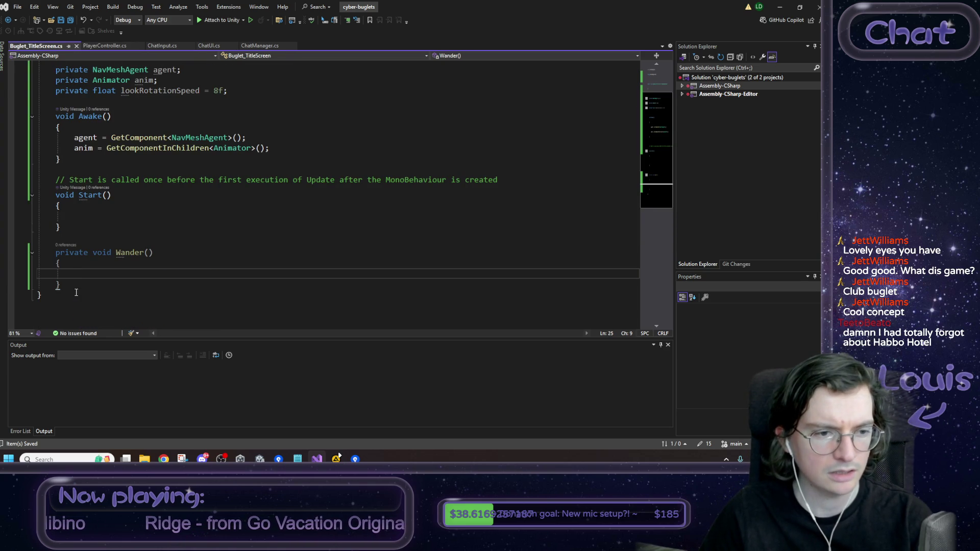
{"action": "left_click", "coordinate": [76, 292]}
{"action": "key", "text": "Return"}
{"action": "key", "text": "ctrl+v"}
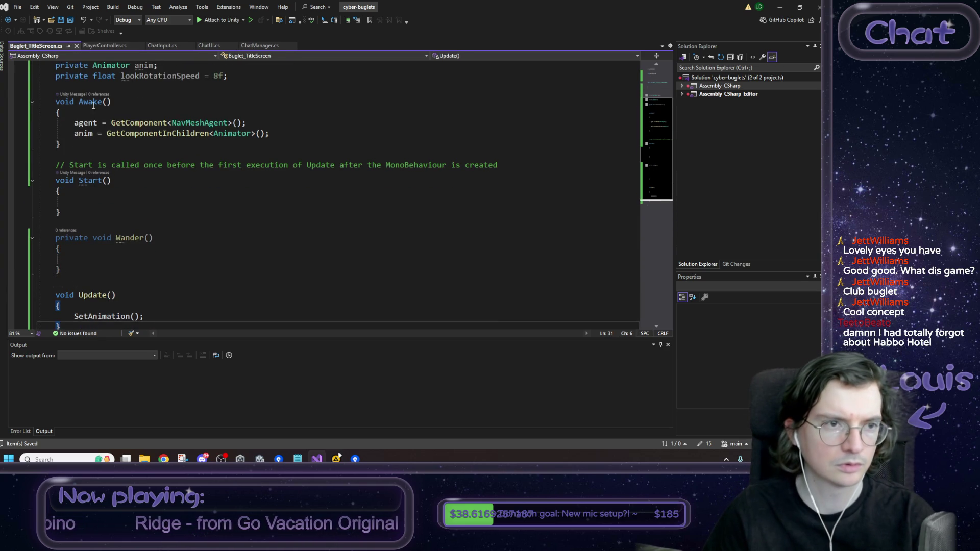
- Copy PlayerController's SetAnimation method and paste it below Update
{"action": "left_click", "coordinate": [101, 47]}
{"action": "scroll", "coordinate": [143, 211], "scroll_direction": "down", "scroll_amount": 2}
{"action": "mouse_move", "coordinate": [56, 179]}
{"action": "left_mouse_down"}
{"action": "mouse_move", "coordinate": [59, 191]}
{"action": "mouse_move", "coordinate": [168, 191]}
{"action": "mouse_move", "coordinate": [261, 228]}
{"action": "mouse_move", "coordinate": [65, 245]}
{"action": "left_mouse_up"}
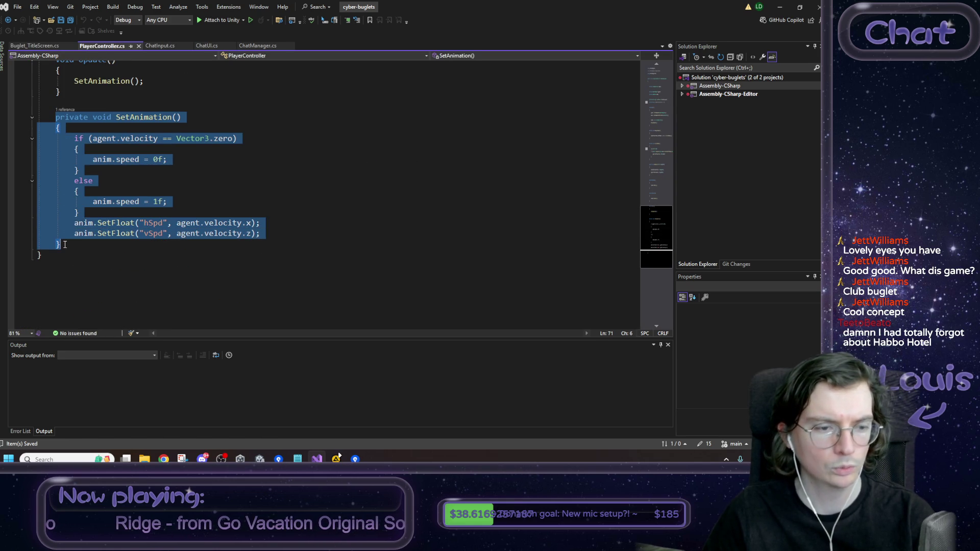
{"action": "left_click", "coordinate": [45, 46]}
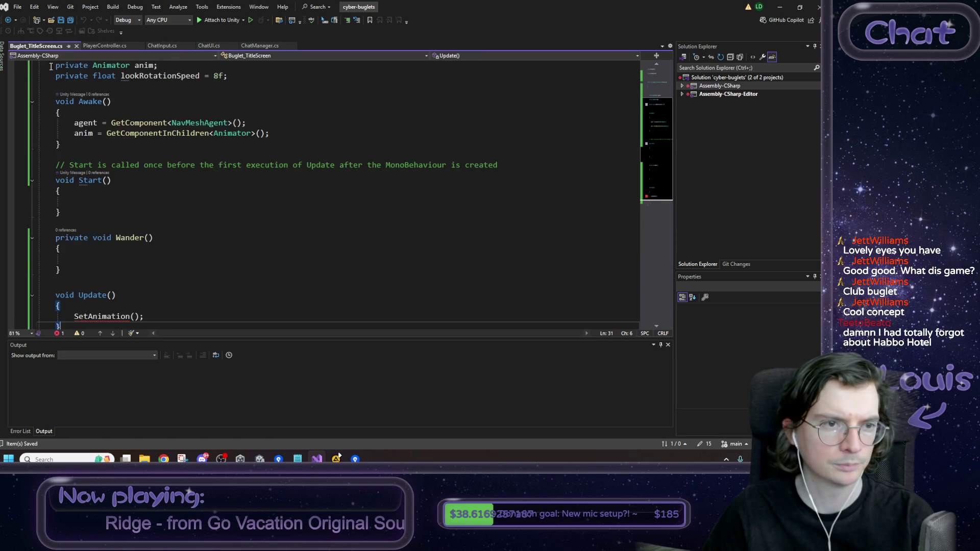
{"action": "scroll", "coordinate": [101, 280], "scroll_direction": "down", "scroll_amount": 2}
{"action": "key", "text": "Return"}
{"action": "key", "text": "Return"}
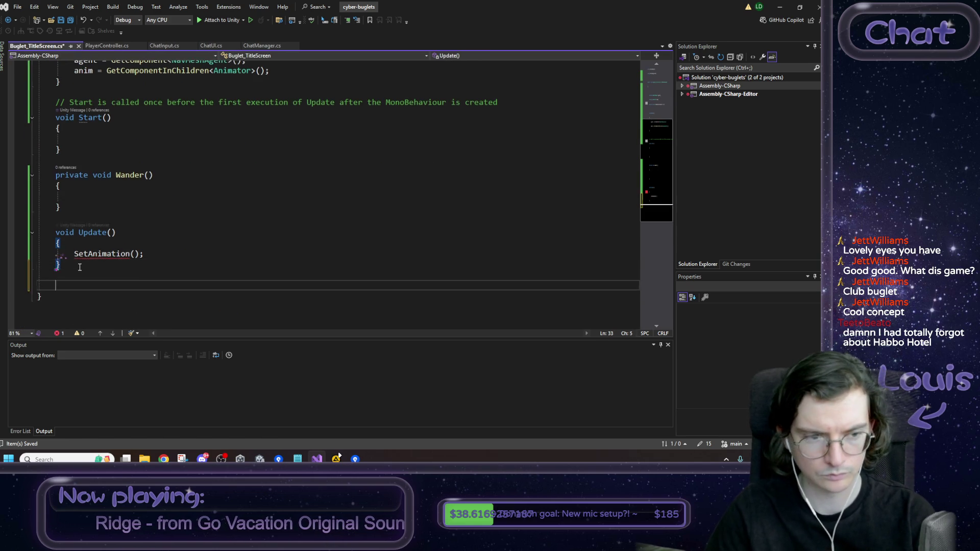
{"action": "type", "text": "private void SetAnimation()     {         if (agent.velocity == Vector3.zero)         {             anim.speed = 0f;         }         else         {             anim.speed = 1f;         }         anim.SetFloat(\"hSpd\", agent.velocity.x);         anim.SetFloat(\"vSpd\", agent.velocity.z);     }"}
- Compare the two scripts and place the cursor on Start's empty line
{"action": "scroll", "coordinate": [80, 265], "scroll_direction": "up", "scroll_amount": 2}
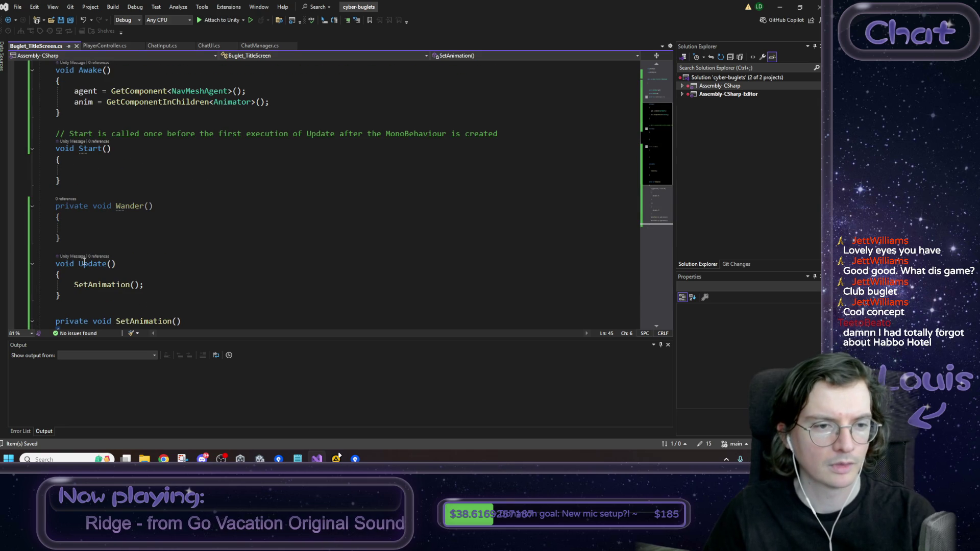
{"action": "scroll", "coordinate": [91, 253], "scroll_direction": "up", "scroll_amount": 1}
{"action": "left_click", "coordinate": [106, 47]}
{"action": "scroll", "coordinate": [191, 196], "scroll_direction": "up", "scroll_amount": 10}
{"action": "scroll", "coordinate": [191, 196], "scroll_direction": "down", "scroll_amount": 1}
{"action": "scroll", "coordinate": [191, 196], "scroll_direction": "up", "scroll_amount": 1}
{"action": "left_click", "coordinate": [41, 47]}
{"action": "left_click", "coordinate": [95, 195]}
{"action": "left_click", "coordinate": [151, 204]}
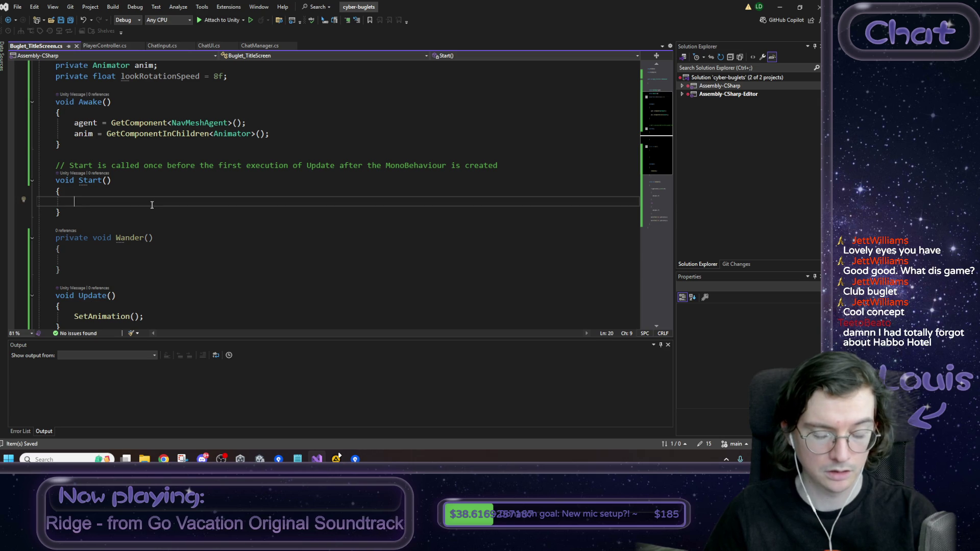
- Begin a Timer.Register( call inside Start
{"action": "type", "text": "Timer.R"}
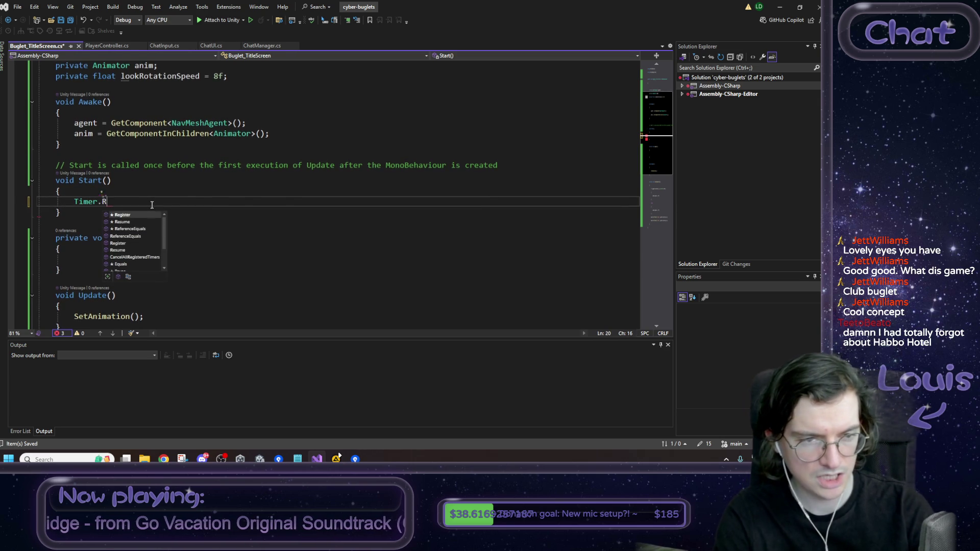
{"action": "key", "text": "Tab"}
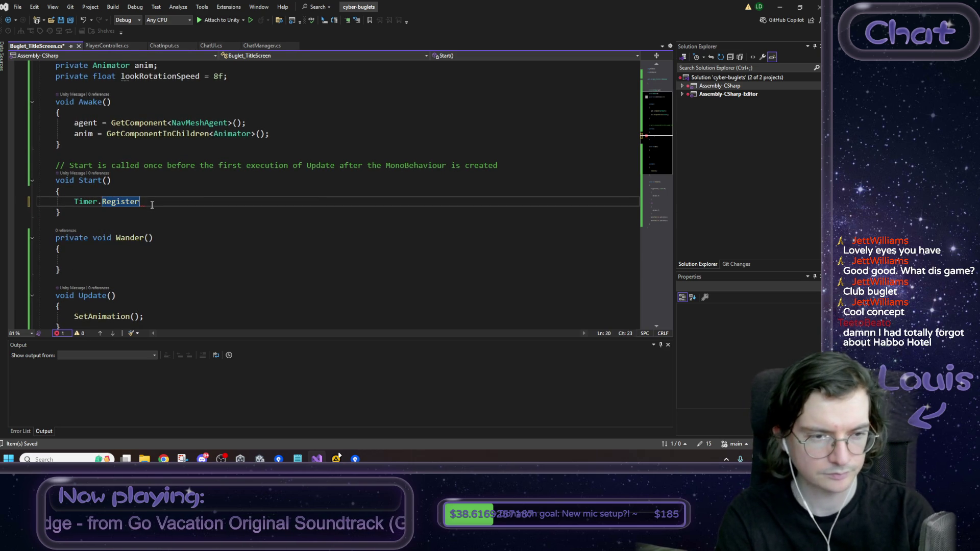
{"action": "type", "text": "("}
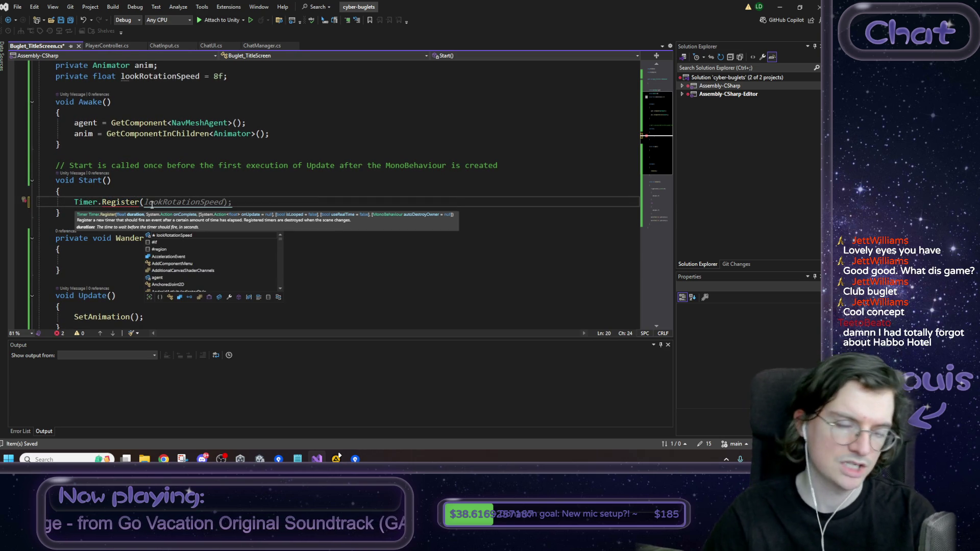
- Add a private float ShortDelay() method returning Random.Range(1f, 3f)
{"action": "left_click", "coordinate": [79, 215]}
{"action": "key", "text": "Return"}
{"action": "key", "text": "Return"}
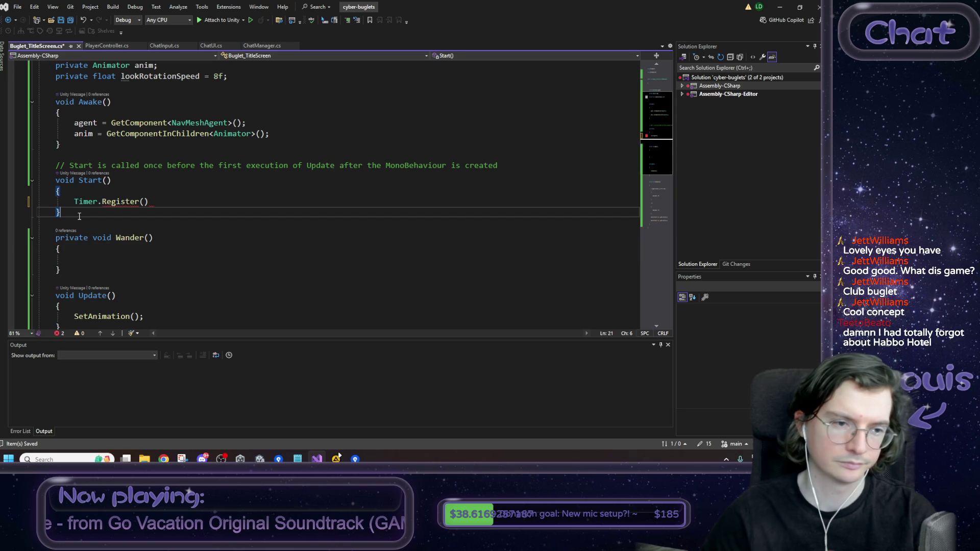
{"action": "type", "text": "private float"}
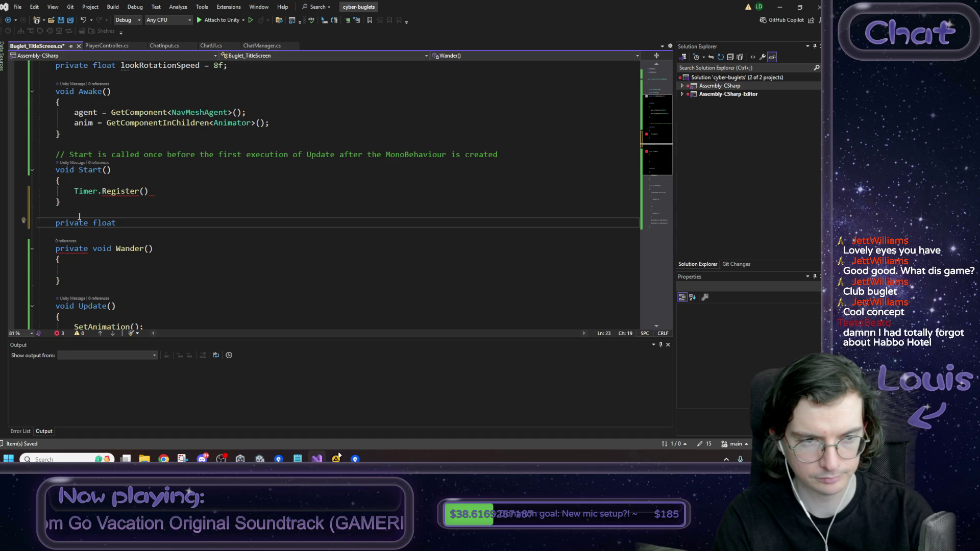
{"action": "type", "text": "hortDe"}
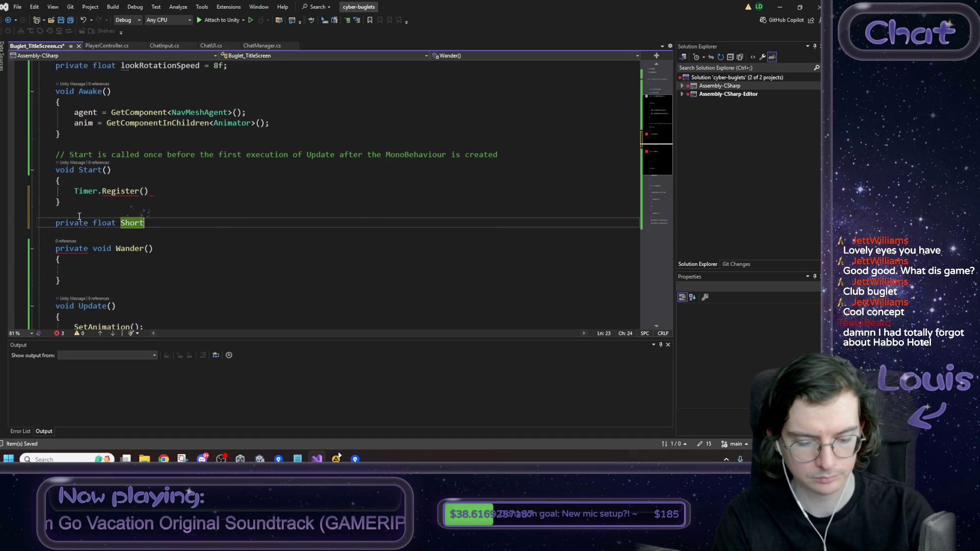
{"action": "type", "text": "lay"}
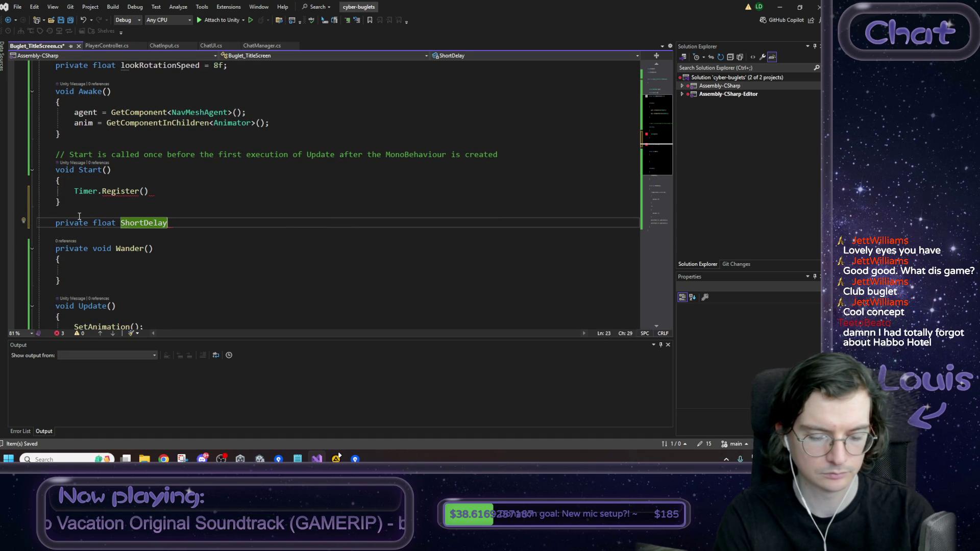
{"action": "type", "text": "() {"}
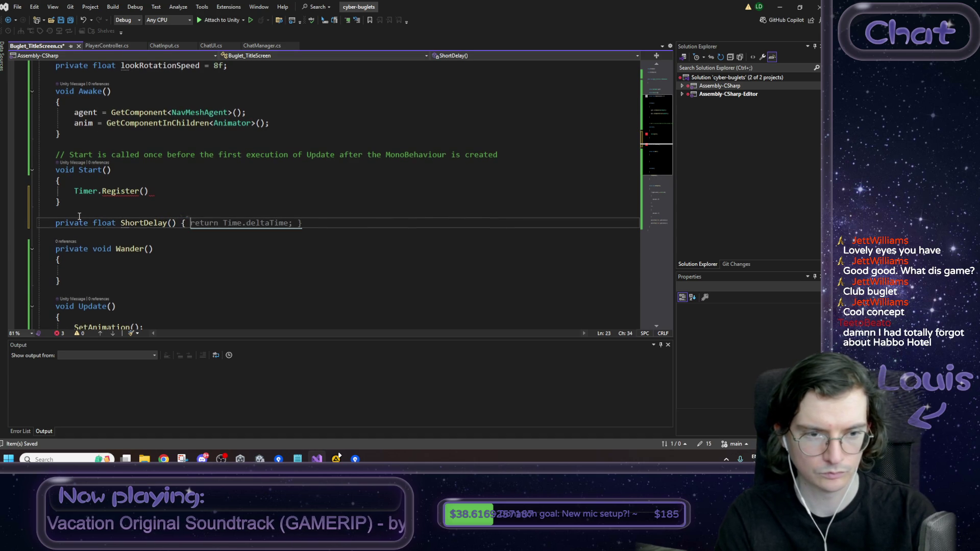
{"action": "key", "text": "Return"}
{"action": "type", "text": "return Random."}
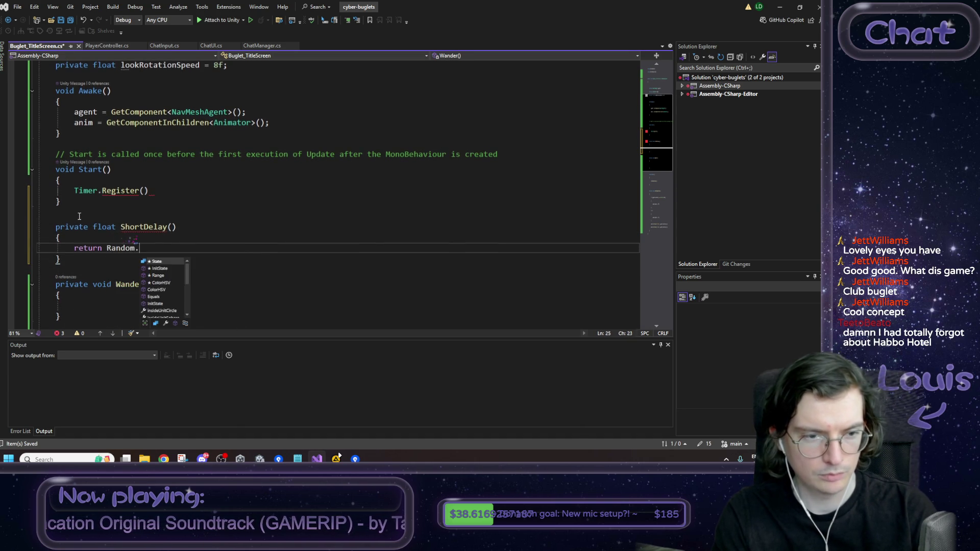
{"action": "type", "text": "Ra"}
{"action": "key", "text": "Tab"}
{"action": "type", "text": "("}
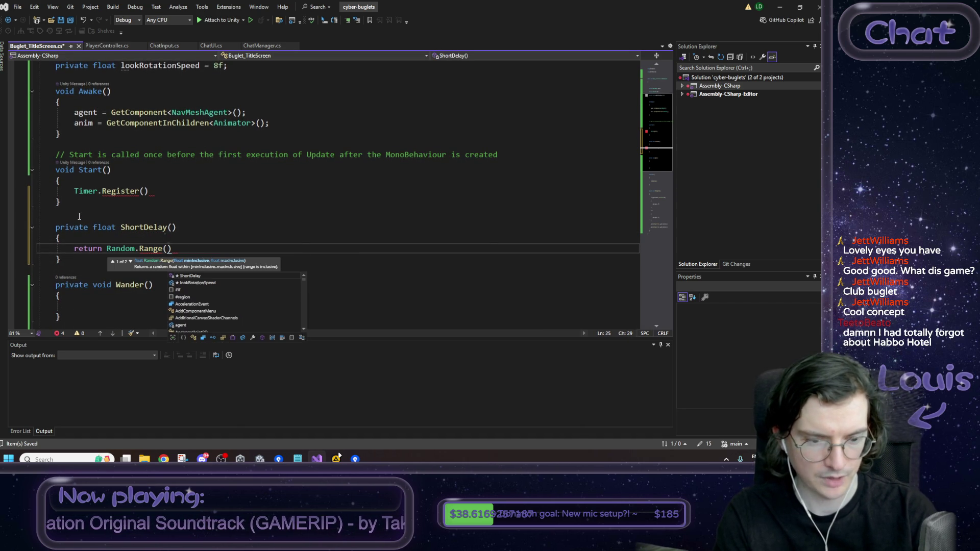
{"action": "type", "text": "1f,"}
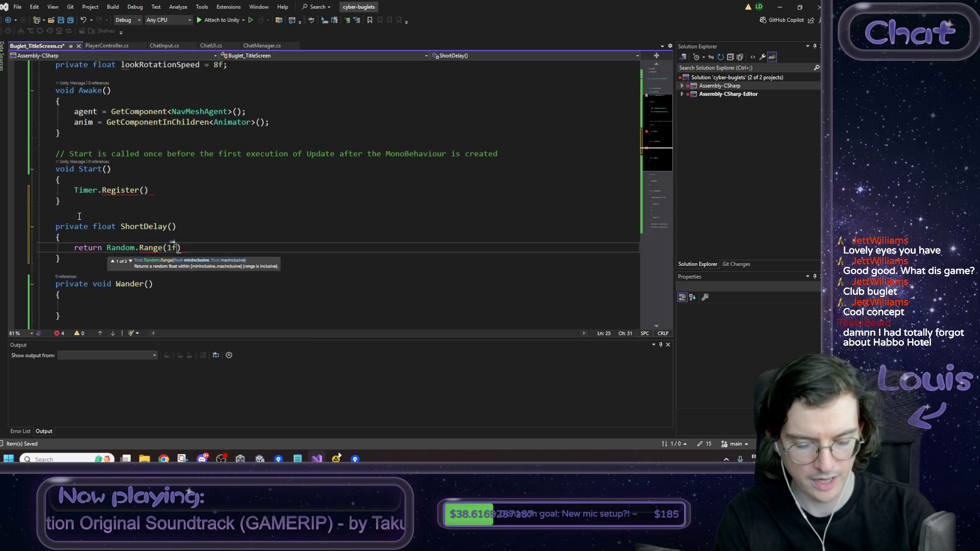
{"action": "type", "text": " 3f"}
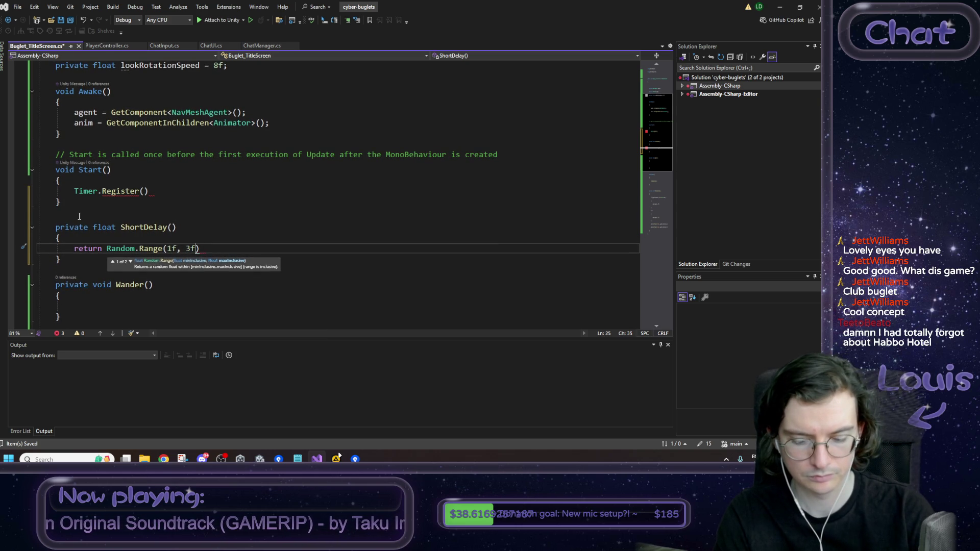
{"action": "type", "text": ");"}
{"action": "key", "text": "Down"}
- Start declaring 'private float LongDelay(3f, 7f);' below ShortDelay
{"action": "key", "text": "End"}
{"action": "key", "text": "Return"}
{"action": "key", "text": "Return"}
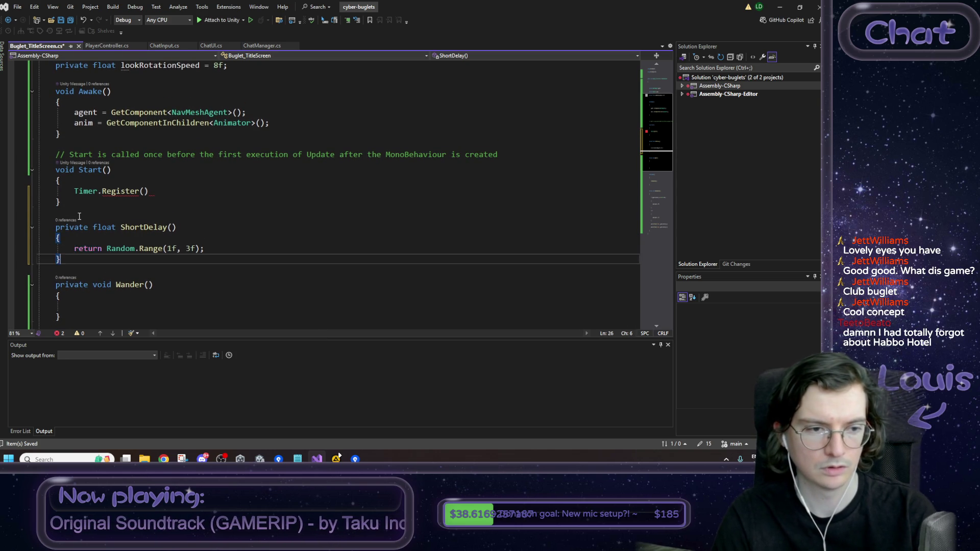
{"action": "type", "text": "private float L"}
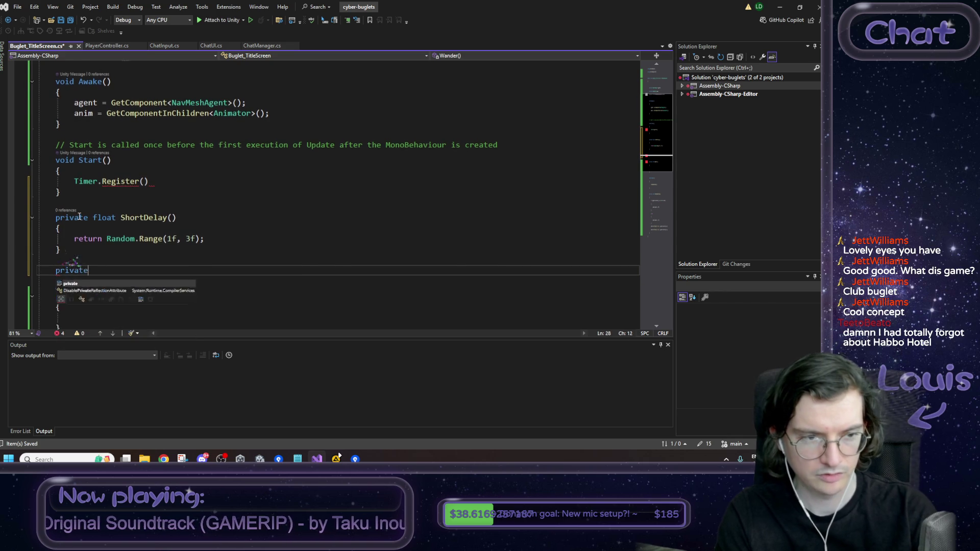
{"action": "type", "text": "ongDelay("}
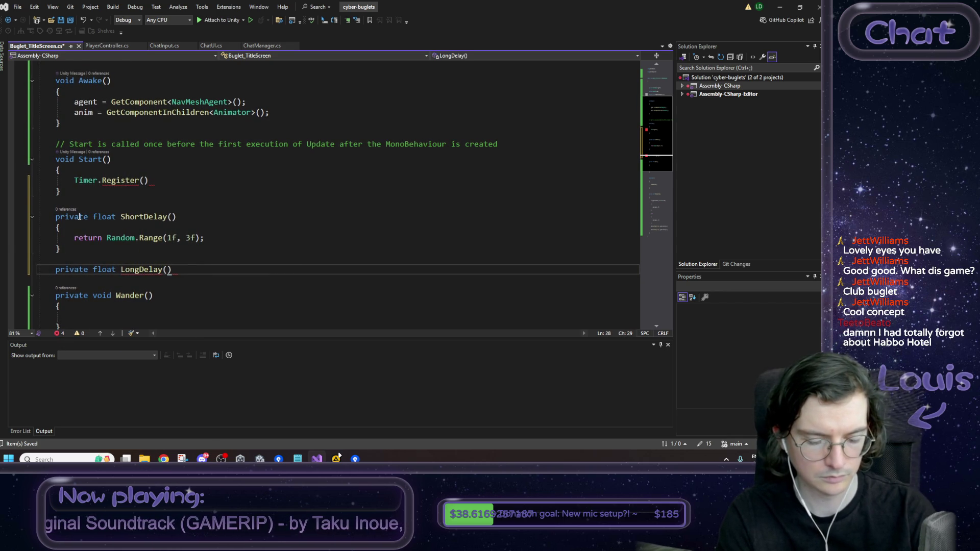
{"action": "type", "text": "3f, "}
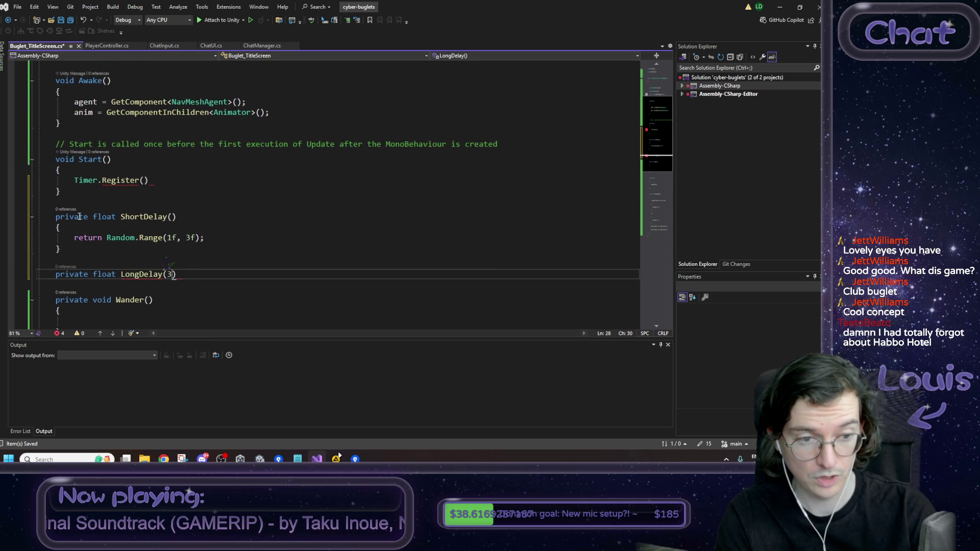
{"action": "type", "text": "7f)"}
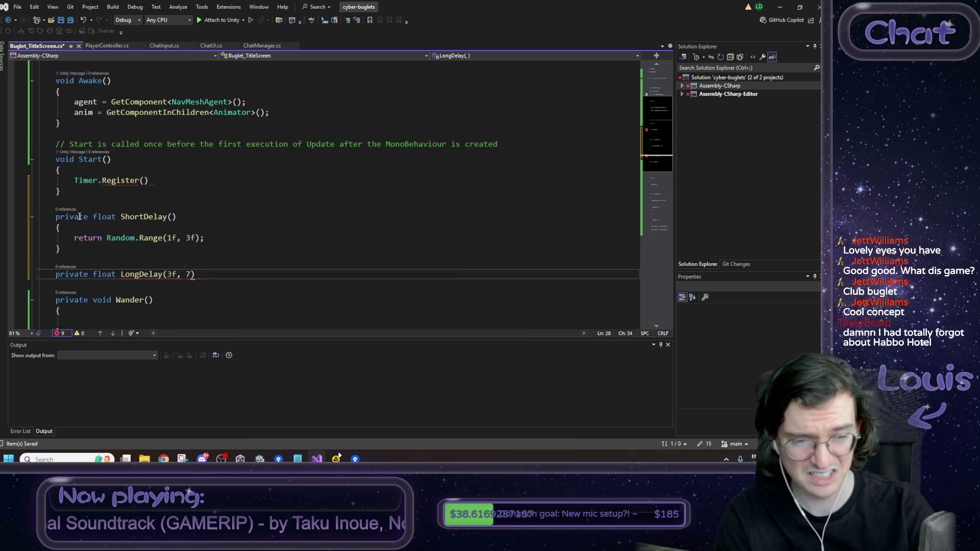
{"action": "type", "text": ";"}
- Fix LongDelay() to return Random.Range(3f, 7f) and save
{"action": "key", "text": "ctrl+s"}
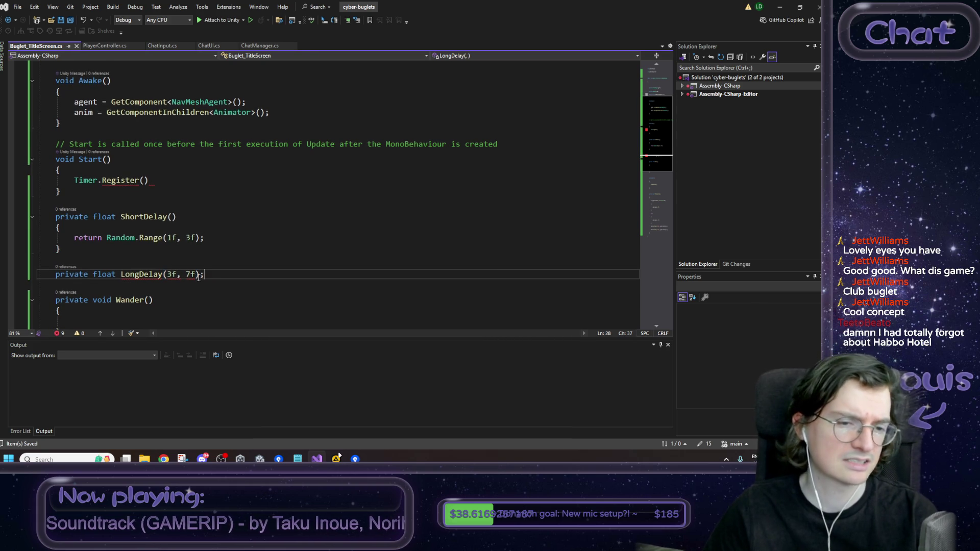
{"action": "left_click_drag", "start_coordinate": [195, 276], "coordinate": [169, 276]}
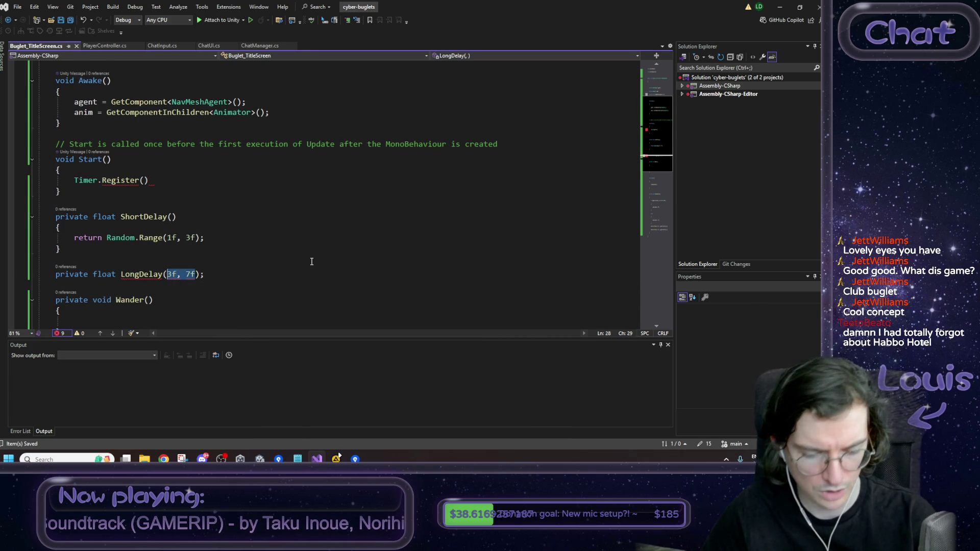
{"action": "key", "text": "BackSpace"}
{"action": "key", "text": "End"}
{"action": "key", "text": "BackSpace"}
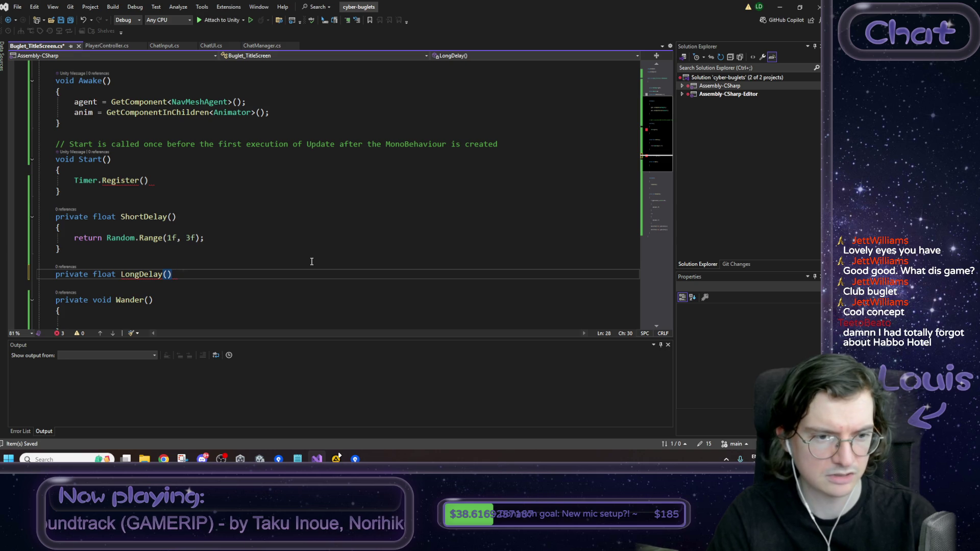
{"action": "type", "text": "{"}
{"action": "key", "text": "Return"}
{"action": "type", "text": "r"}
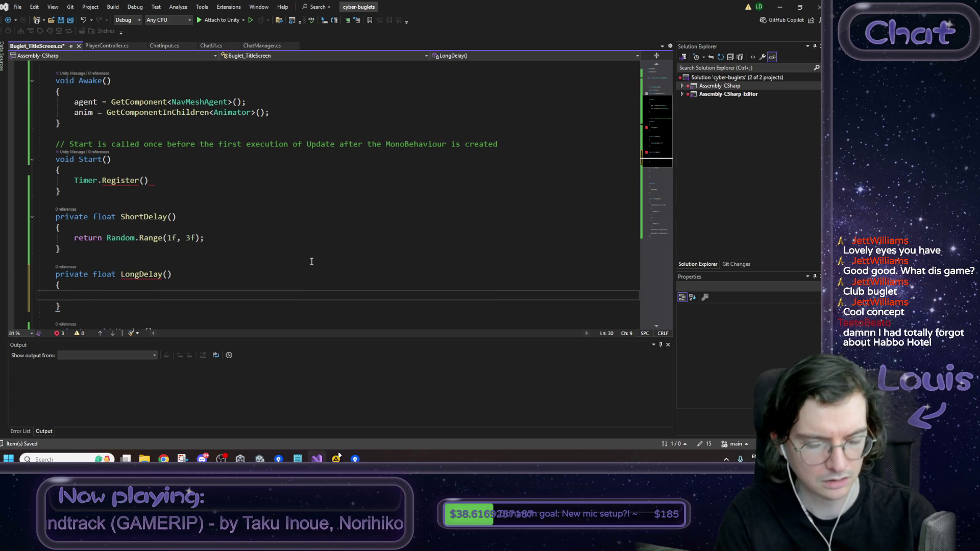
{"action": "type", "text": "eturn Random"}
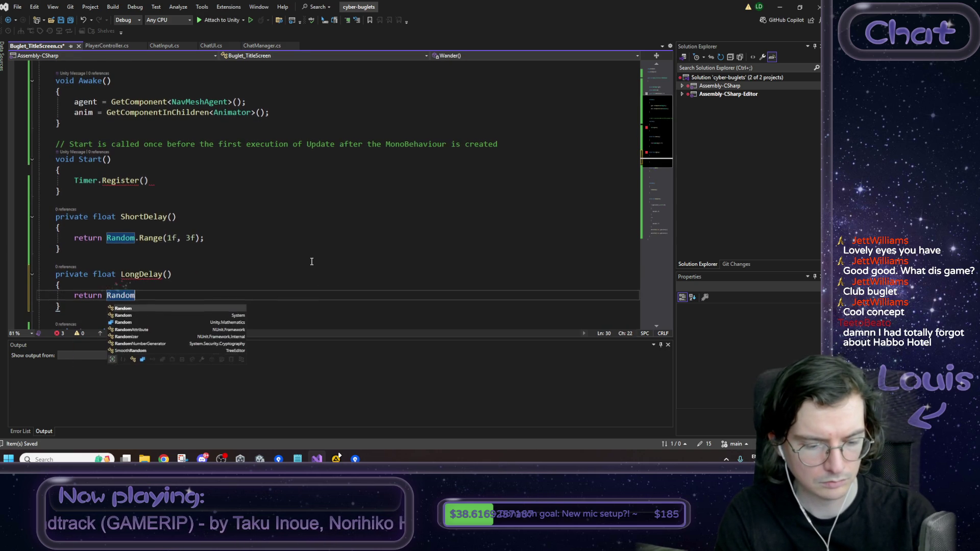
{"action": "type", "text": ".Range"}
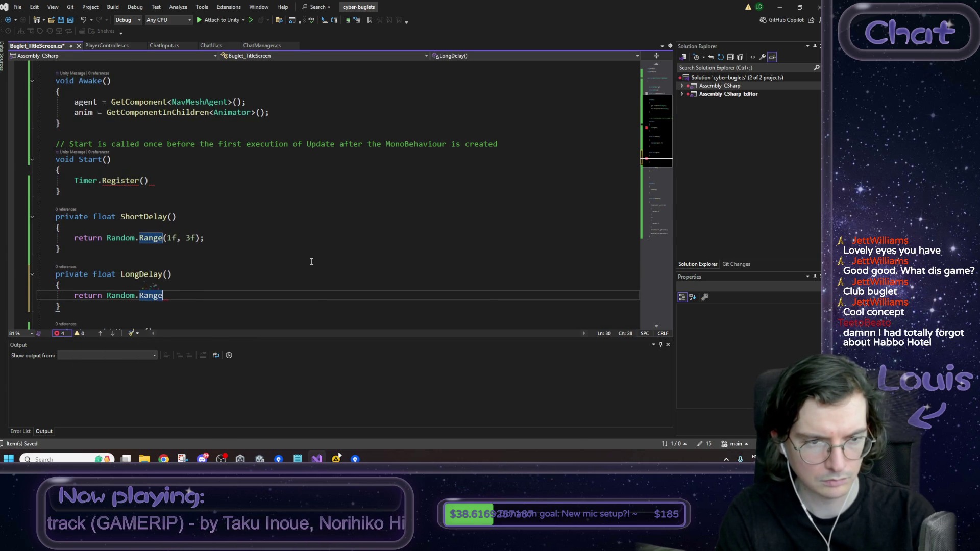
{"action": "type", "text": "(3f, 7f"}
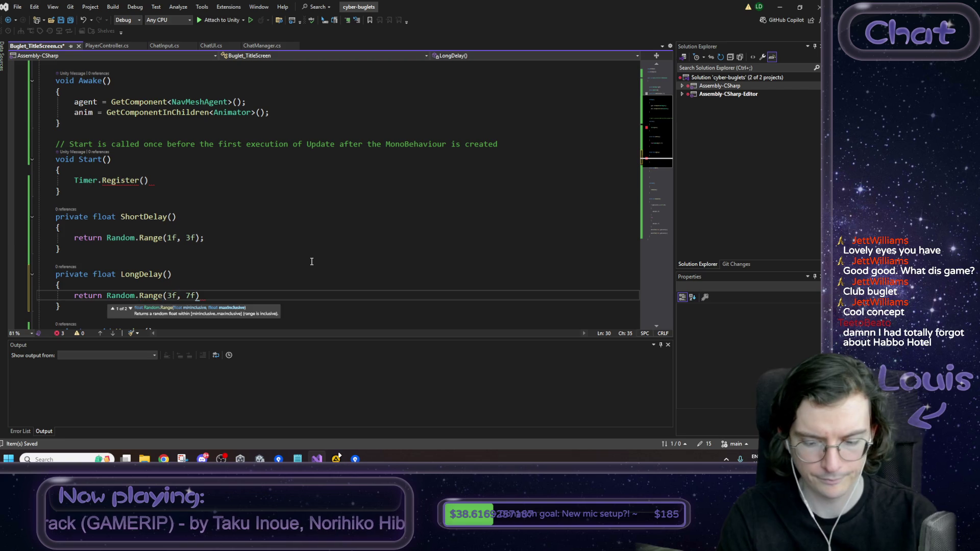
{"action": "type", "text": ");"}
{"action": "key", "text": "ctrl+s"}
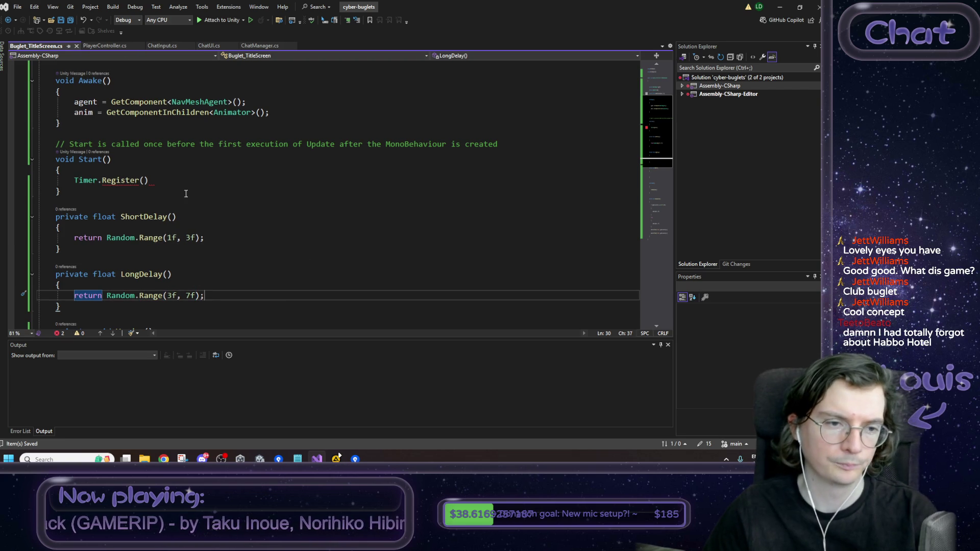
- Complete Start's call as Timer.Register(ShortDelay(), Wander); and save
{"action": "left_click", "coordinate": [147, 180]}
{"action": "type", "text": "Sho"}
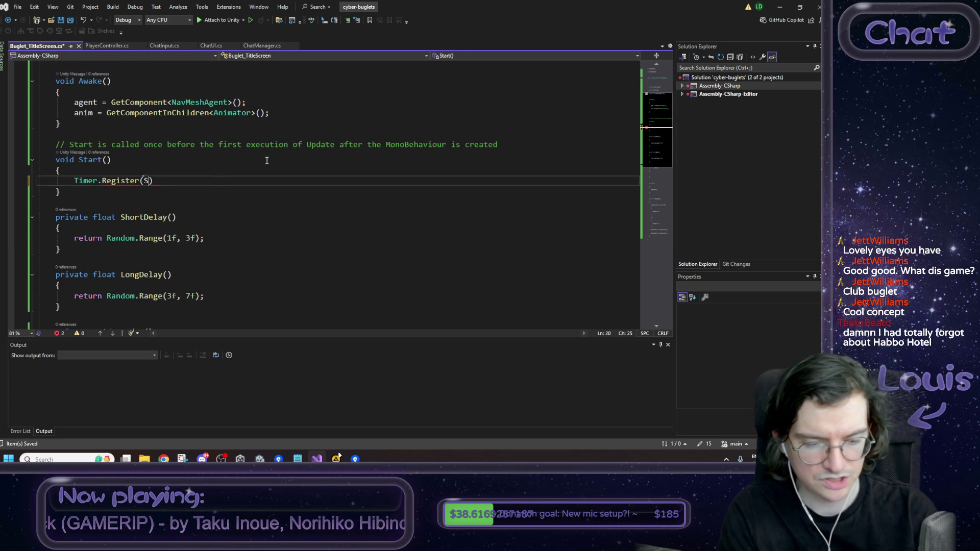
{"action": "key", "text": "Tab"}
{"action": "type", "text": "(), "}
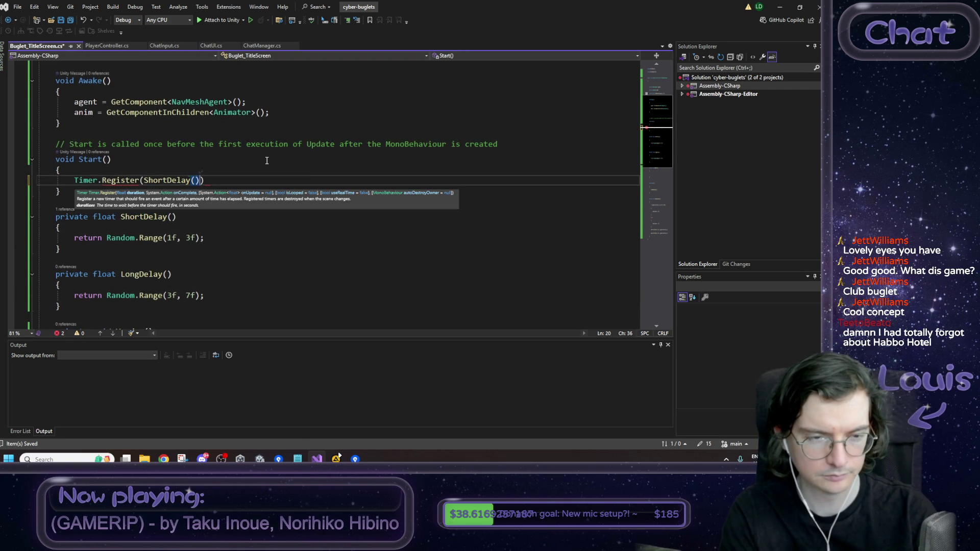
{"action": "type", "text": "Wander"}
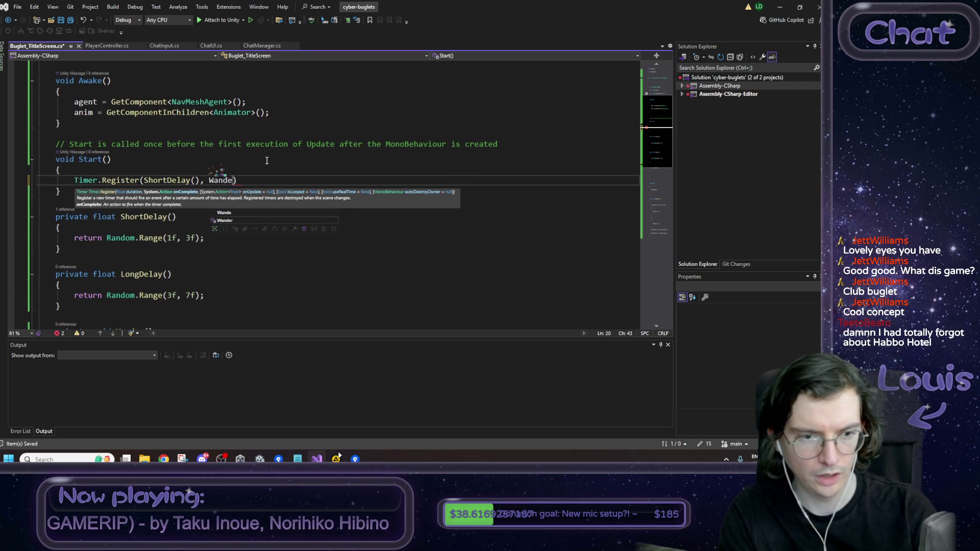
{"action": "type", "text": ");"}
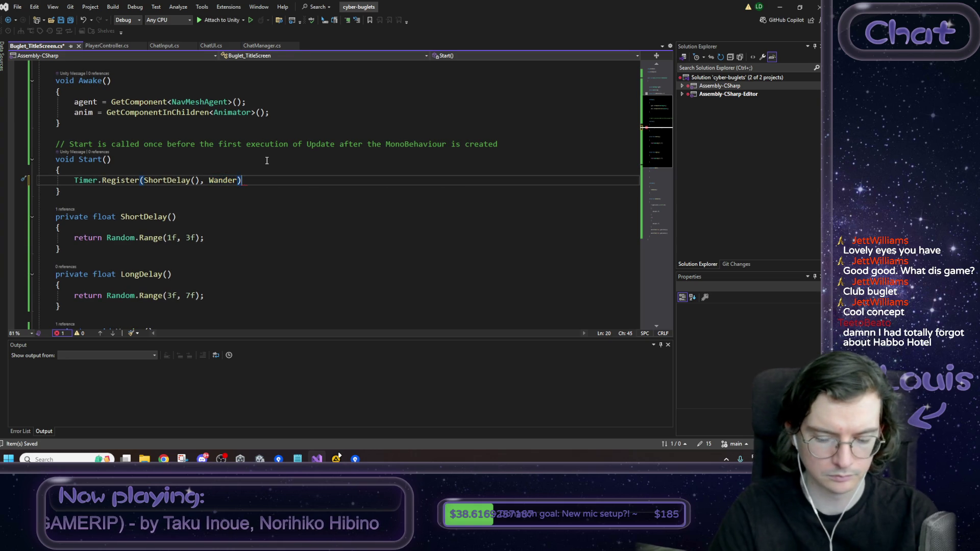
{"action": "scroll", "coordinate": [238, 196], "scroll_direction": "down", "scroll_amount": 1}
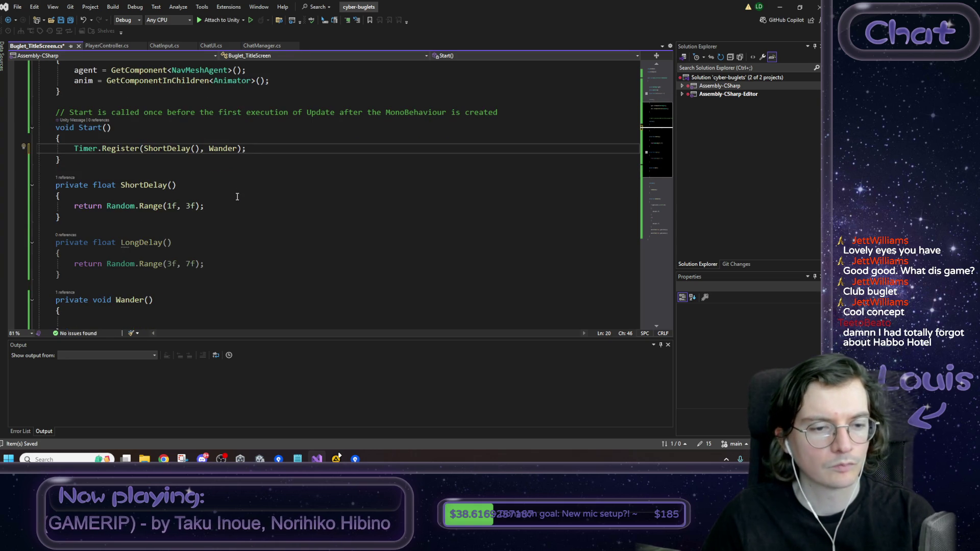
{"action": "scroll", "coordinate": [214, 210], "scroll_direction": "down", "scroll_amount": 1}
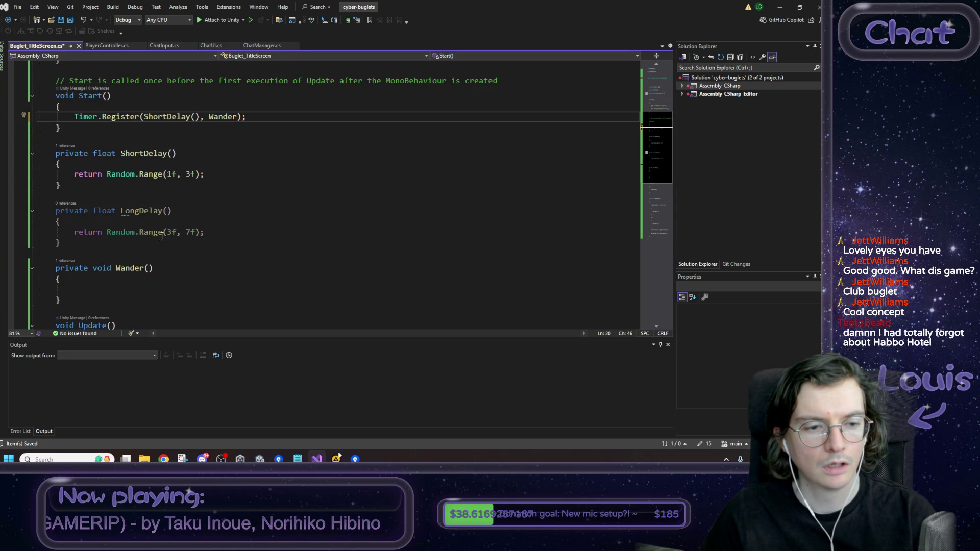
{"action": "left_click", "coordinate": [86, 291]}
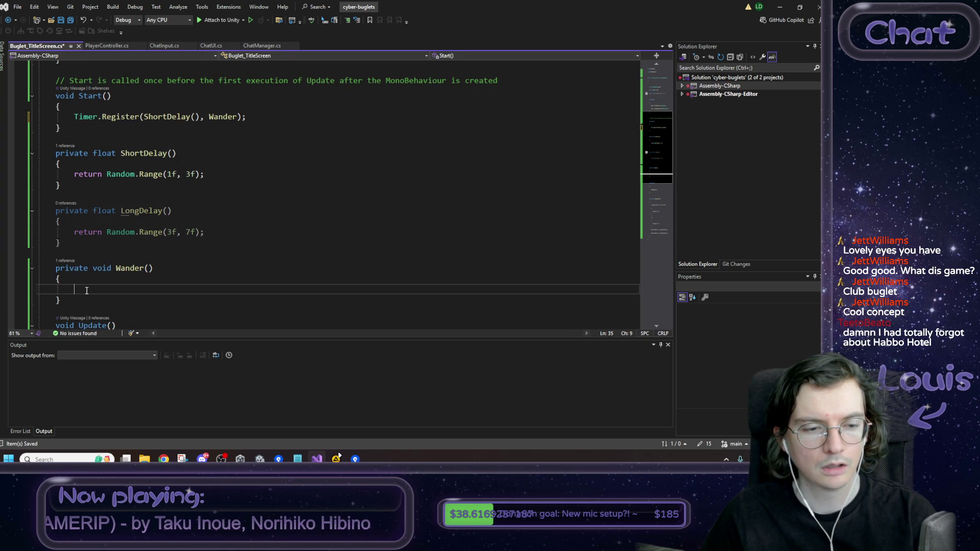
{"action": "key", "text": "ctrl+s"}
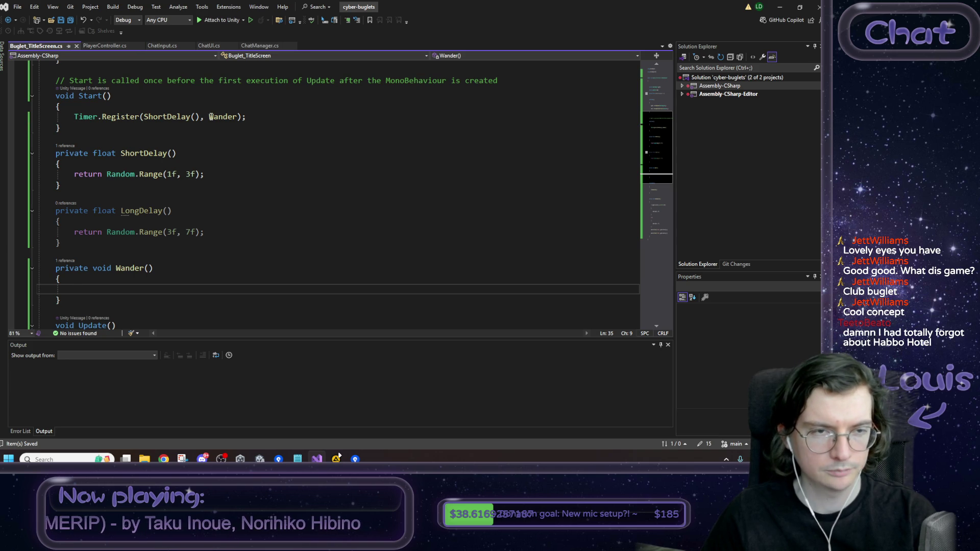
- Give Wander '//do wander' and '//set timer for next wander' comments plus Timer.Register(LongDelay(), Wander); and save
{"action": "left_click_drag", "start_coordinate": [252, 117], "coordinate": [73, 116]}
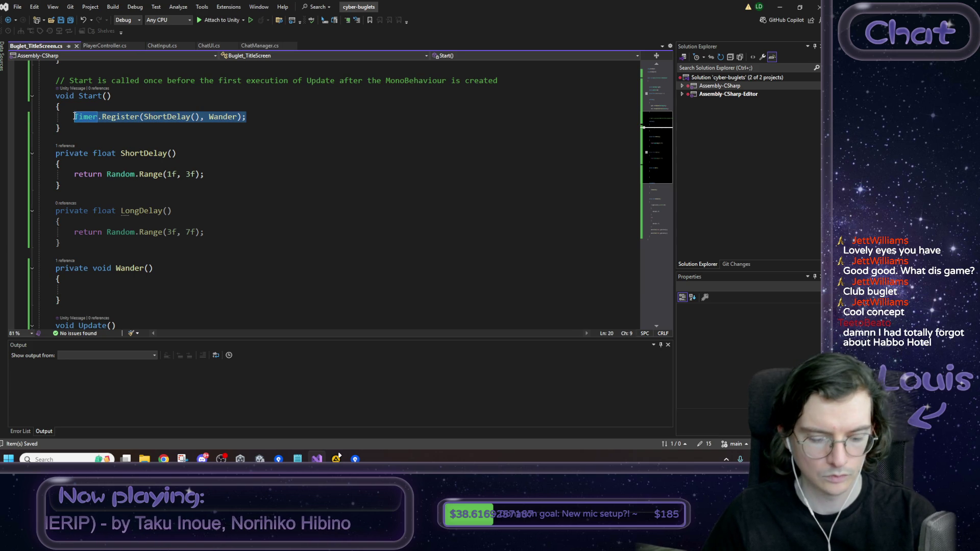
{"action": "left_click", "coordinate": [105, 285]}
{"action": "type", "text": "//d"}
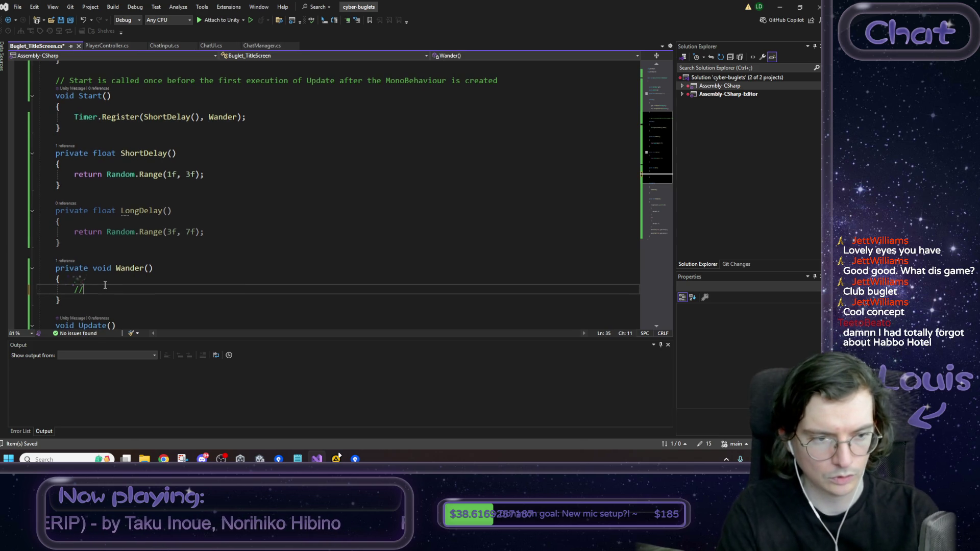
{"action": "type", "text": "o wander"}
{"action": "key", "text": "Return"}
{"action": "key", "text": "Return"}
{"action": "type", "text": "//set timer for next "}
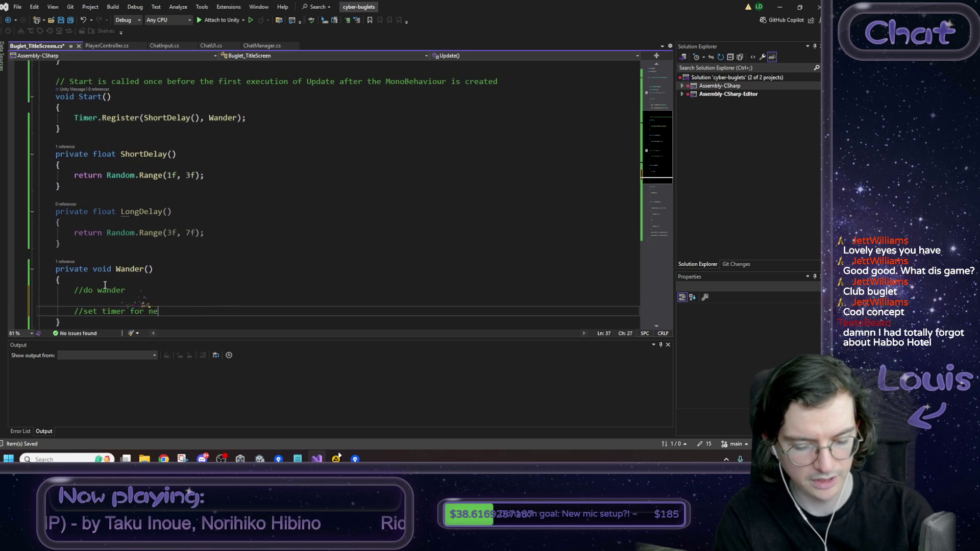
{"action": "type", "text": "wander"}
{"action": "key", "text": "Return"}
{"action": "key", "text": "Tab"}
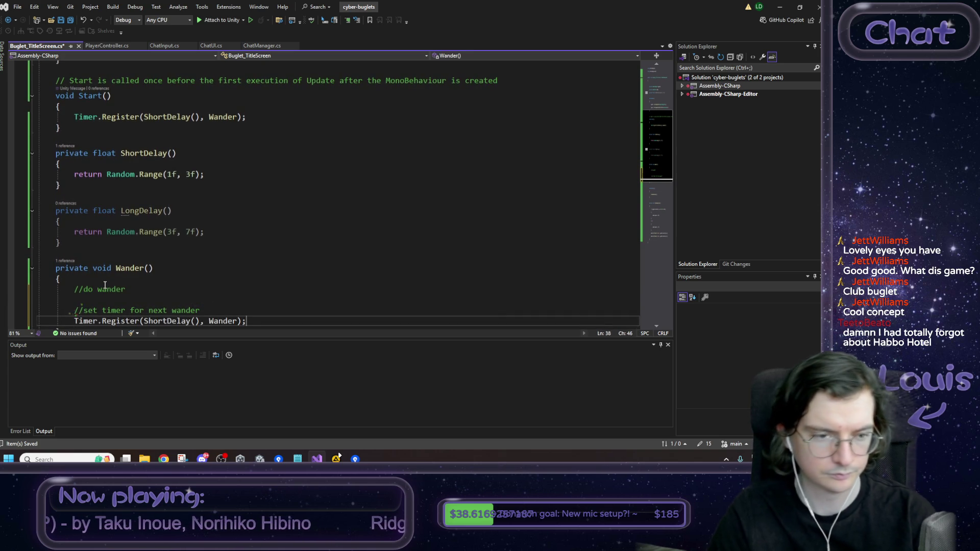
{"action": "left_click_drag", "start_coordinate": [151, 291], "coordinate": [145, 292]}
{"action": "type", "text": "Long"}
{"action": "key", "text": "ctrl+s"}
{"action": "left_click", "coordinate": [146, 268]}
{"action": "mouse_move", "coordinate": [164, 458]}
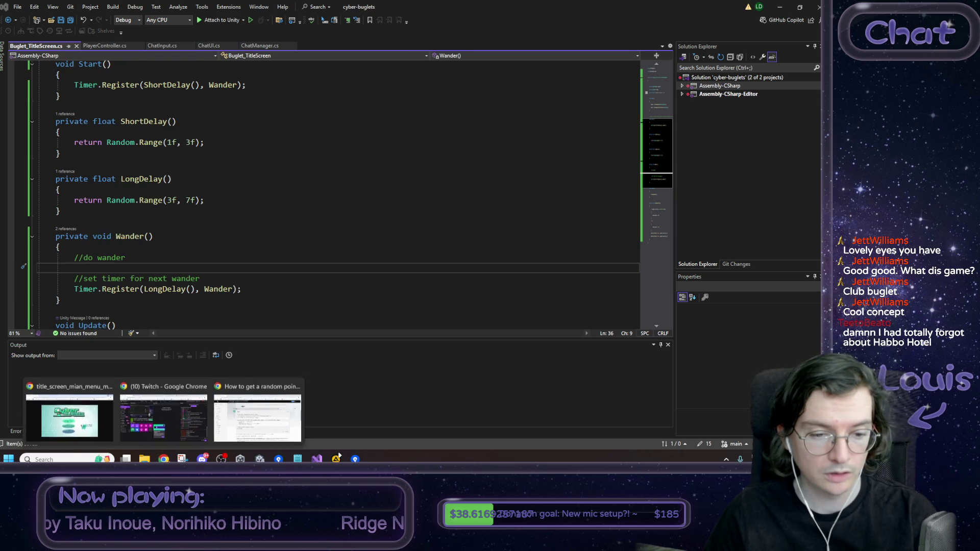
{"action": "left_click", "coordinate": [258, 414]}
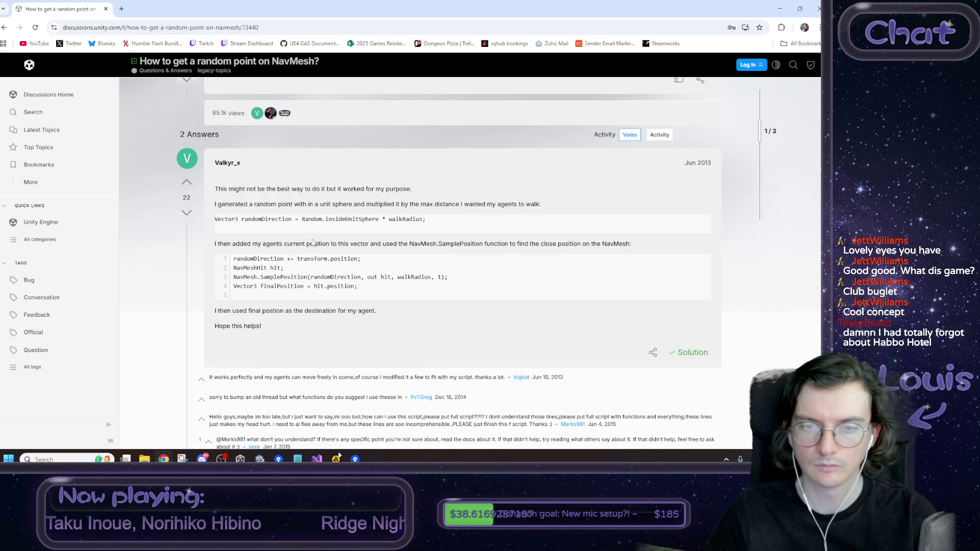
- Copy the answer's 'Vector3 randomDirection = ...' line and switch back to Visual Studio
{"action": "left_click_drag", "start_coordinate": [428, 220], "coordinate": [216, 228]}
{"action": "key", "text": "ctrl+c"}
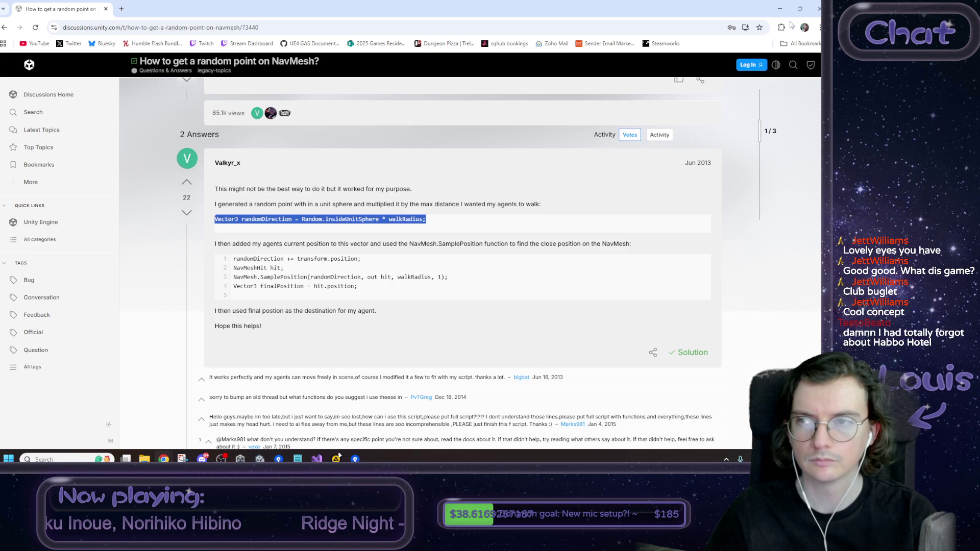
{"action": "key", "text": "alt+Tab"}
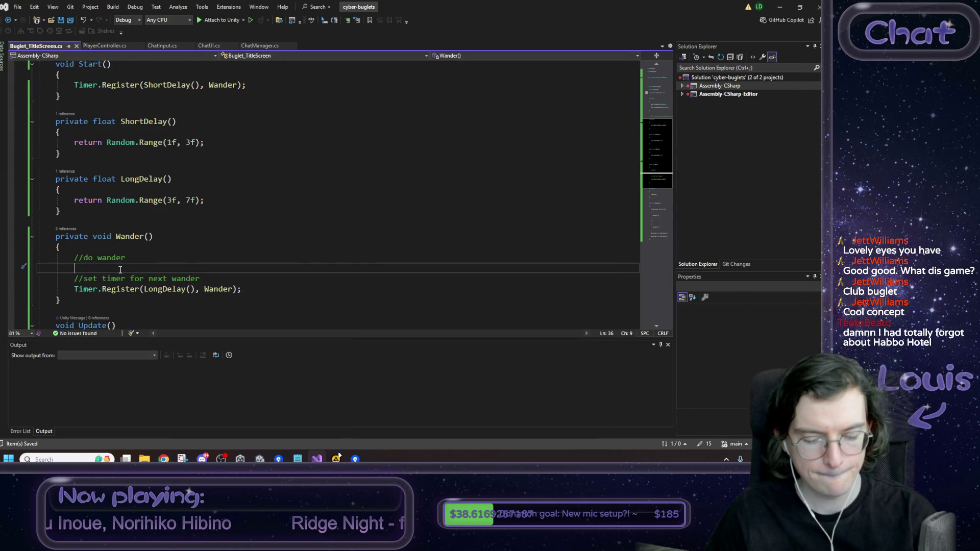
- Add randomDirection = Random.insideUnitSphere * wanderRadius under the //do wander comment
{"action": "key", "text": "ctrl+v"}
{"action": "key", "text": "Return"}
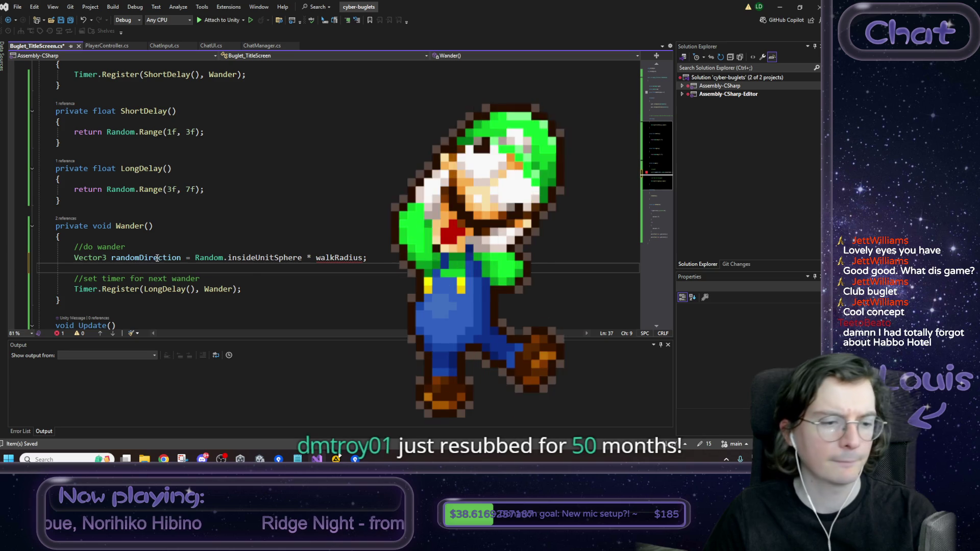
{"action": "mouse_move", "coordinate": [356, 259]}
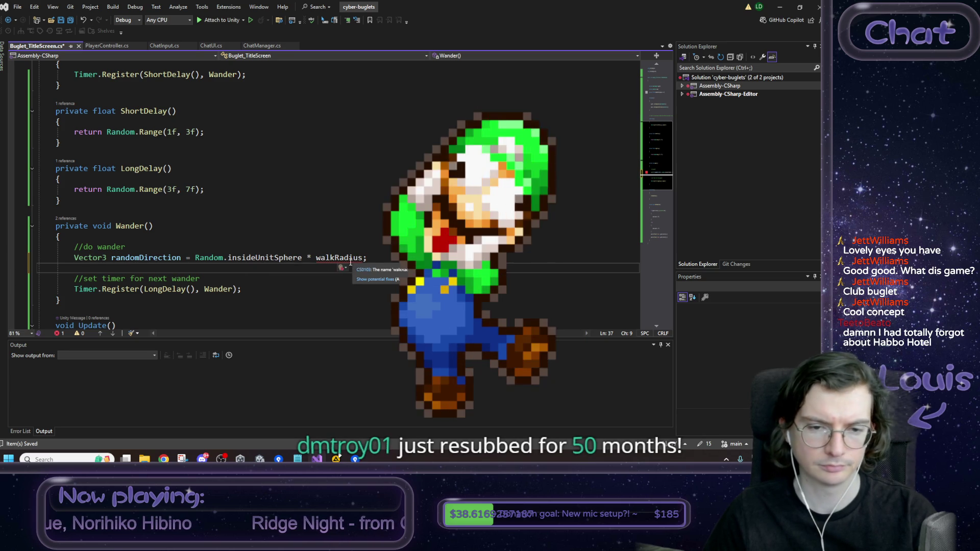
{"action": "key", "text": "Up"}
{"action": "key", "text": "End"}
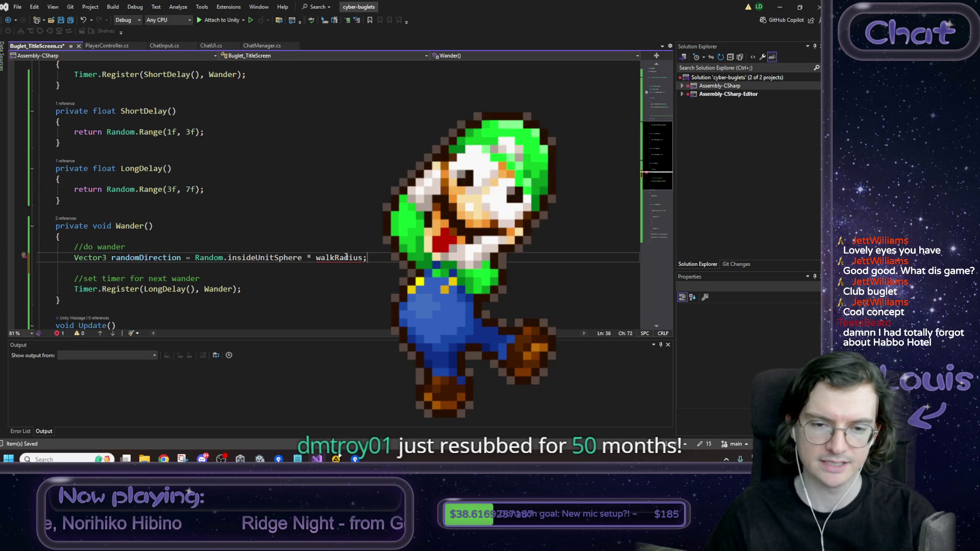
{"action": "key", "text": "ctrl+z"}
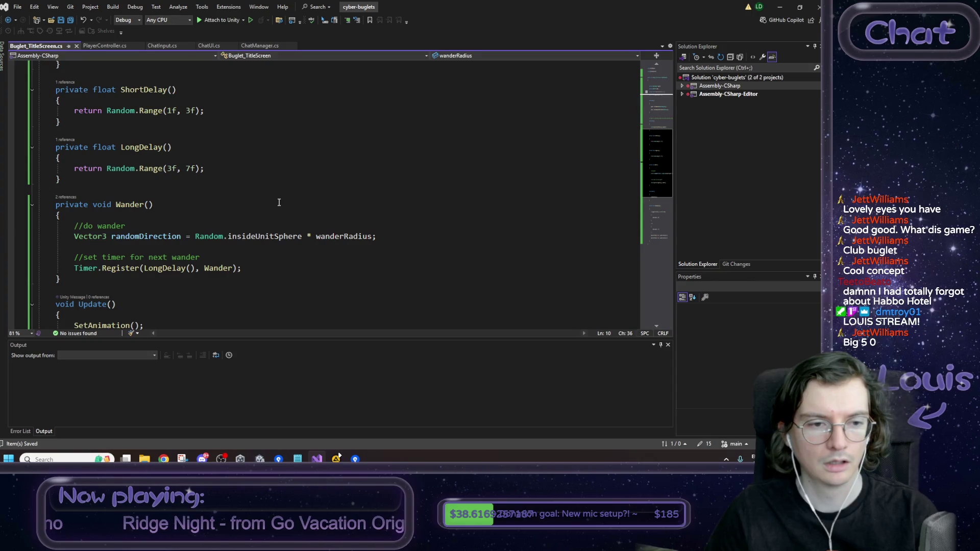
- Check the timer comment and Timer.Register line further down in Wander
{"action": "mouse_move", "coordinate": [285, 232]}
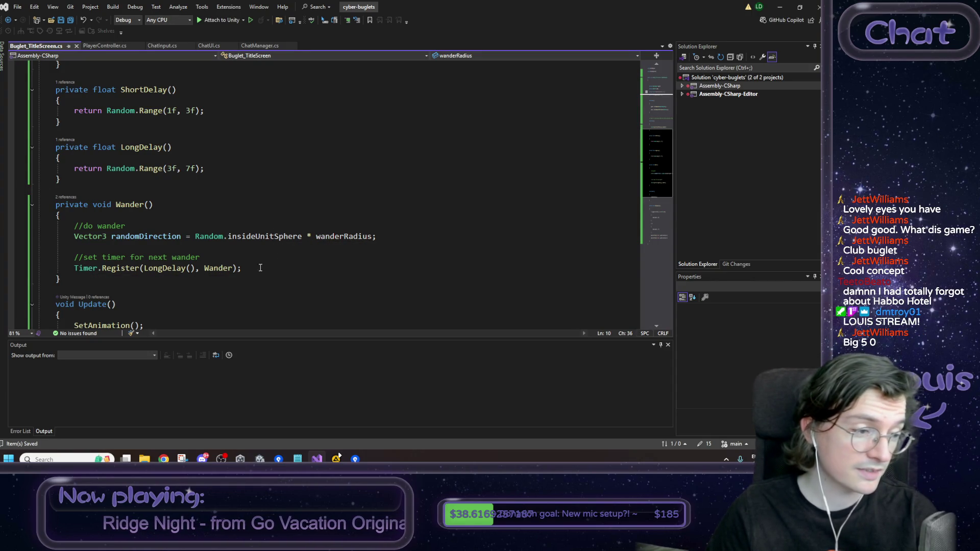
{"action": "left_click", "coordinate": [317, 257]}
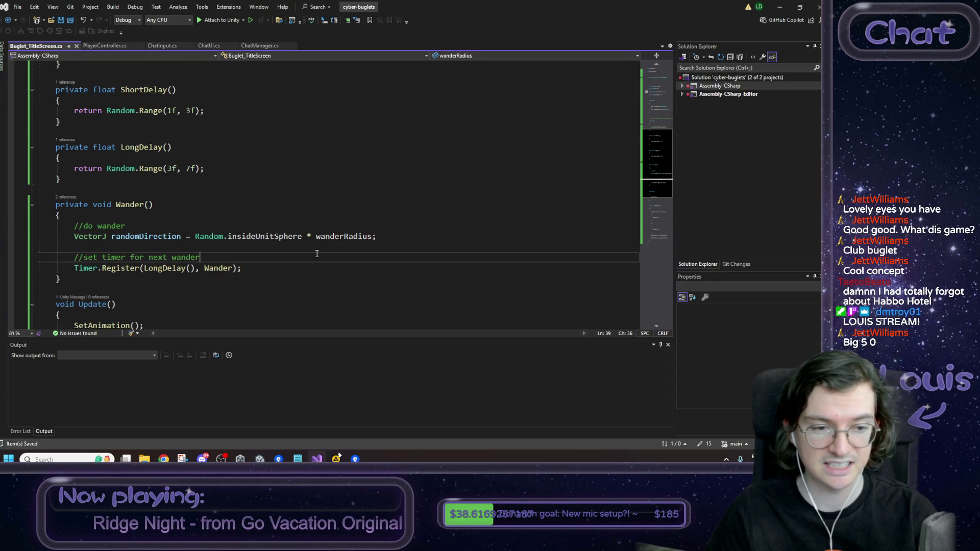
{"action": "scroll", "coordinate": [317, 254], "scroll_direction": "down", "scroll_amount": 1}
{"action": "left_click", "coordinate": [281, 238]}
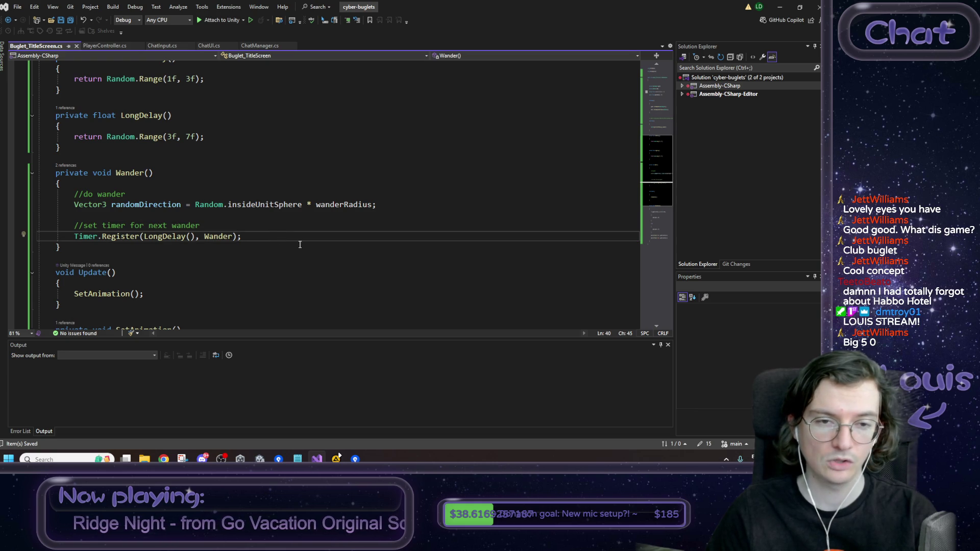
{"action": "scroll", "coordinate": [293, 238], "scroll_direction": "down", "scroll_amount": 1}
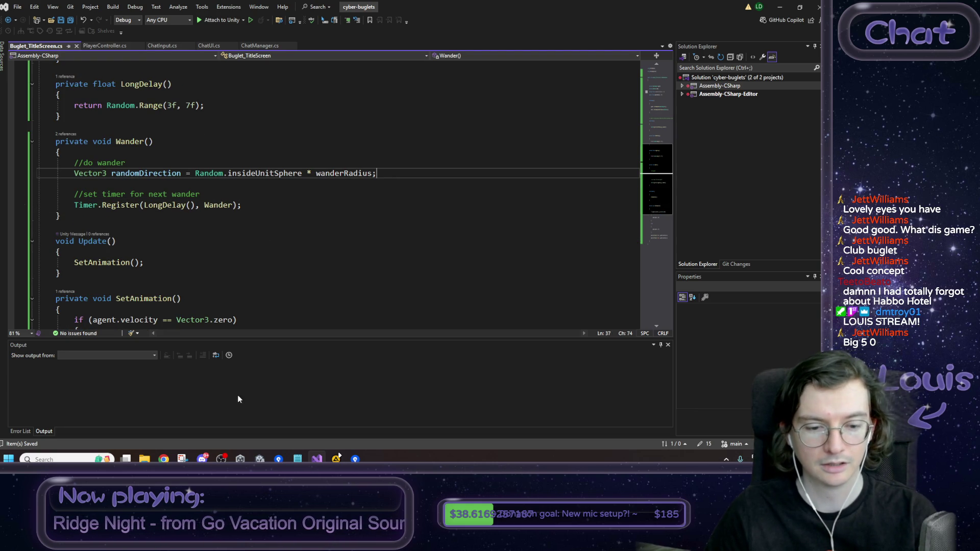
- Bring the Unity Discussions NavMesh answer back and clear its earlier selection
{"action": "mouse_move", "coordinate": [164, 459]}
{"action": "left_click", "coordinate": [231, 436]}
{"action": "left_click", "coordinate": [285, 240]}
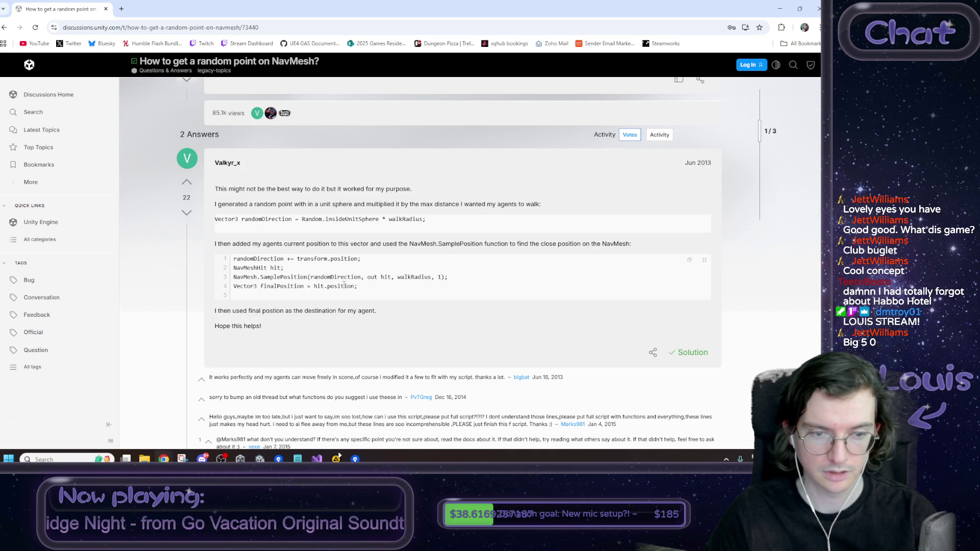
- Select the answer's four-line SamplePosition code sample for copying
{"action": "left_click_drag", "start_coordinate": [358, 287], "coordinate": [228, 262]}
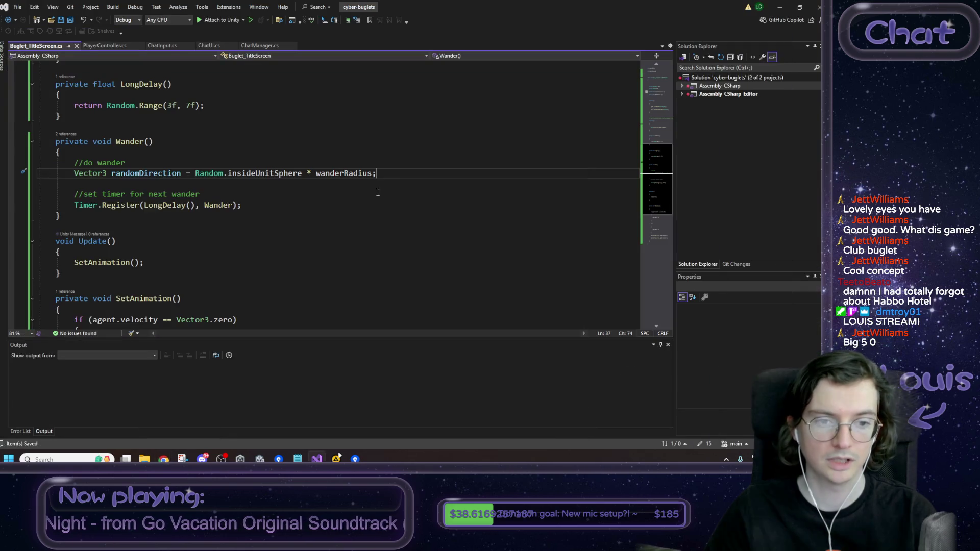
- Paste the four copied NavMeshHit and SamplePosition lines into Wander after randomDirection
{"action": "left_click", "coordinate": [779, 9]}
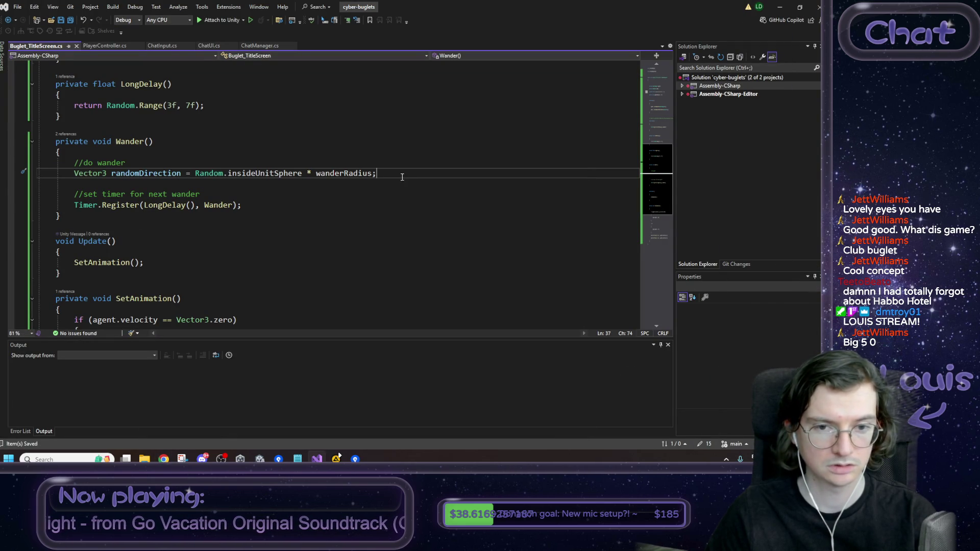
{"action": "key", "text": "Return"}
{"action": "key", "text": "Tab"}
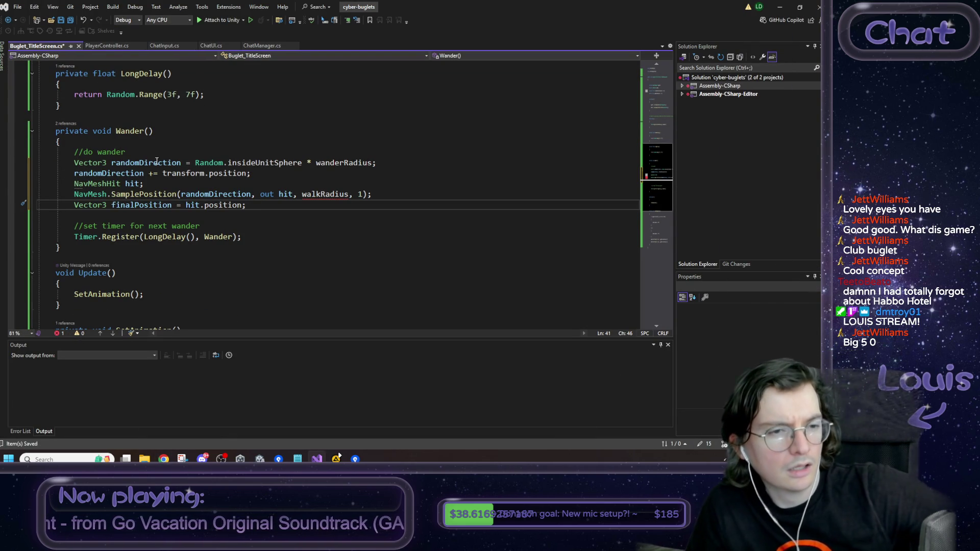
- Replace walkRadius with wanderRadius in the SamplePosition call, then switch to PlayerController.cs
{"action": "left_click_drag", "start_coordinate": [163, 175], "coordinate": [249, 176]}
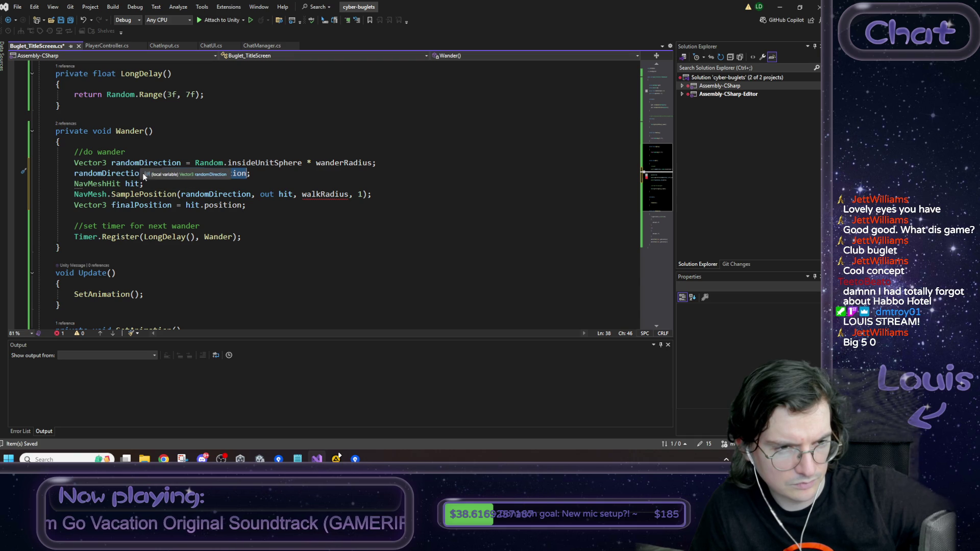
{"action": "double_click", "coordinate": [97, 184]}
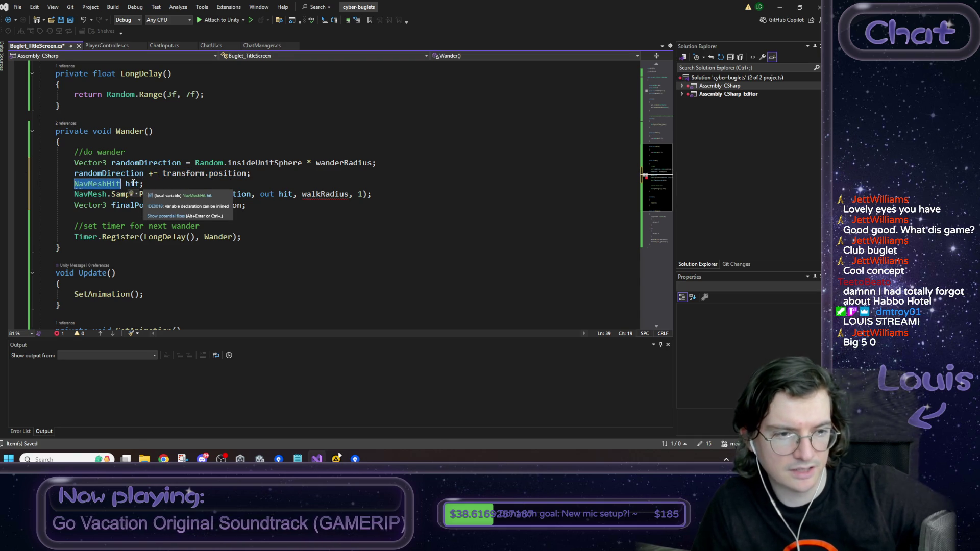
{"action": "double_click", "coordinate": [132, 183]}
{"action": "left_click", "coordinate": [152, 185]}
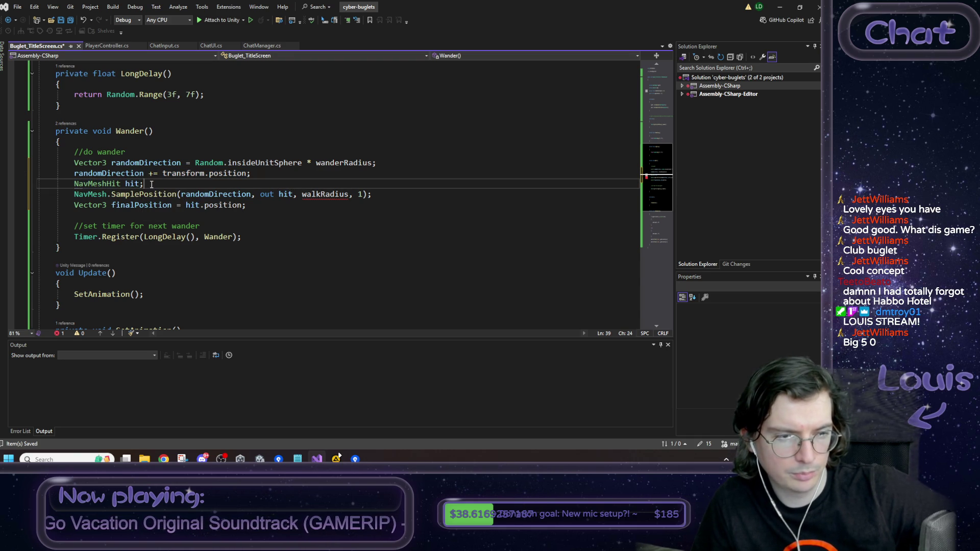
{"action": "double_click", "coordinate": [88, 197]}
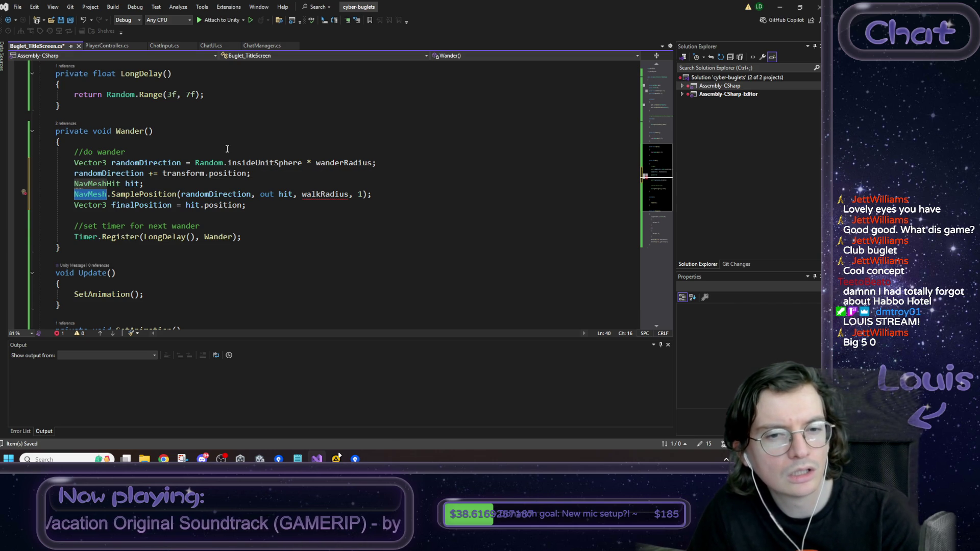
{"action": "double_click", "coordinate": [339, 165]}
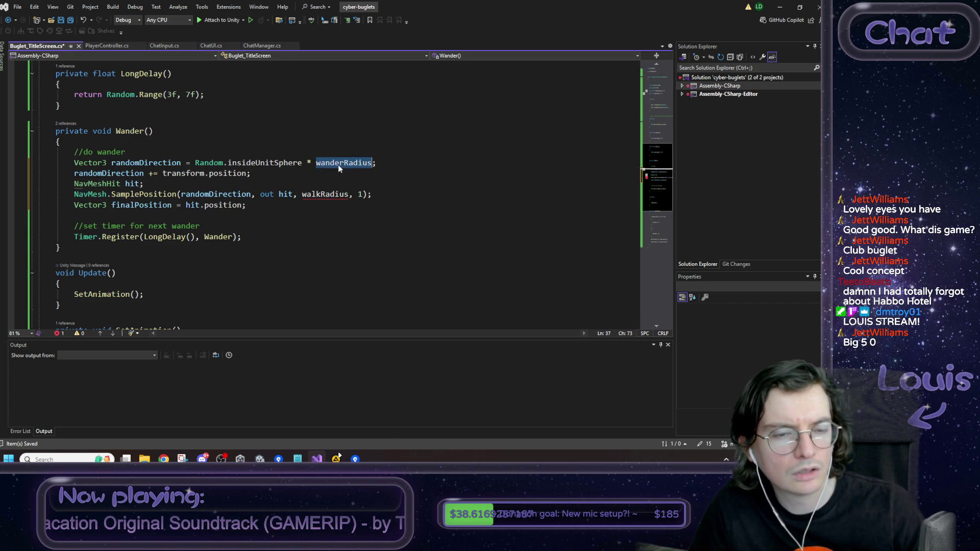
{"action": "left_click", "coordinate": [325, 197]}
{"action": "double_click", "coordinate": [326, 196]}
{"action": "type", "text": "wanderRadius"}
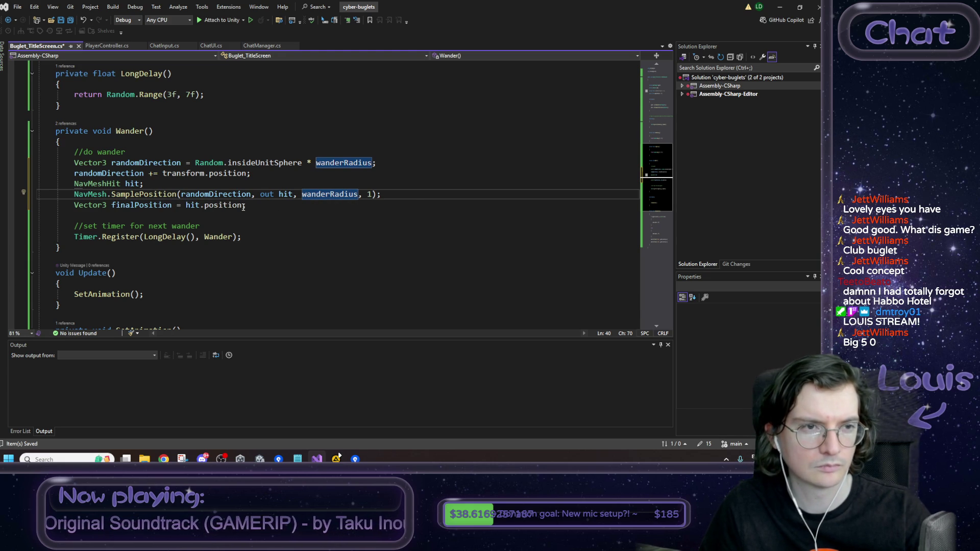
{"action": "left_click", "coordinate": [112, 49]}
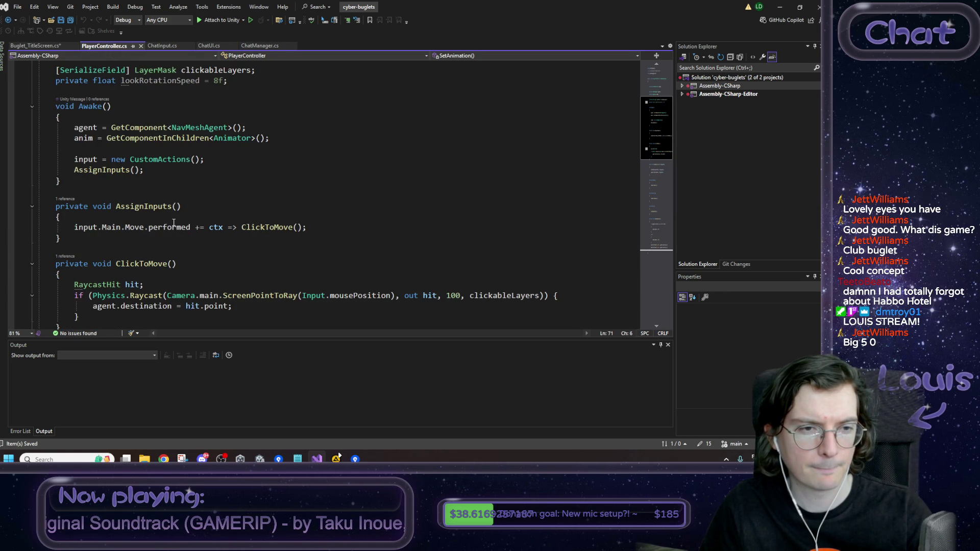
- Copy agent.destination = hit.point; from PlayerController's ClickToMove and return to Buglet_TitleScreen.cs
{"action": "scroll", "coordinate": [174, 223], "scroll_direction": "down", "scroll_amount": 1}
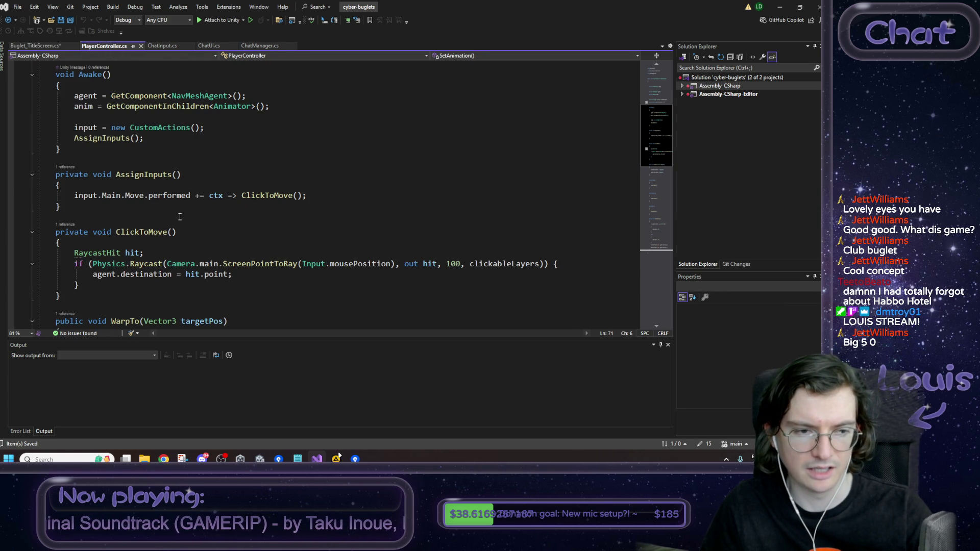
{"action": "scroll", "coordinate": [180, 217], "scroll_direction": "down", "scroll_amount": 1}
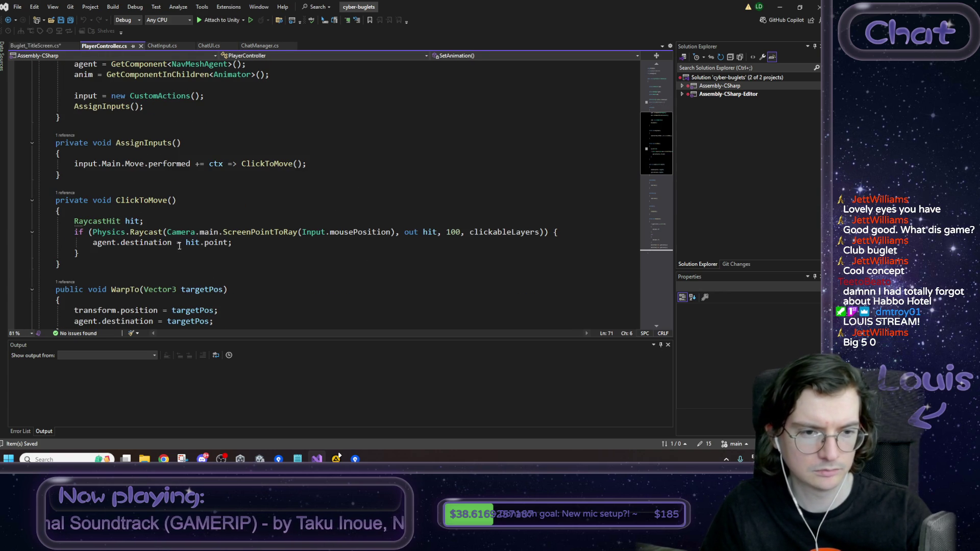
{"action": "left_click_drag", "start_coordinate": [233, 243], "coordinate": [93, 243]}
{"action": "key", "text": "ctrl+c"}
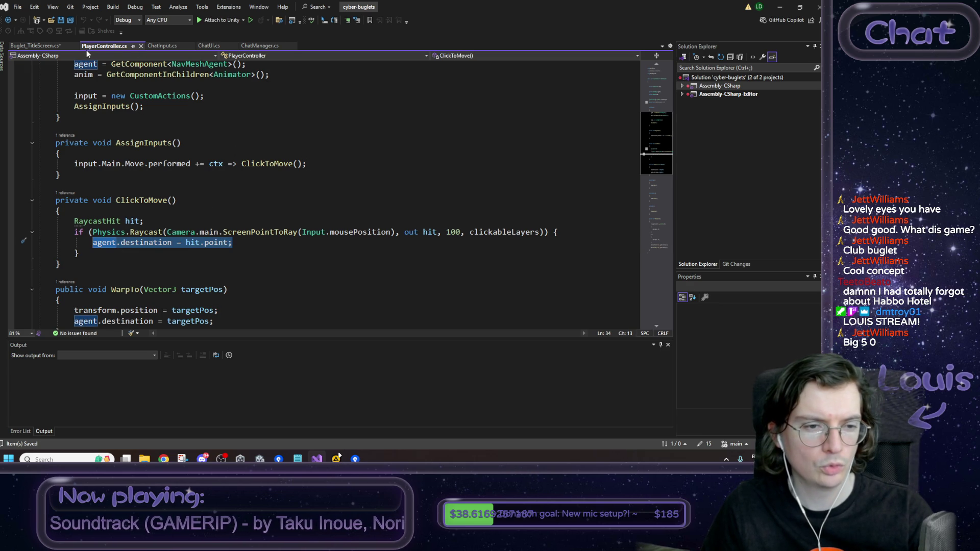
{"action": "left_click", "coordinate": [58, 47]}
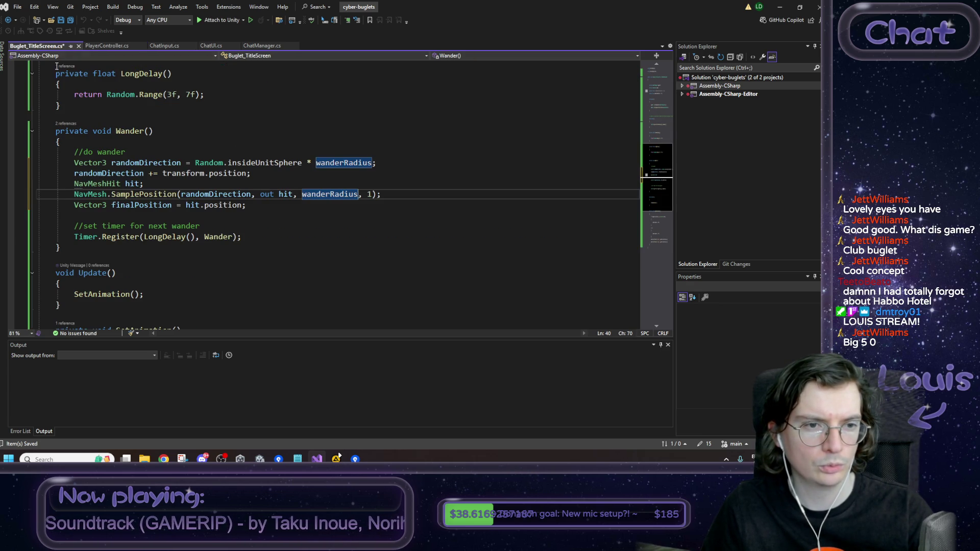
- Add agent.destination = finalPosition; below the finalPosition line and save the script
{"action": "left_click", "coordinate": [261, 207]}
{"action": "key", "text": "Return"}
{"action": "key", "text": "ctrl+v"}
{"action": "double_click", "coordinate": [141, 195]}
{"action": "key", "text": "ctrl+c"}
{"action": "left_click_drag", "start_coordinate": [167, 205], "coordinate": [213, 205]}
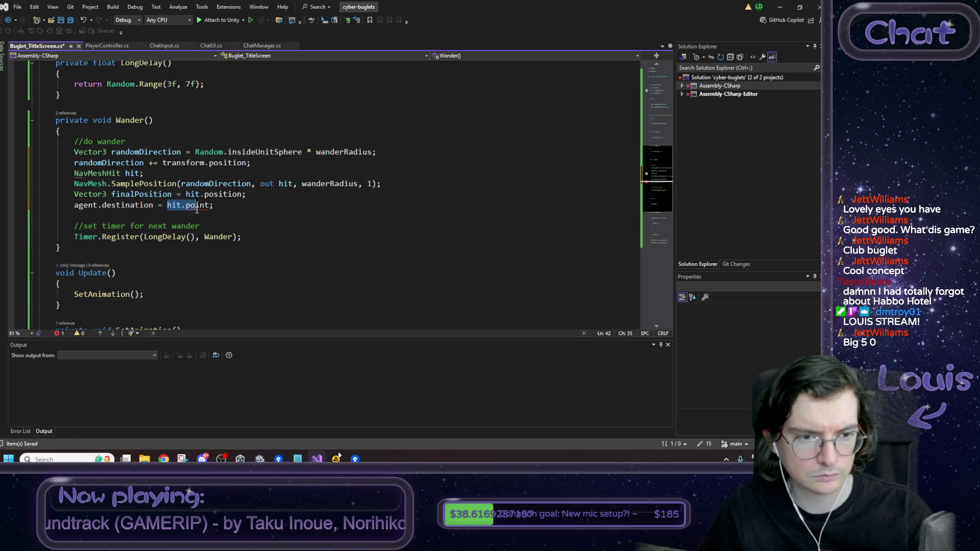
{"action": "key", "text": "ctrl+v"}
{"action": "key", "text": "ctrl+s"}
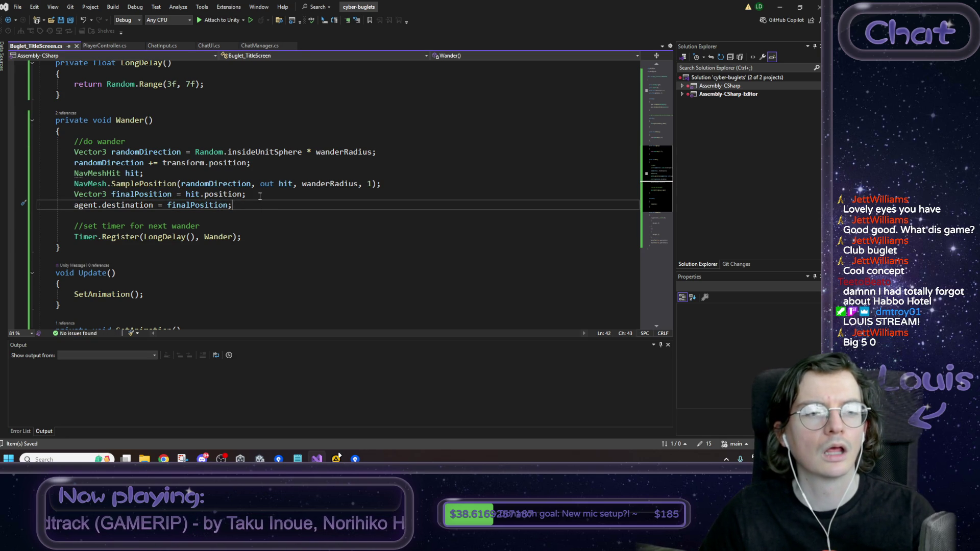
- Wrap the destination lines in an if (hit != null) block with a closing brace
{"action": "left_click", "coordinate": [199, 194]}
{"action": "left_click", "coordinate": [320, 195]}
{"action": "left_click", "coordinate": [394, 184]}
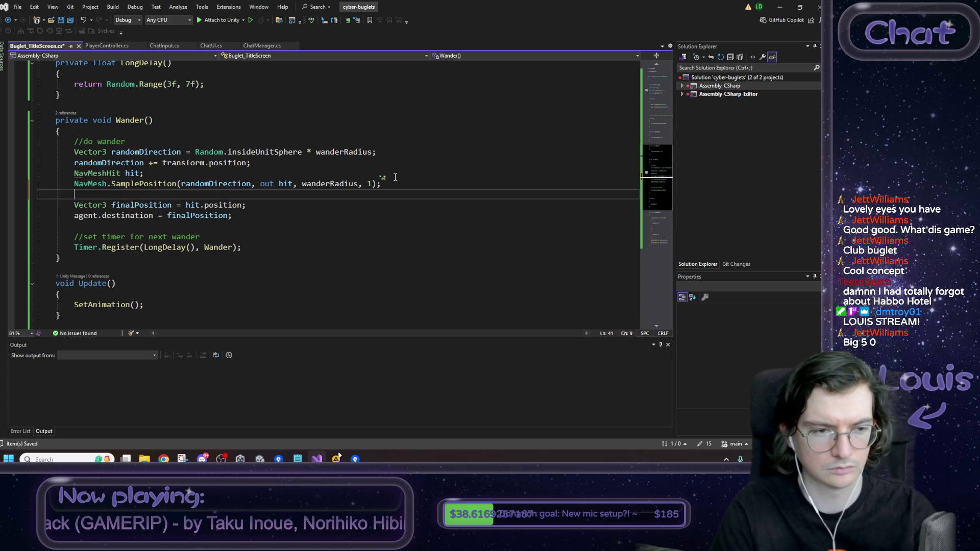
{"action": "key", "text": "Return"}
{"action": "type", "text": "if (hit"}
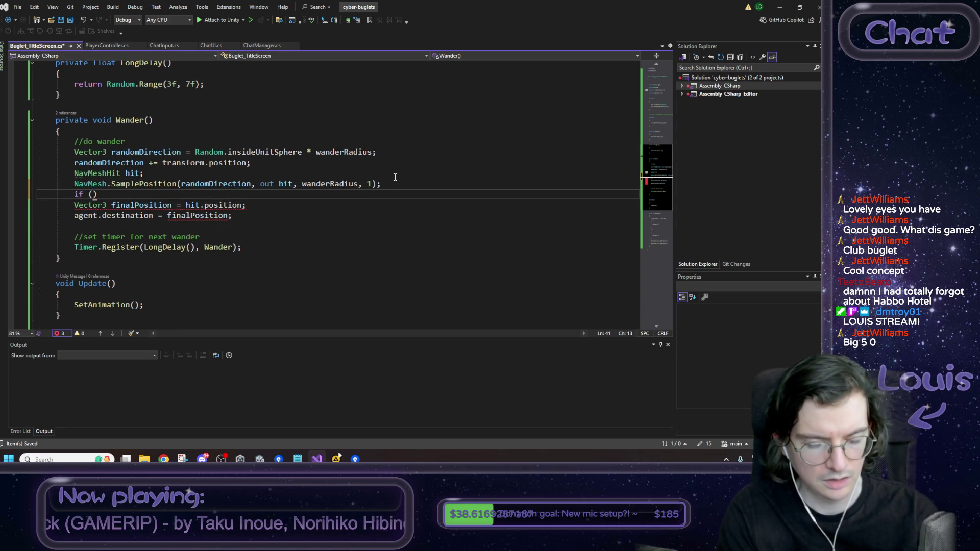
{"action": "type", "text": " != null"}
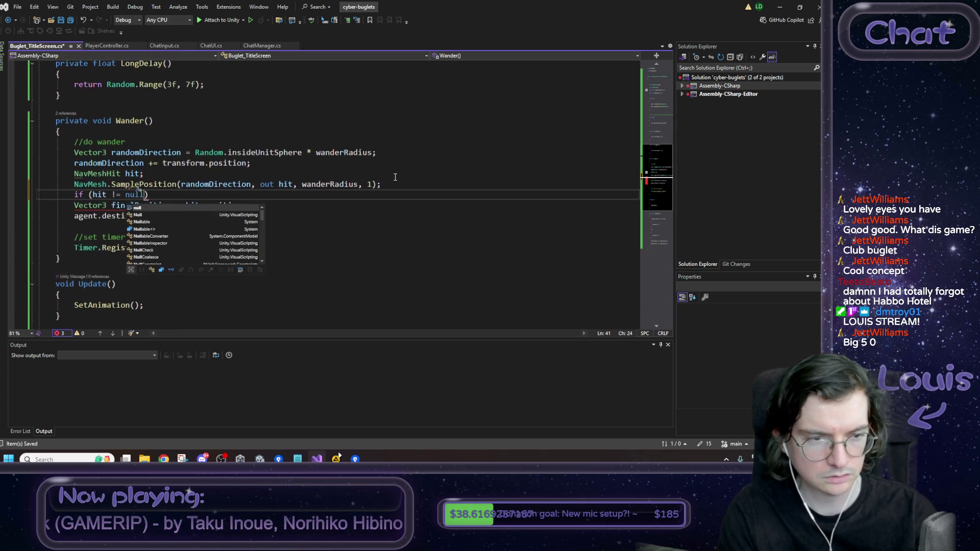
{"action": "key", "text": "Escape"}
{"action": "key", "text": "End"}
{"action": "key", "text": "Down"}
{"action": "key", "text": "Down"}
{"action": "key", "text": "End"}
{"action": "key", "text": "Return"}
{"action": "type", "text": "}"}
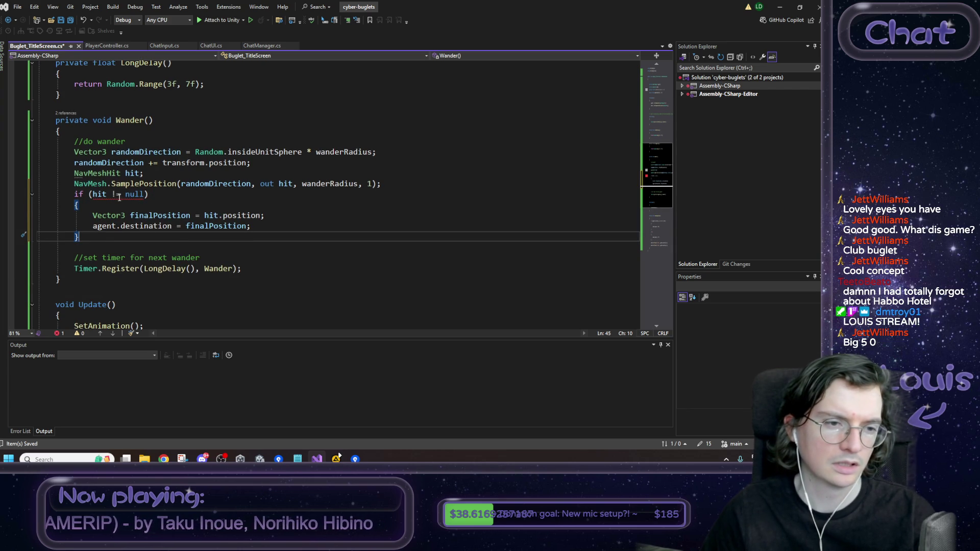
- Change the condition to 'hit.' and comment out the if line with //
{"action": "mouse_move", "coordinate": [116, 196]}
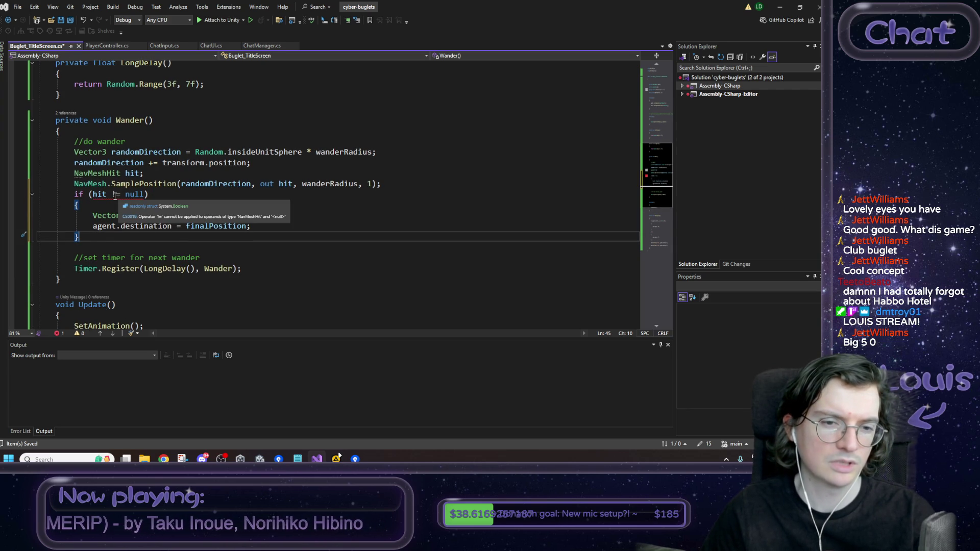
{"action": "double_click", "coordinate": [137, 194]}
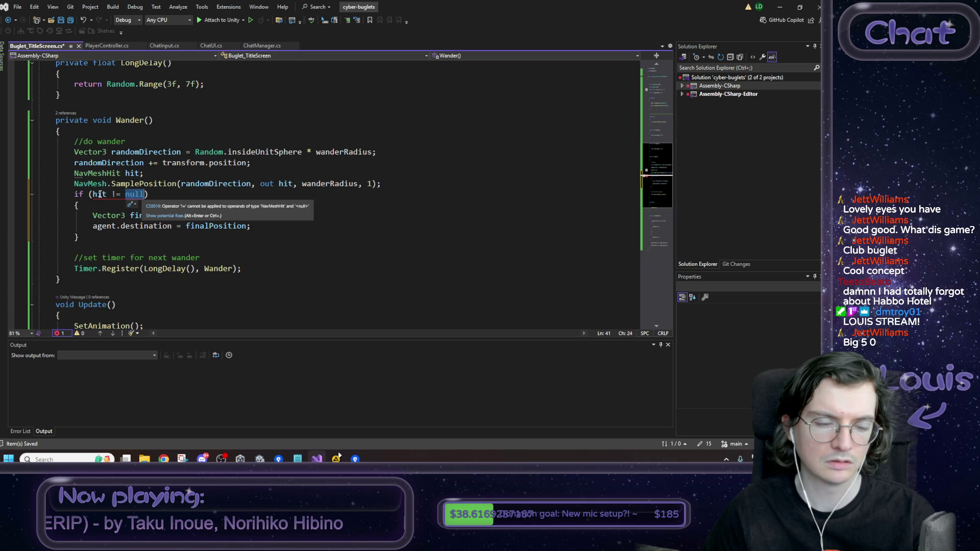
{"action": "left_click", "coordinate": [142, 194]}
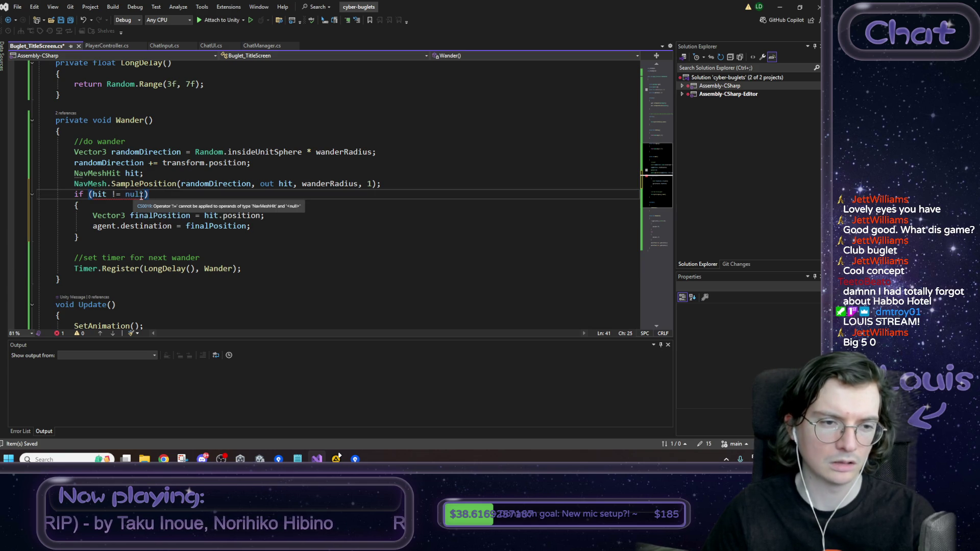
{"action": "left_click_drag", "start_coordinate": [145, 194], "coordinate": [92, 195]}
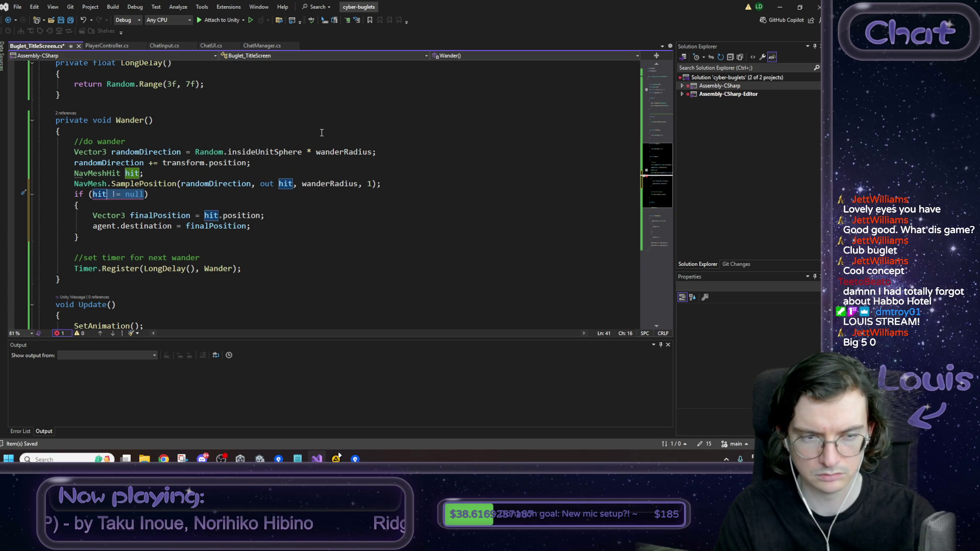
{"action": "type", "text": "hit"}
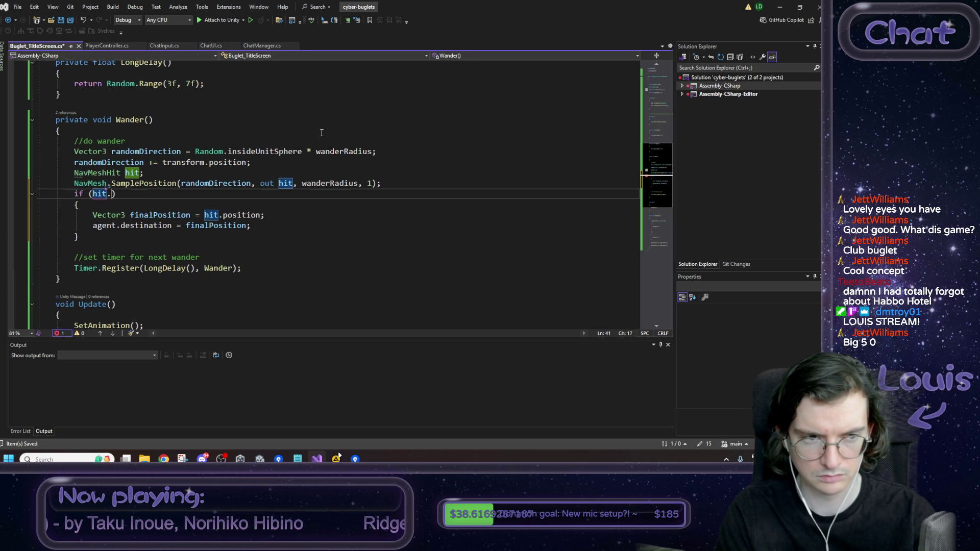
{"action": "type", "text": "."}
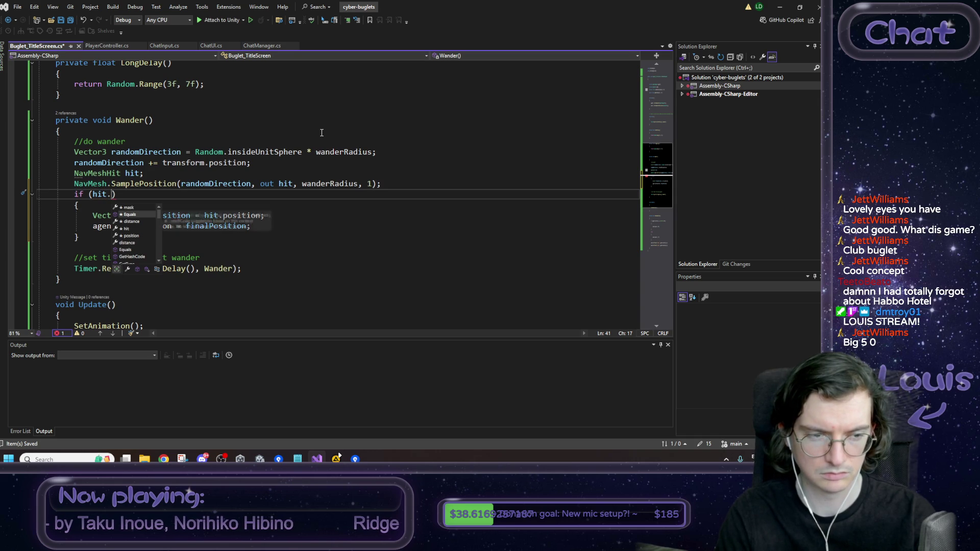
{"action": "key", "text": "Page_Down"}
{"action": "key", "text": "Page_Down"}
{"action": "key", "text": "Page_Down"}
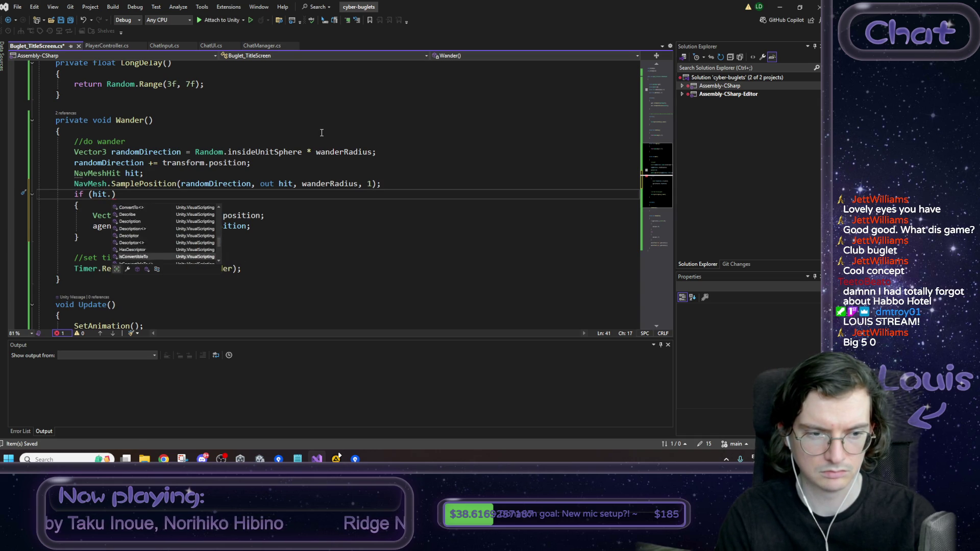
{"action": "key", "text": "Escape"}
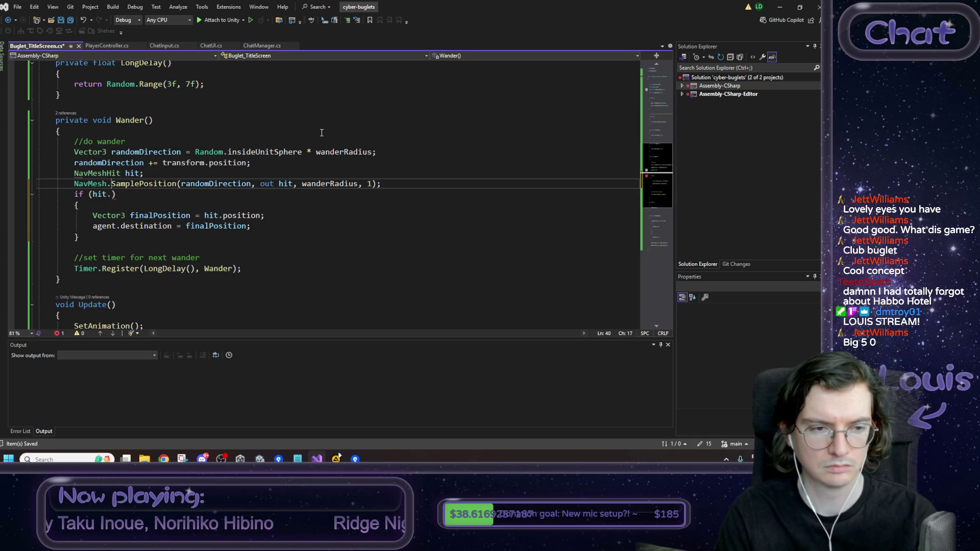
{"action": "key", "text": "Right"}
{"action": "key", "text": "Home"}
{"action": "key", "text": "Home"}
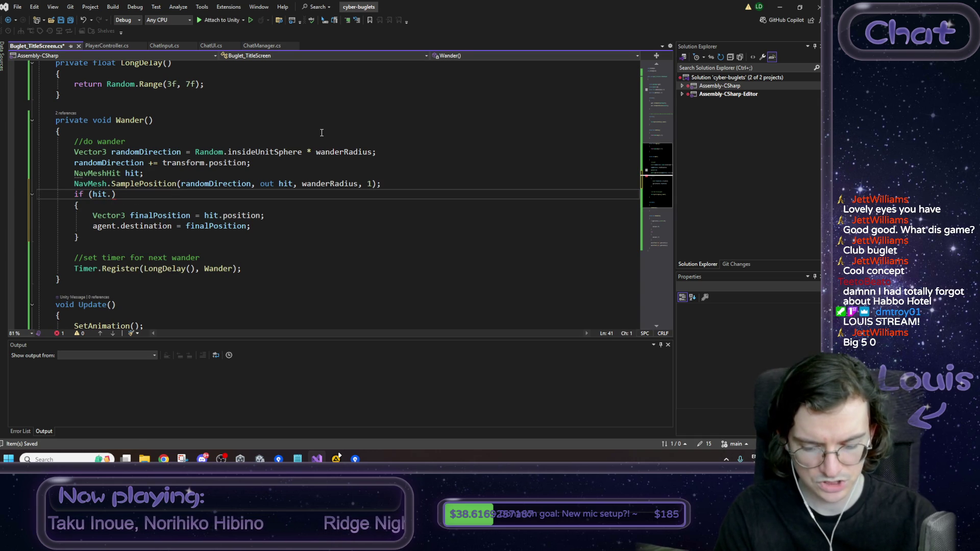
{"action": "type", "text": "//"}
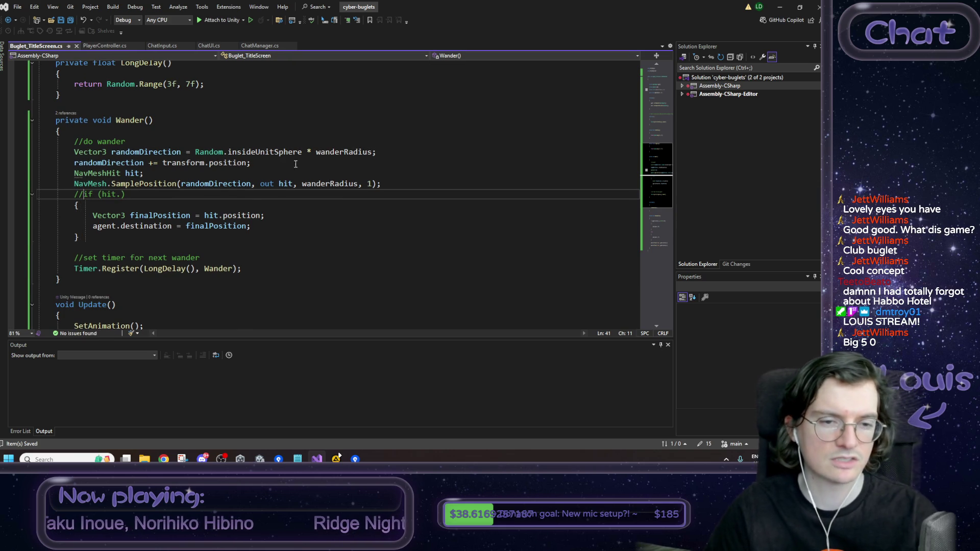
{"action": "key", "text": "End"}
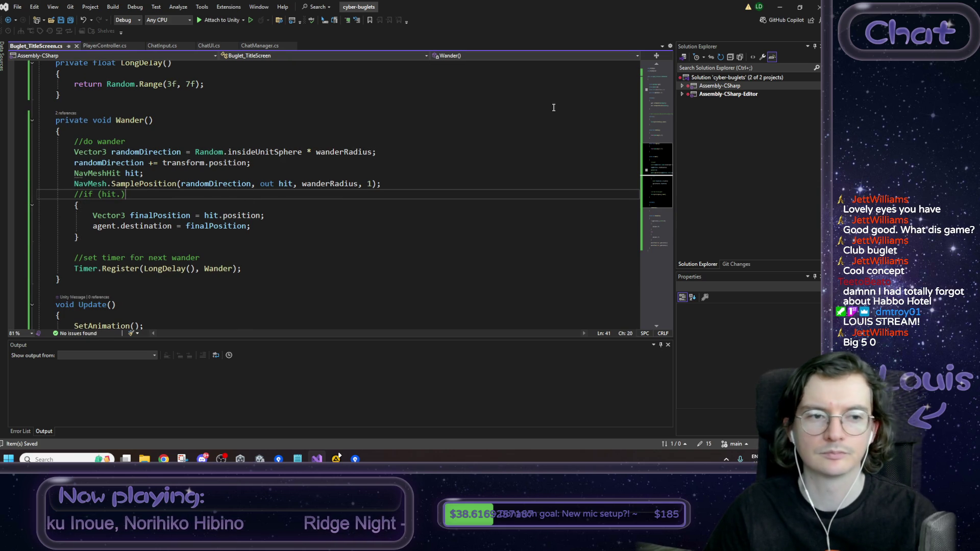
{"action": "key", "text": "alt+Tab"}
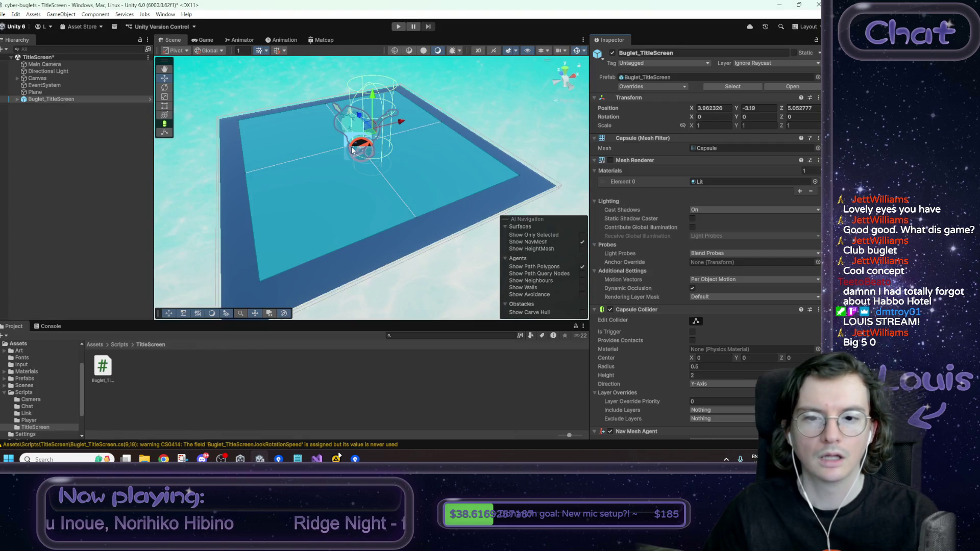
{"action": "scroll", "coordinate": [669, 246], "scroll_direction": "down", "scroll_amount": 10}
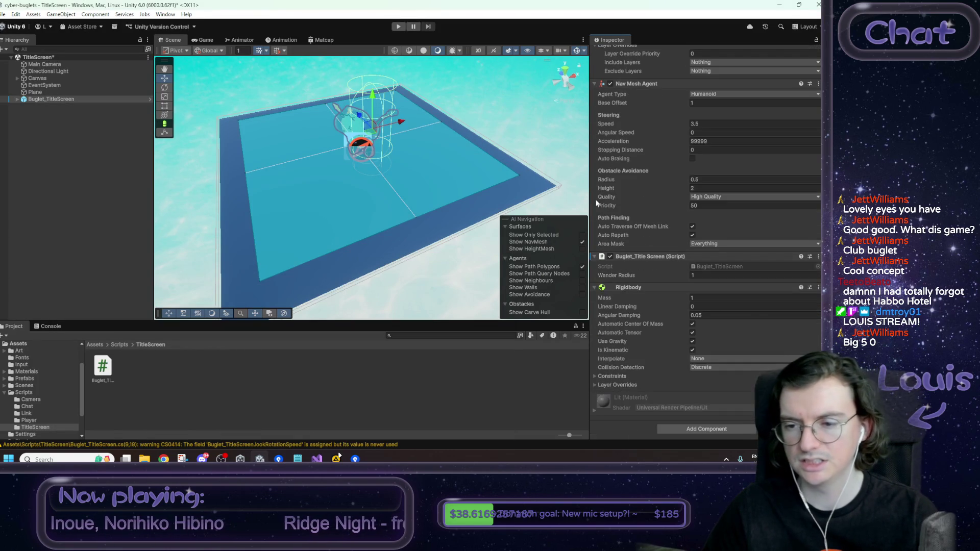
{"action": "left_click", "coordinate": [397, 27]}
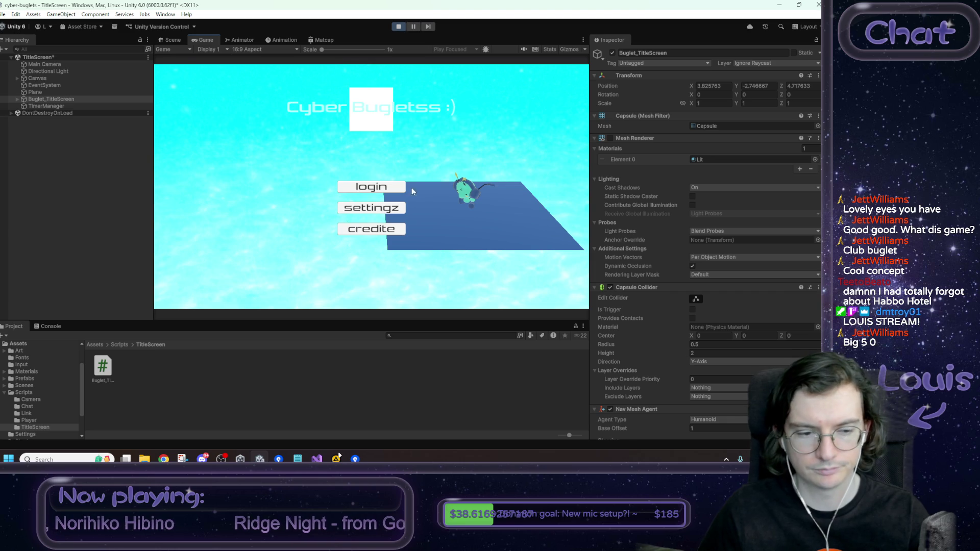
{"action": "left_click", "coordinate": [51, 326]}
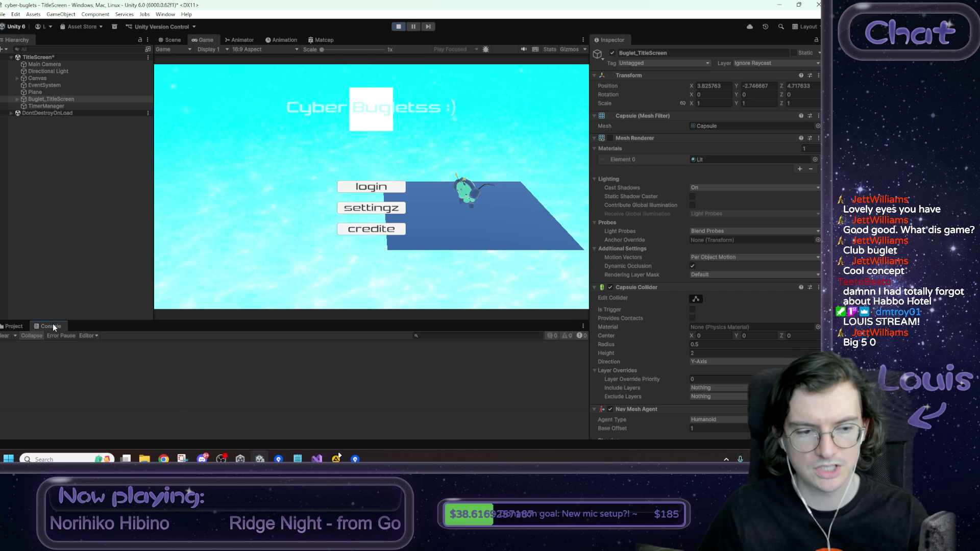
{"action": "left_click", "coordinate": [485, 192]}
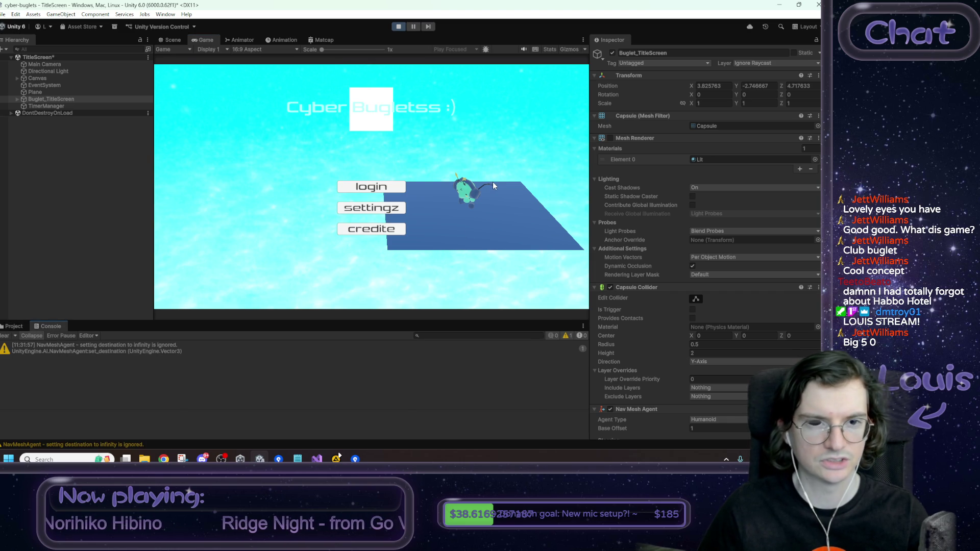
{"action": "left_click", "coordinate": [101, 352]}
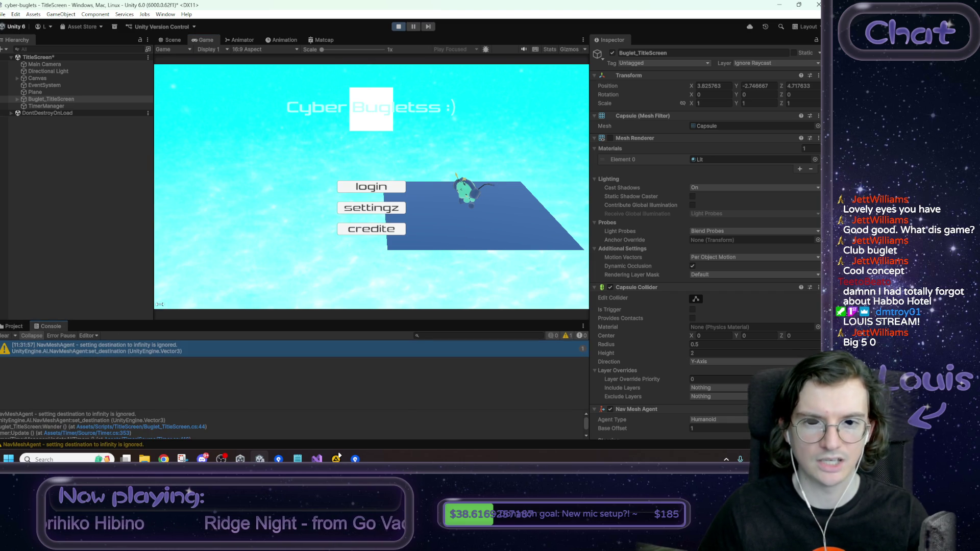
{"action": "left_click", "coordinate": [398, 27]}
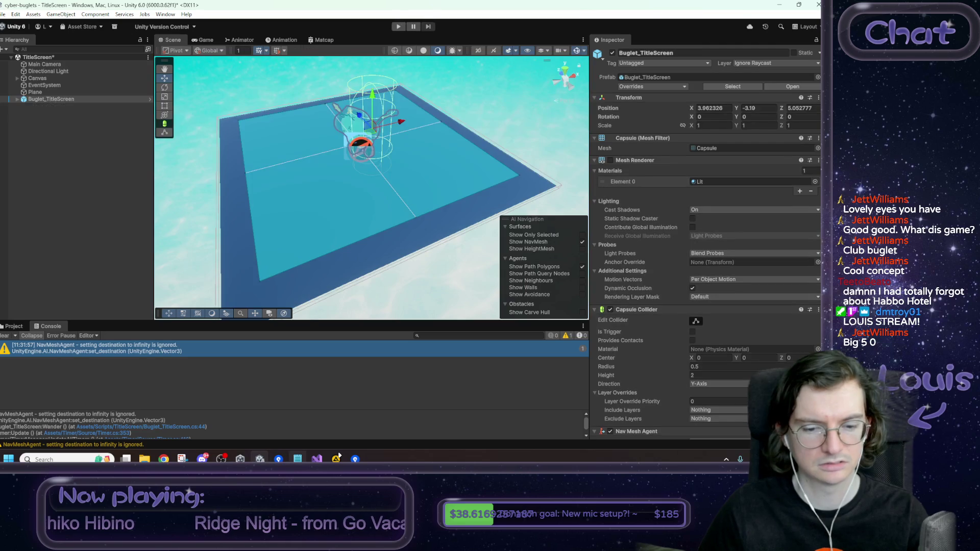
{"action": "left_click", "coordinate": [316, 459]}
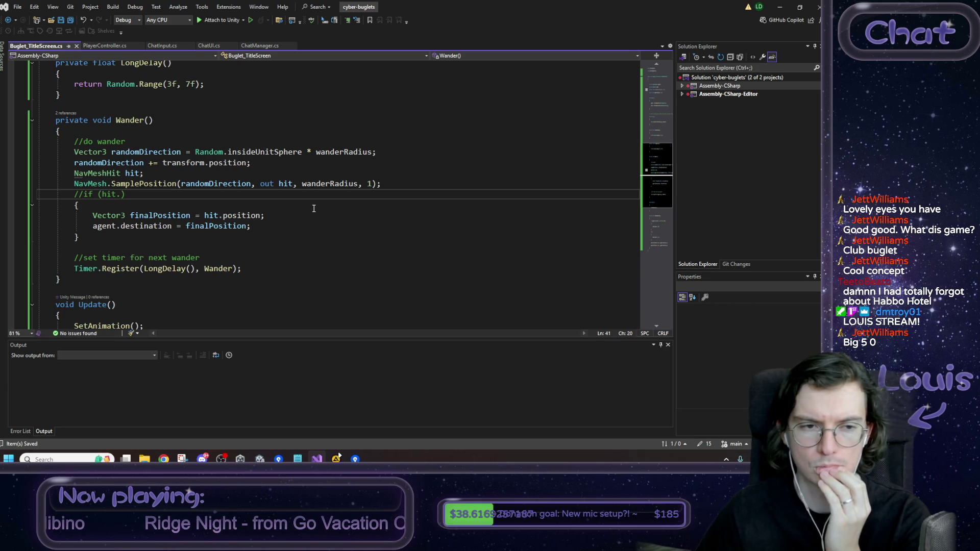
{"action": "left_click", "coordinate": [163, 459]}
{"action": "left_click", "coordinate": [258, 416]}
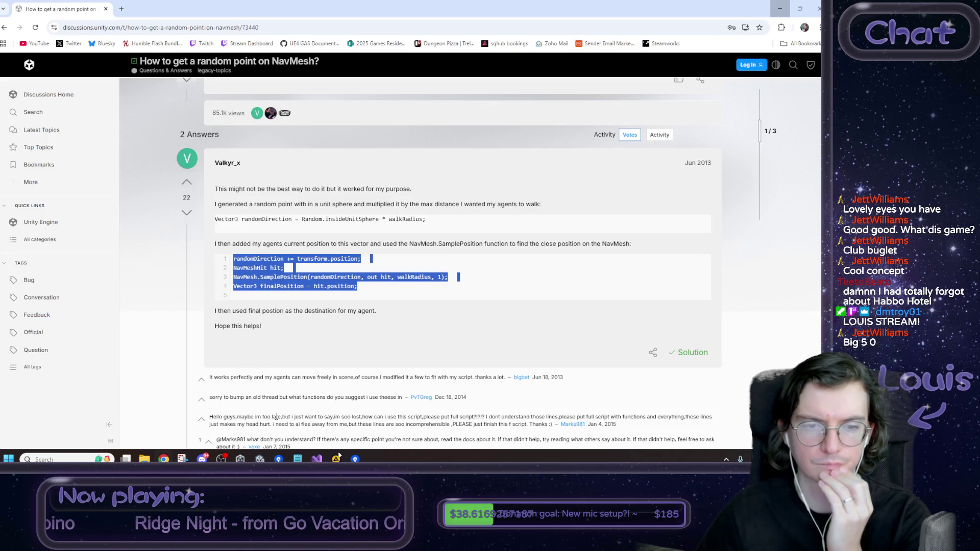
{"action": "left_click", "coordinate": [366, 204]}
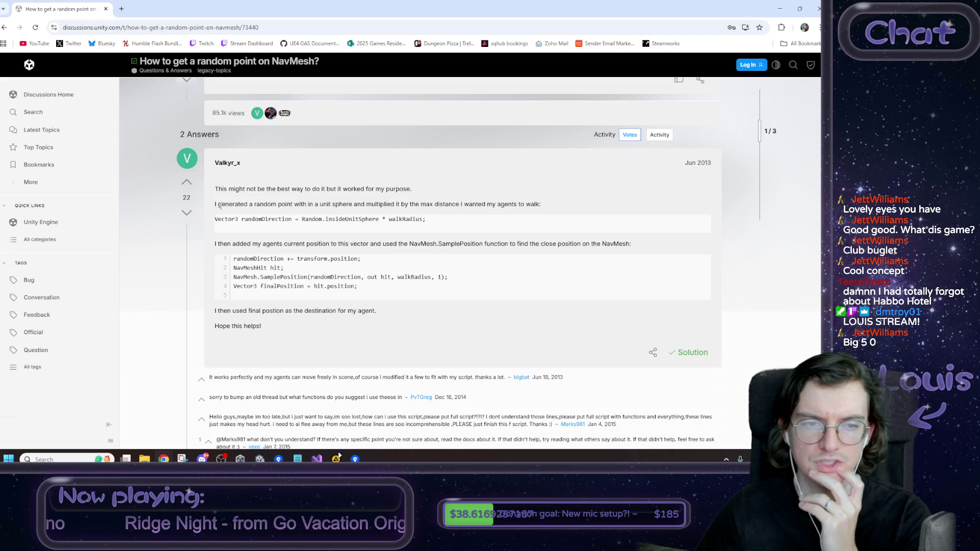
{"action": "left_click_drag", "start_coordinate": [218, 205], "coordinate": [294, 205]}
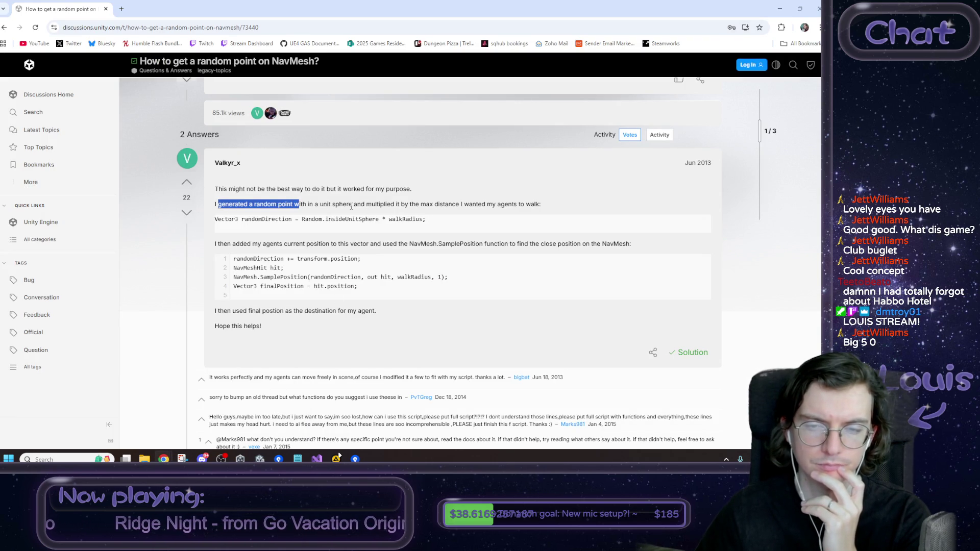
{"action": "left_click_drag", "start_coordinate": [224, 244], "coordinate": [565, 245]}
{"action": "double_click", "coordinate": [565, 244]}
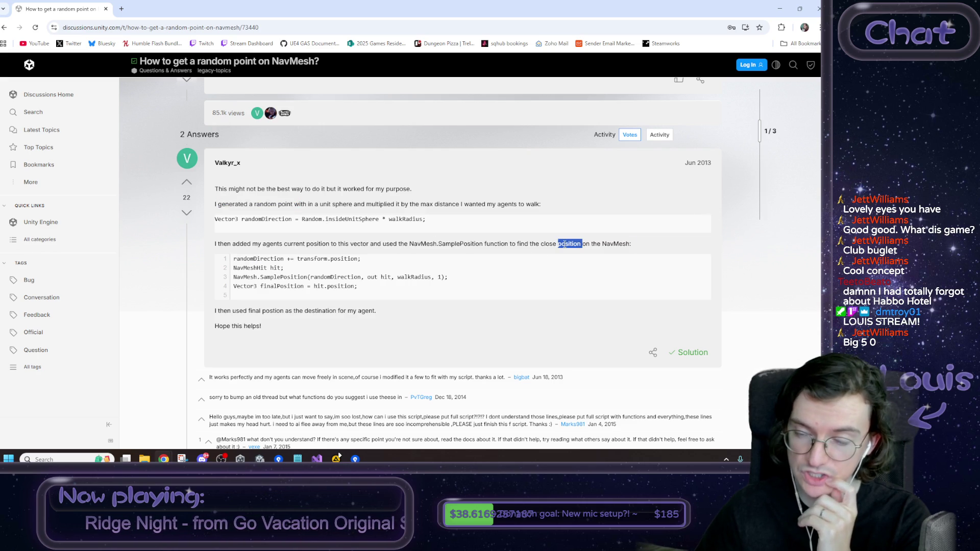
{"action": "left_click", "coordinate": [558, 250]}
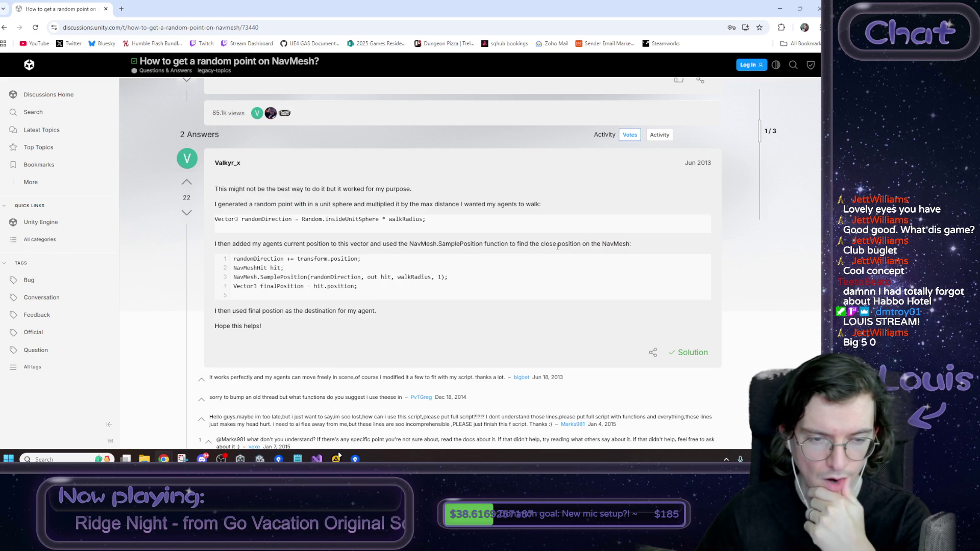
{"action": "double_click", "coordinate": [458, 244]}
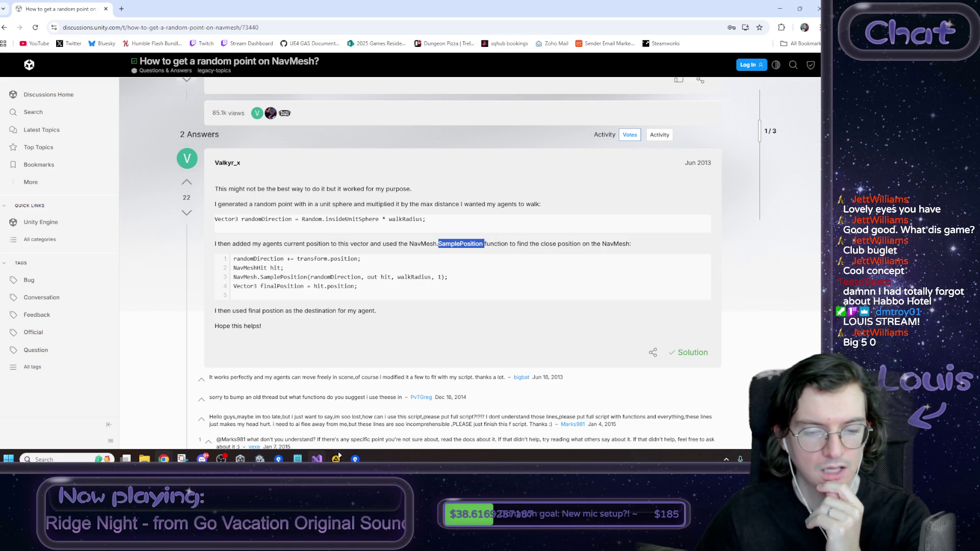
{"action": "key", "text": "alt+Tab"}
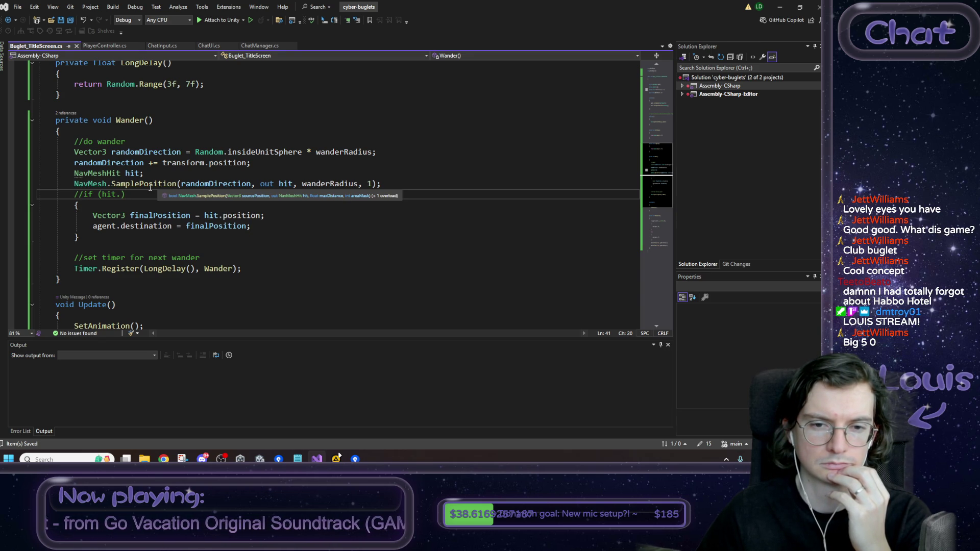
{"action": "left_click", "coordinate": [364, 183]}
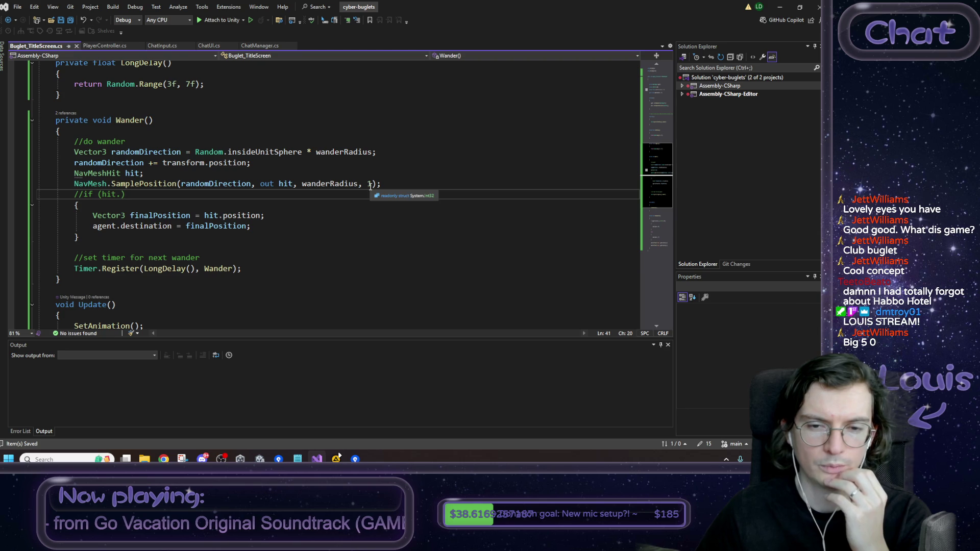
{"action": "key", "text": "Delete"}
{"action": "key", "text": "BackSpace"}
{"action": "key", "text": "BackSpace"}
{"action": "key", "text": "End"}
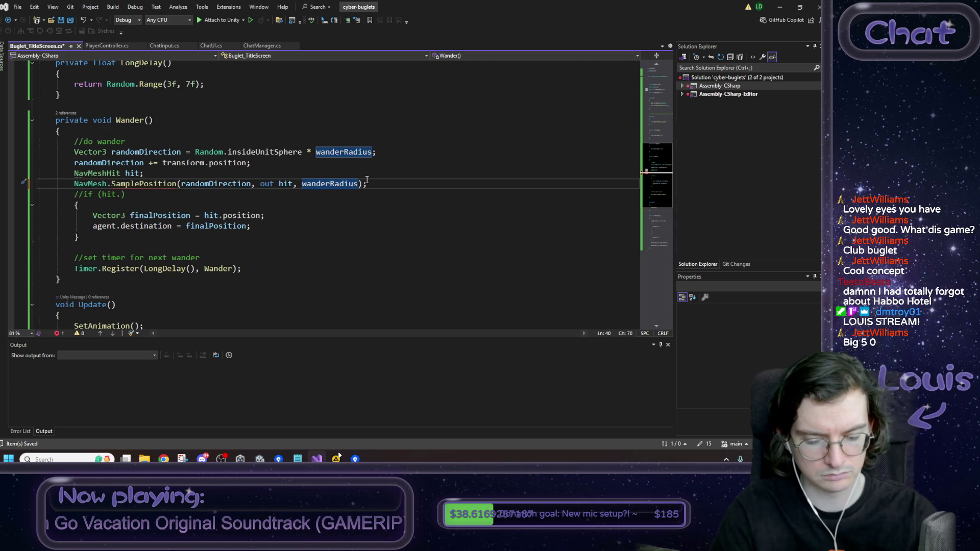
{"action": "type", "text": ", 1"}
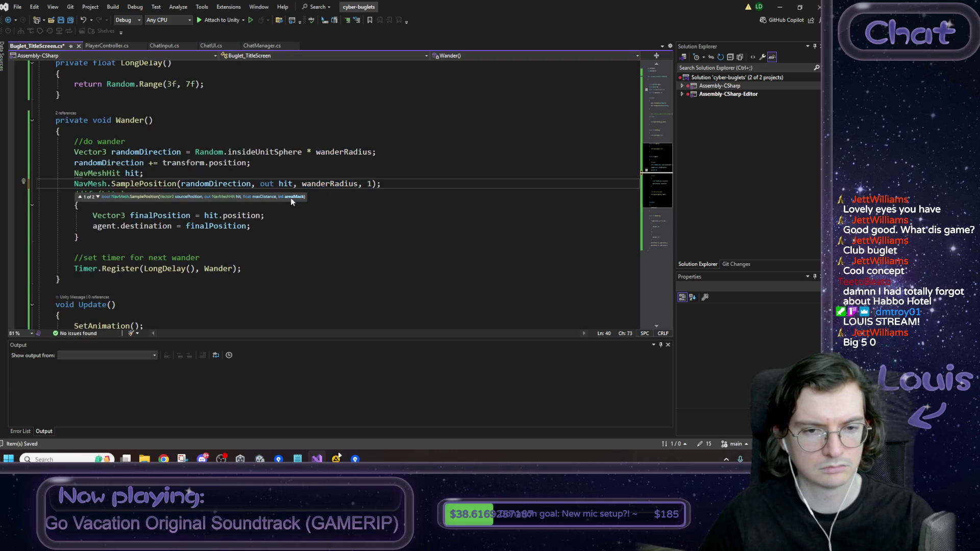
{"action": "left_click", "coordinate": [106, 45]}
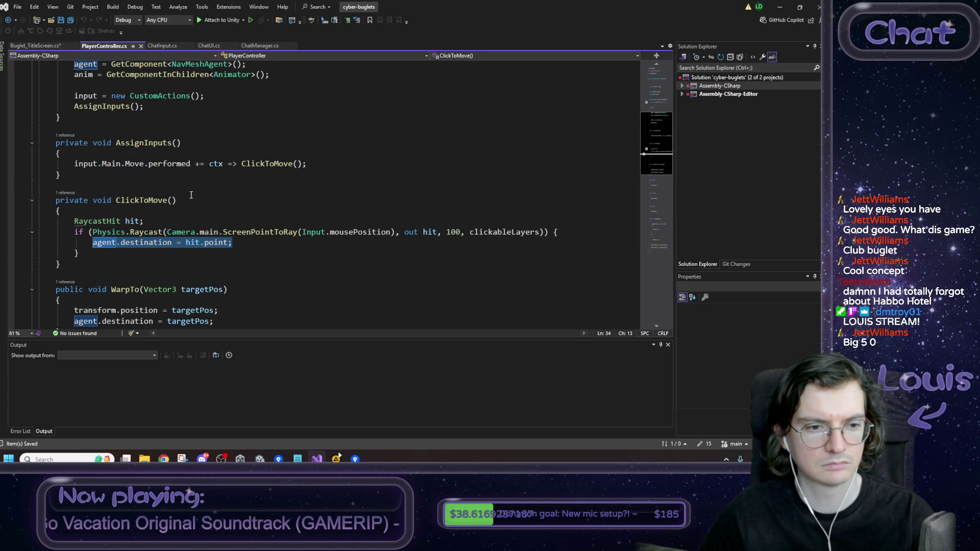
{"action": "scroll", "coordinate": [262, 203], "scroll_direction": "down", "scroll_amount": 1}
{"action": "left_click", "coordinate": [270, 220]}
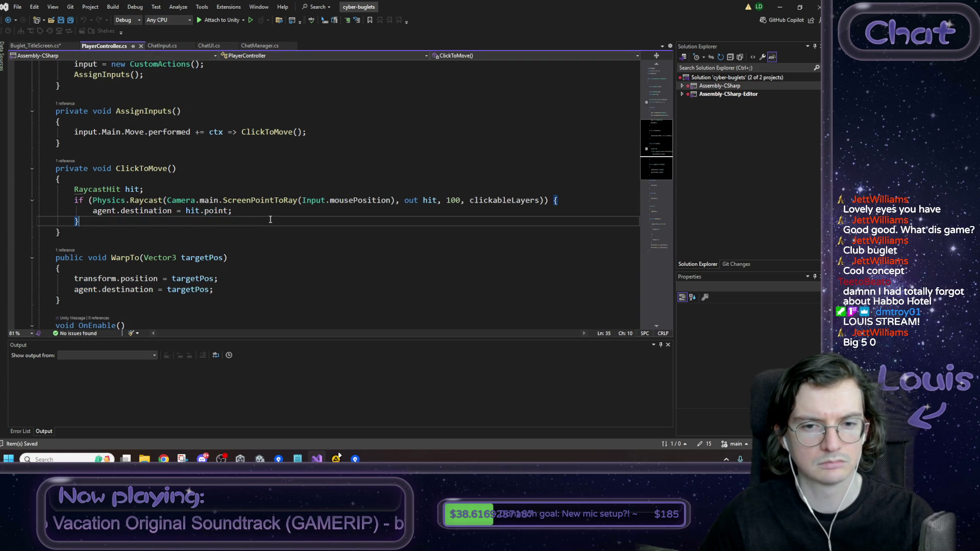
{"action": "scroll", "coordinate": [270, 220], "scroll_direction": "up", "scroll_amount": 3}
{"action": "scroll", "coordinate": [271, 220], "scroll_direction": "down", "scroll_amount": 12}
{"action": "scroll", "coordinate": [272, 216], "scroll_direction": "down", "scroll_amount": 2}
{"action": "scroll", "coordinate": [306, 225], "scroll_direction": "up", "scroll_amount": 14}
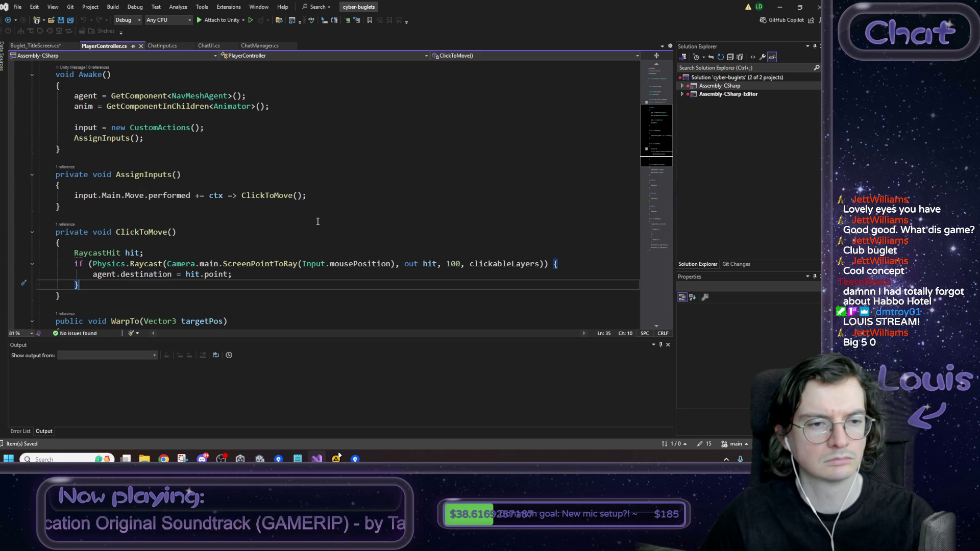
{"action": "scroll", "coordinate": [318, 222], "scroll_direction": "up", "scroll_amount": 4}
{"action": "scroll", "coordinate": [318, 220], "scroll_direction": "down", "scroll_amount": 3}
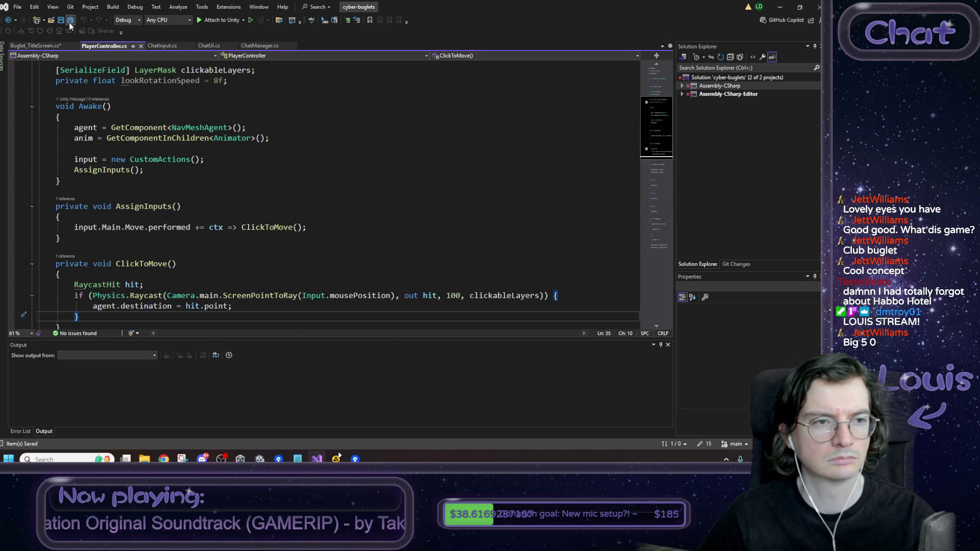
{"action": "left_click", "coordinate": [44, 45]}
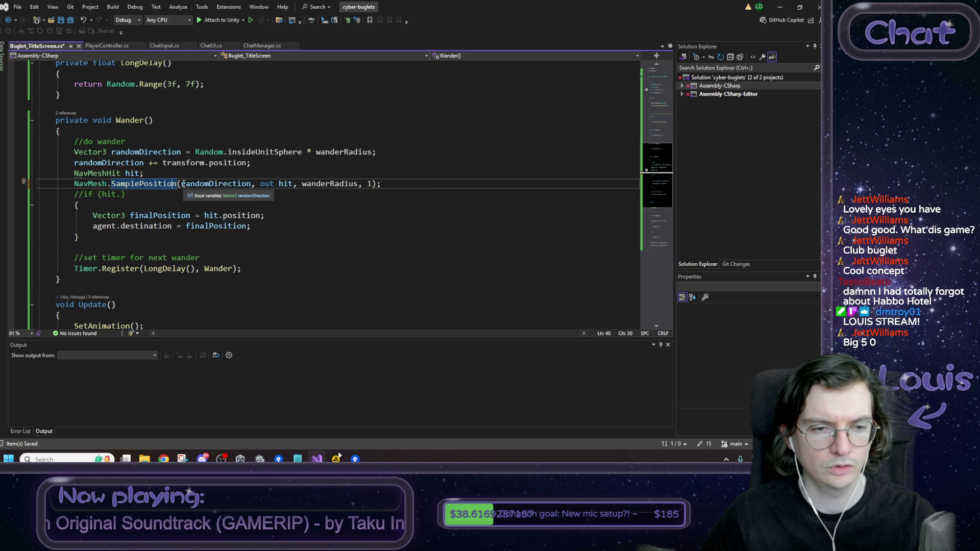
- Add a comma after 1 in SamplePosition to view the query-filter overload, then remove it
{"action": "mouse_move", "coordinate": [183, 184]}
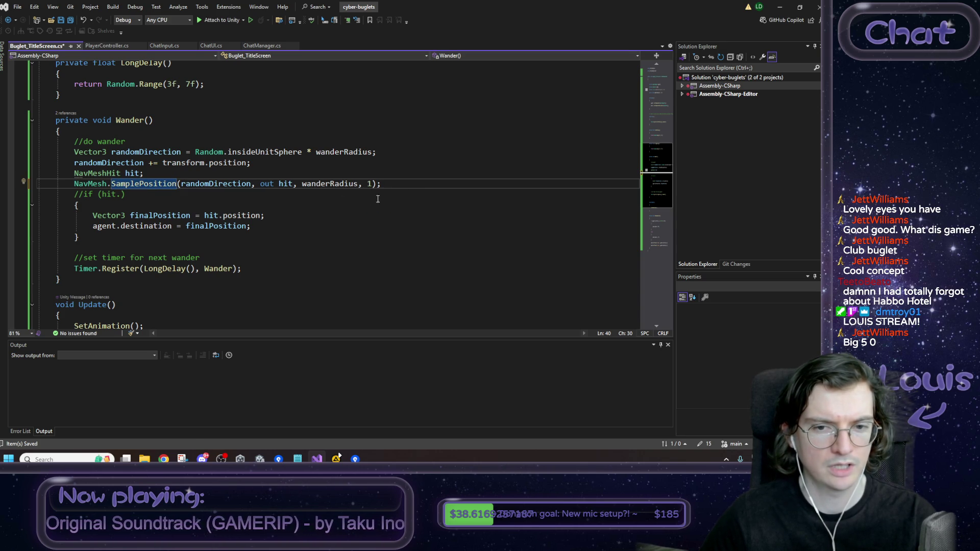
{"action": "mouse_move", "coordinate": [151, 185]}
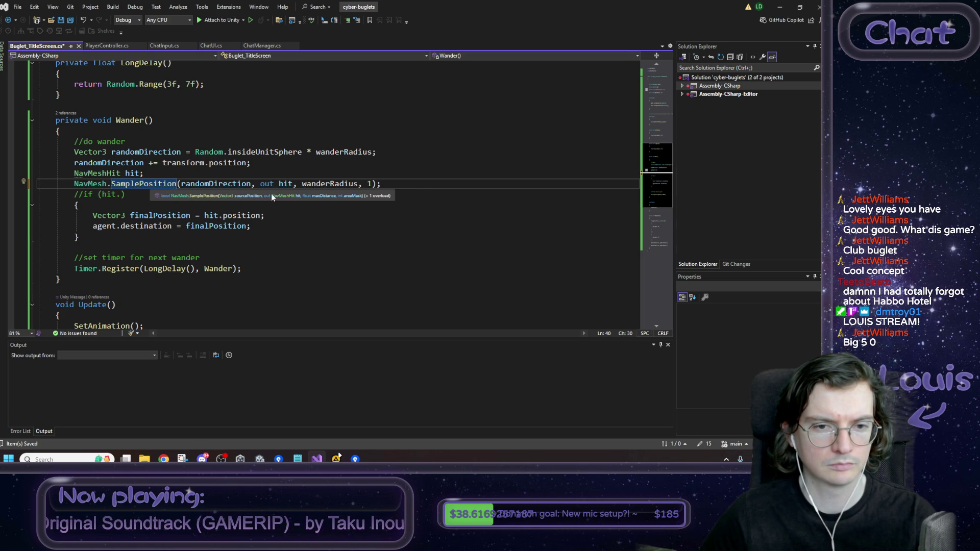
{"action": "left_click", "coordinate": [371, 184]}
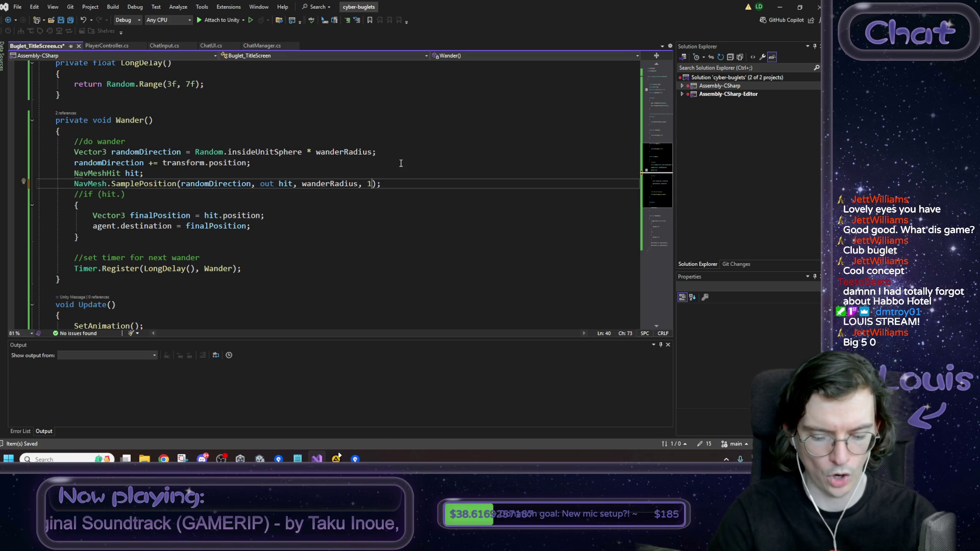
{"action": "type", "text": ","}
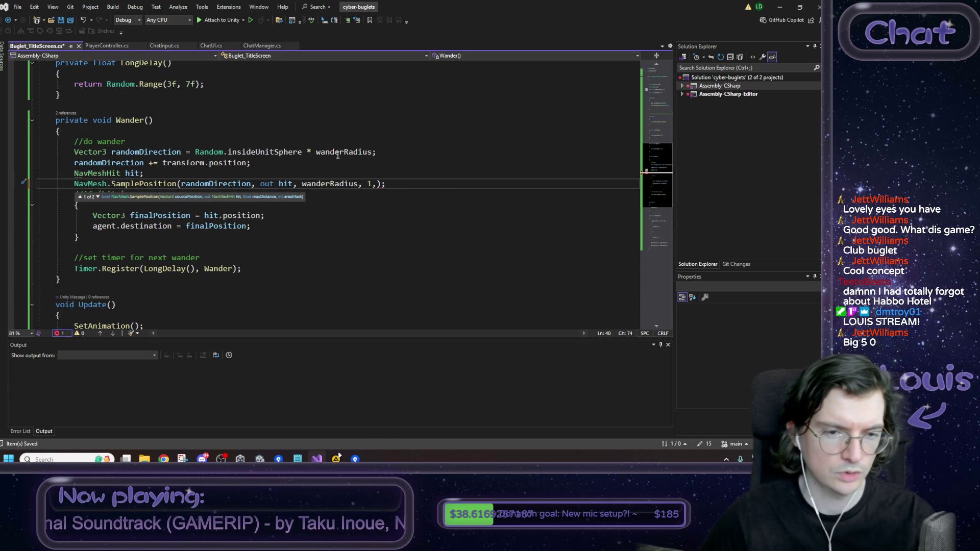
{"action": "left_click", "coordinate": [99, 197]}
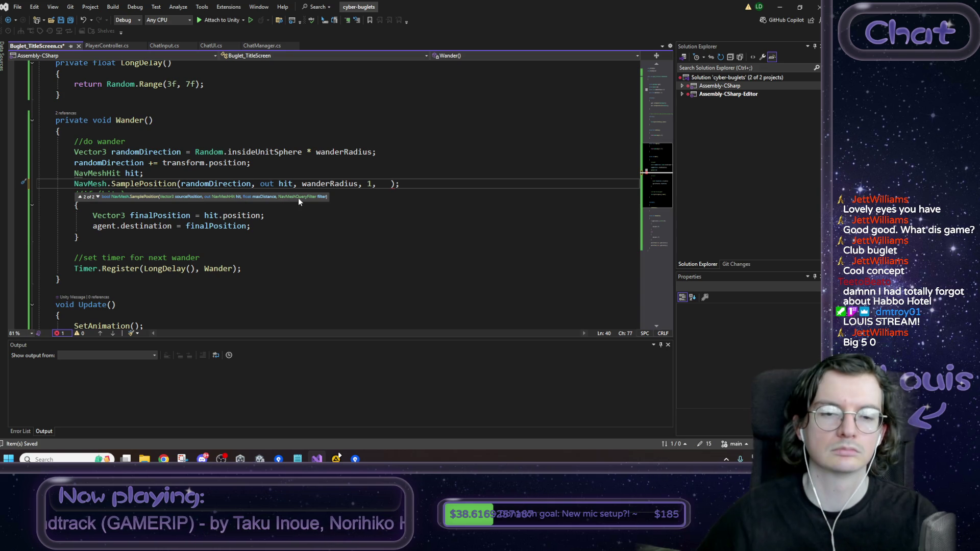
{"action": "left_click", "coordinate": [382, 184]}
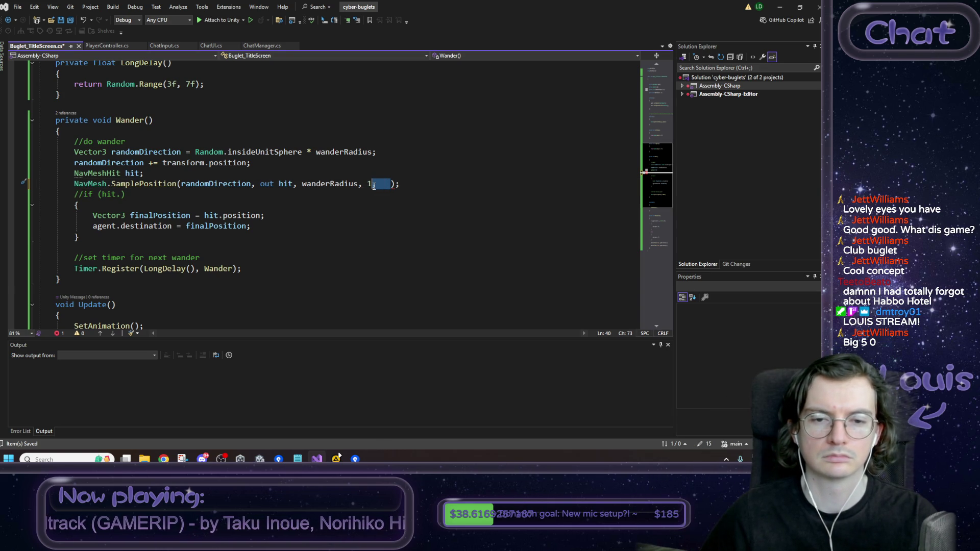
{"action": "key", "text": "BackSpace"}
{"action": "key", "text": "BackSpace"}
{"action": "key", "text": "BackSpace"}
{"action": "key", "text": "BackSpace"}
{"action": "key", "text": "BackSpace"}
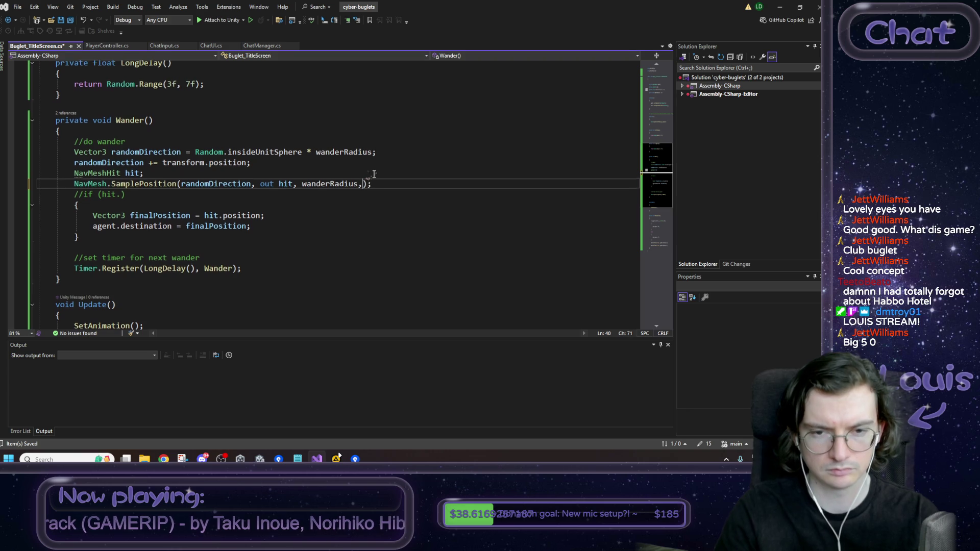
- Re-enter the final argument 1 and return to the 'How to get a random point on NavMesh?' thread
{"action": "type", "text": ","}
{"action": "key", "text": "ctrl+space"}
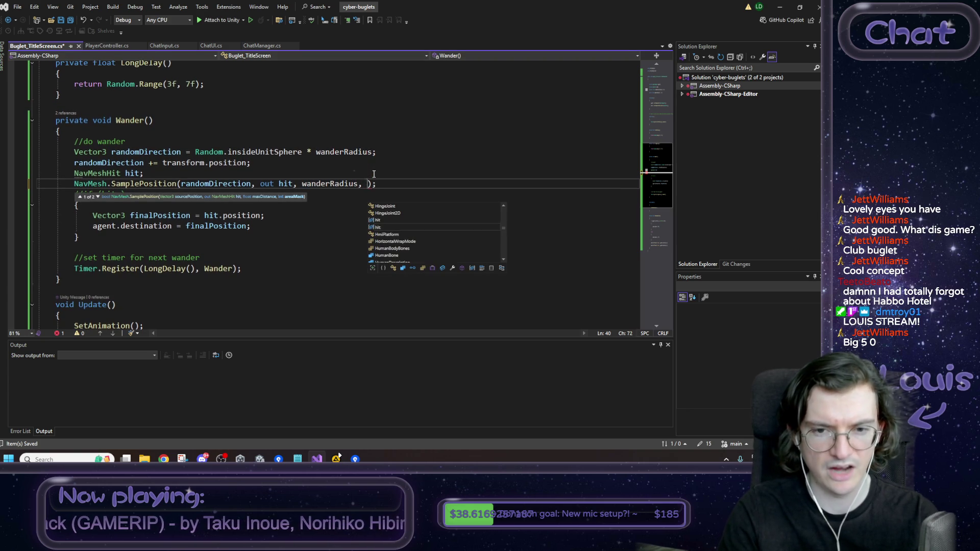
{"action": "type", "text": "1"}
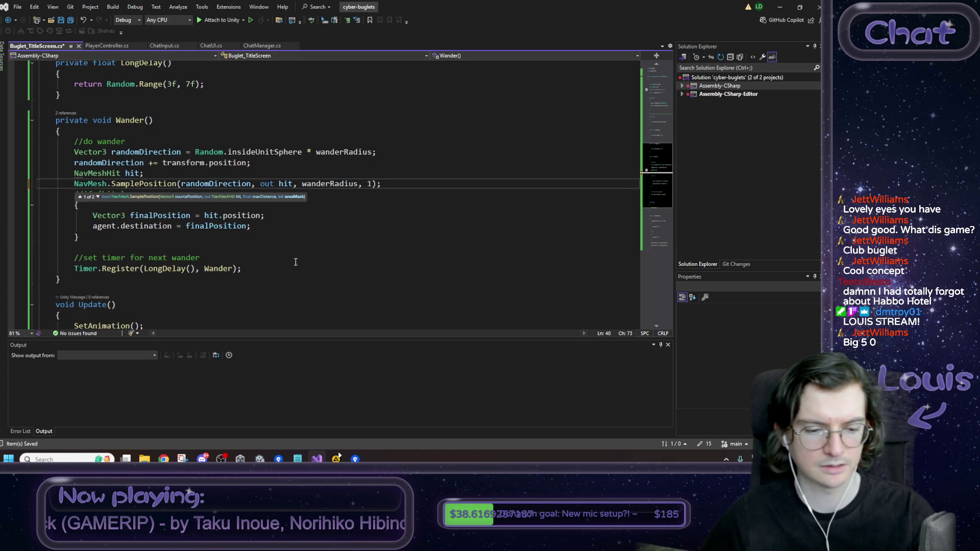
{"action": "mouse_move", "coordinate": [163, 458]}
{"action": "left_click", "coordinate": [257, 416]}
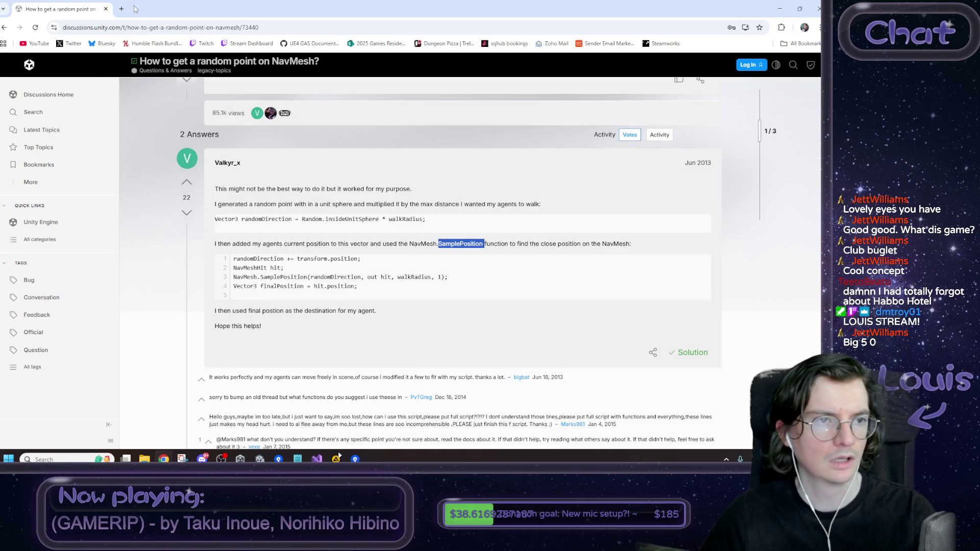
- Search Google for 'navmesh areamask' and open the NavMeshAgent.areaMask Scripting API page
{"action": "left_click", "coordinate": [122, 9]}
{"action": "type", "text": "navmesh areamas"}
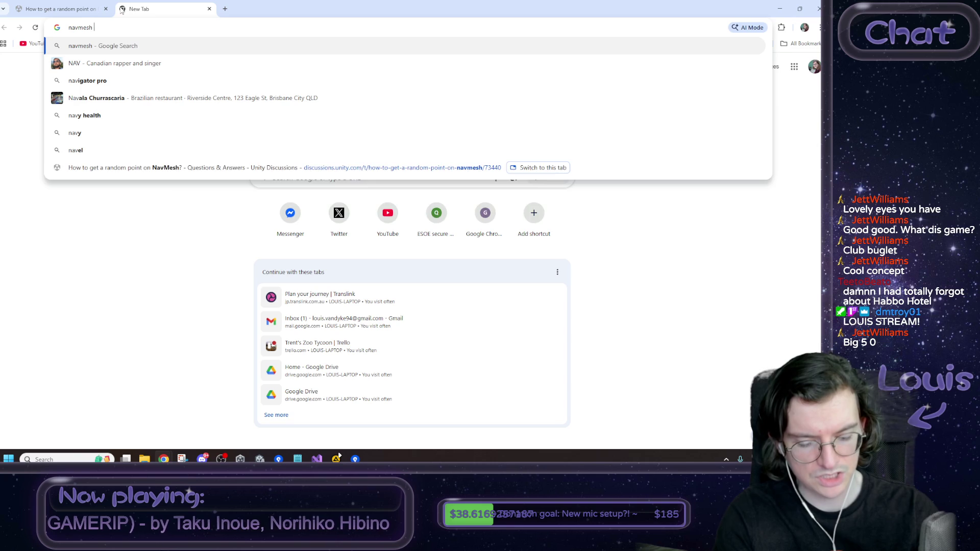
{"action": "type", "text": "k"}
{"action": "key", "text": "Return"}
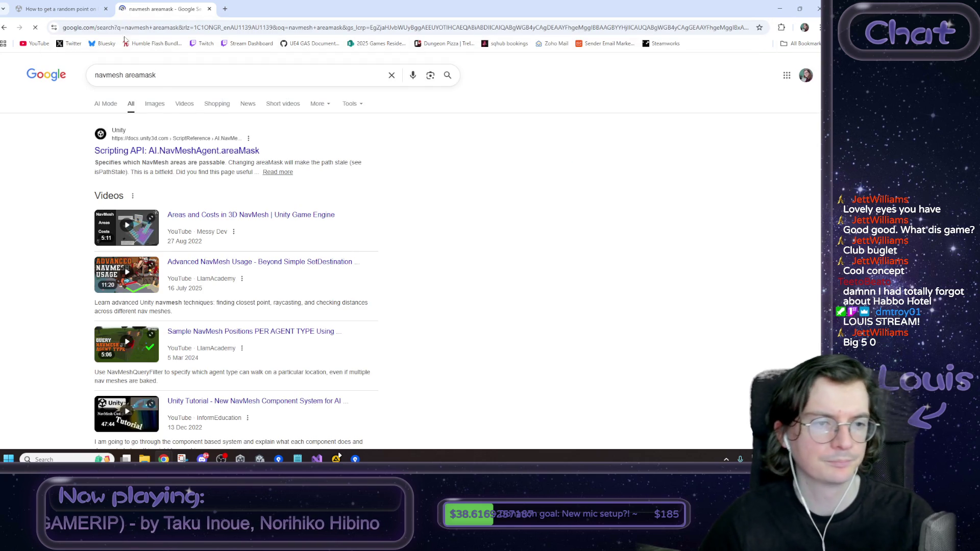
{"action": "left_click", "coordinate": [249, 133]}
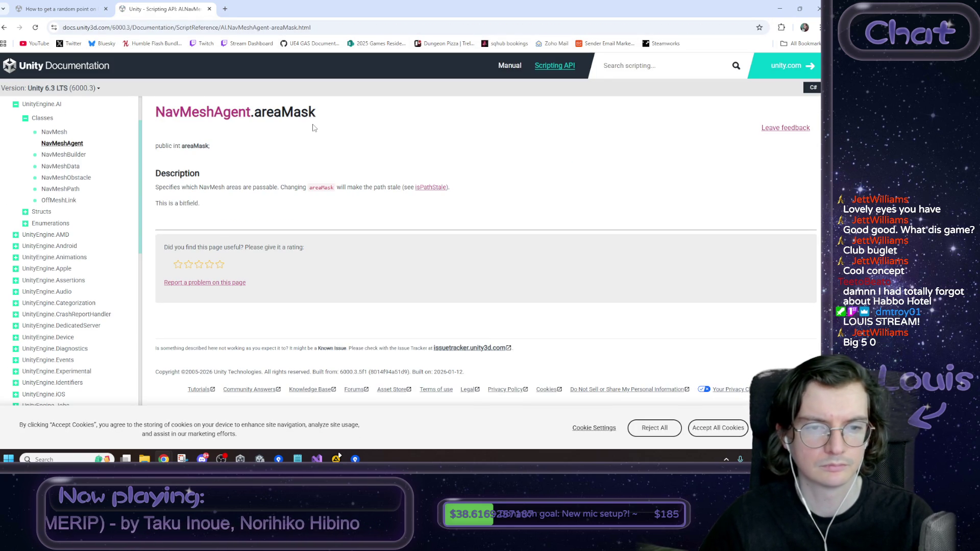
- Go back through the search results, then restore the browser to reveal the Wander code
{"action": "left_click", "coordinate": [3, 28]}
{"action": "scroll", "coordinate": [478, 185], "scroll_direction": "down", "scroll_amount": 4}
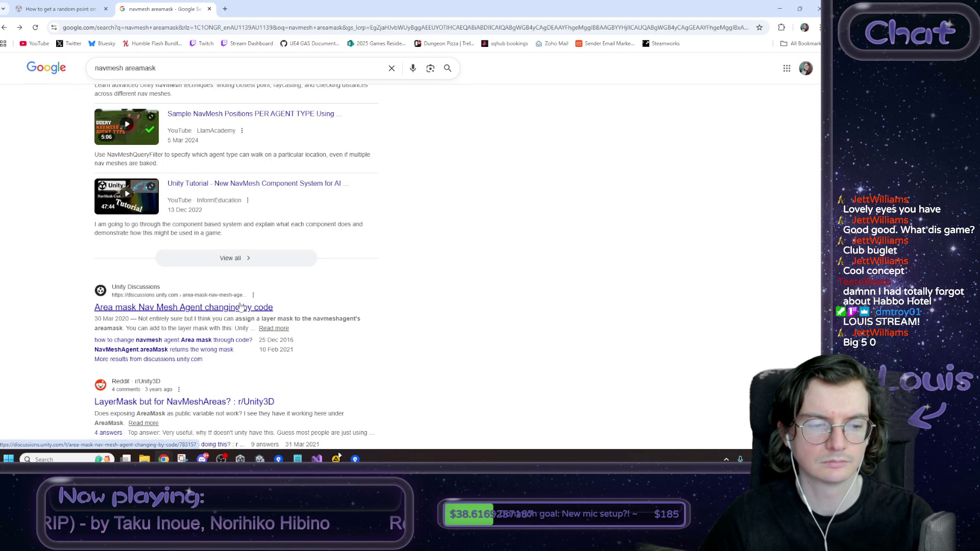
{"action": "scroll", "coordinate": [241, 306], "scroll_direction": "down", "scroll_amount": 2}
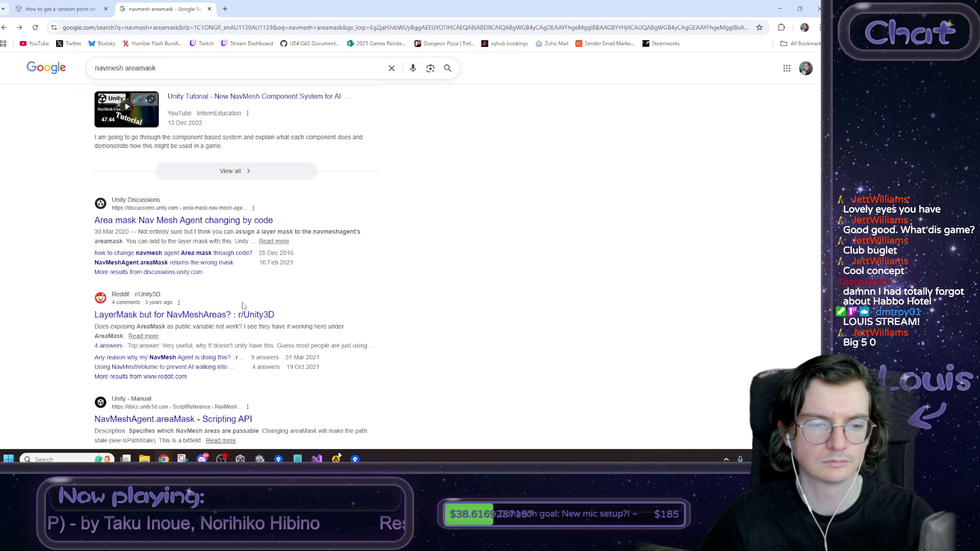
{"action": "scroll", "coordinate": [245, 305], "scroll_direction": "down", "scroll_amount": 3}
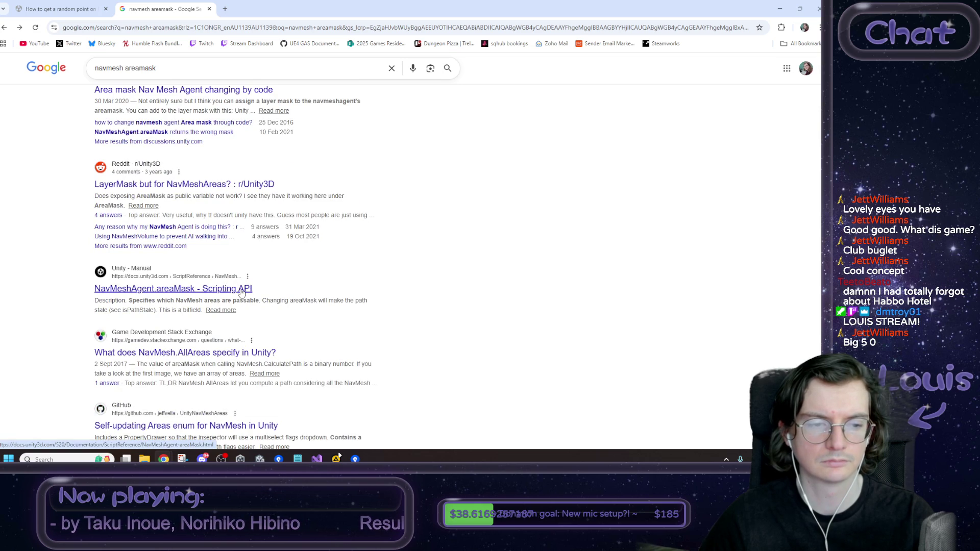
{"action": "double_click", "coordinate": [774, 4]}
{"action": "left_click", "coordinate": [775, 4]}
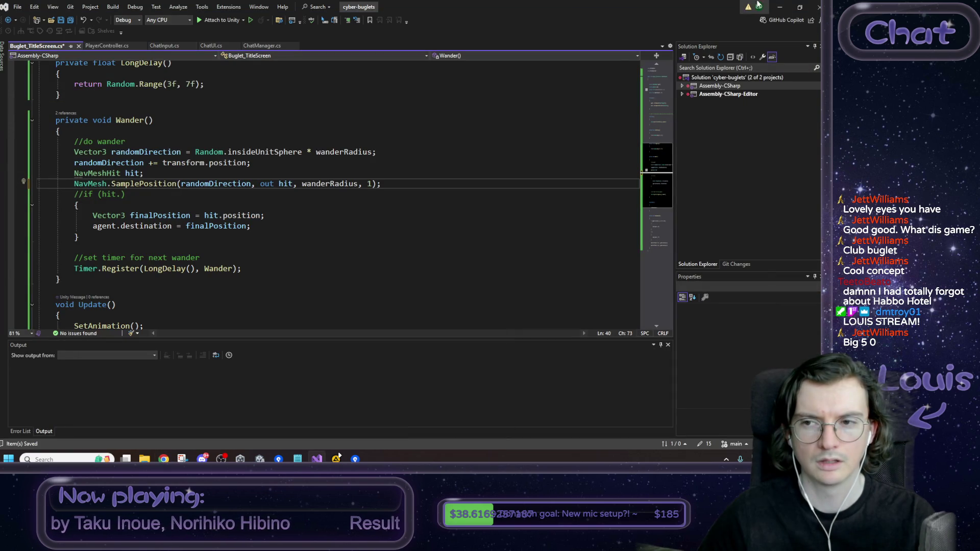
- In Unity, inspect the Plane's components and orbit the scene toward the agent and light
{"action": "key", "text": "alt+Tab"}
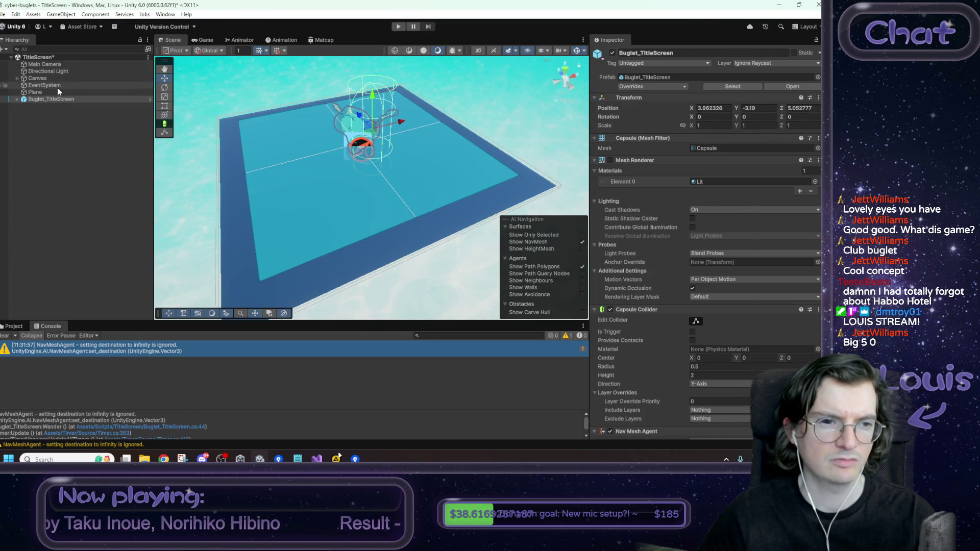
{"action": "left_click", "coordinate": [58, 92]}
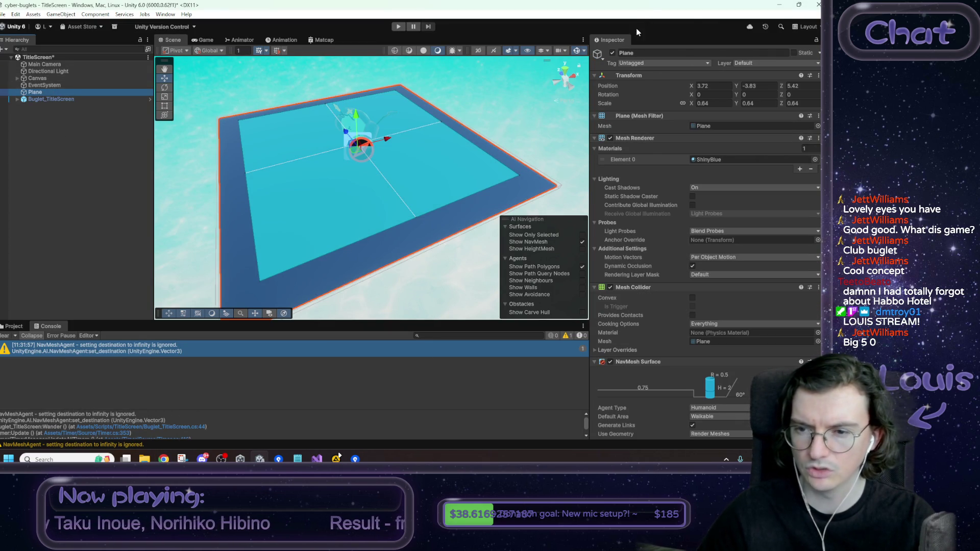
{"action": "scroll", "coordinate": [668, 238], "scroll_direction": "down", "scroll_amount": 3}
{"action": "scroll", "coordinate": [668, 237], "scroll_direction": "down", "scroll_amount": 2}
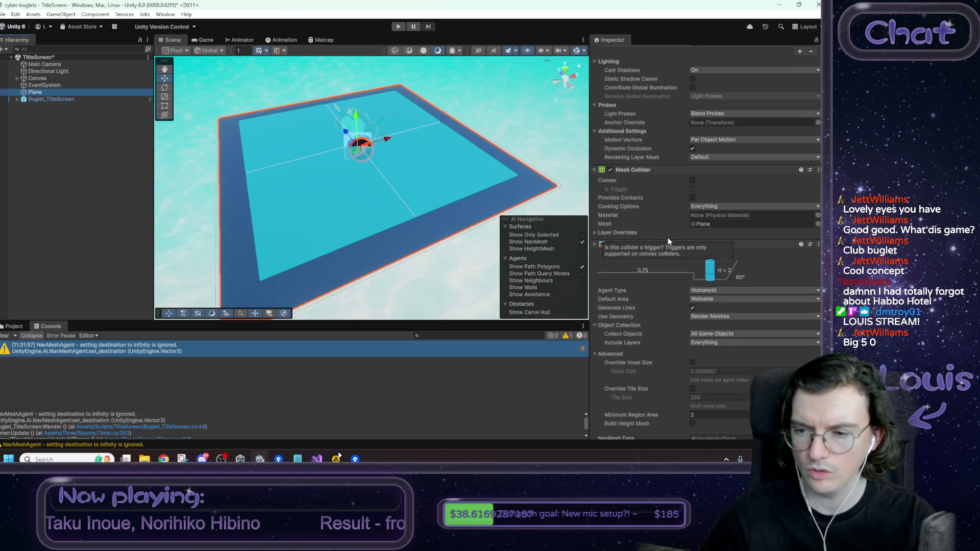
{"action": "scroll", "coordinate": [665, 314], "scroll_direction": "down", "scroll_amount": 3}
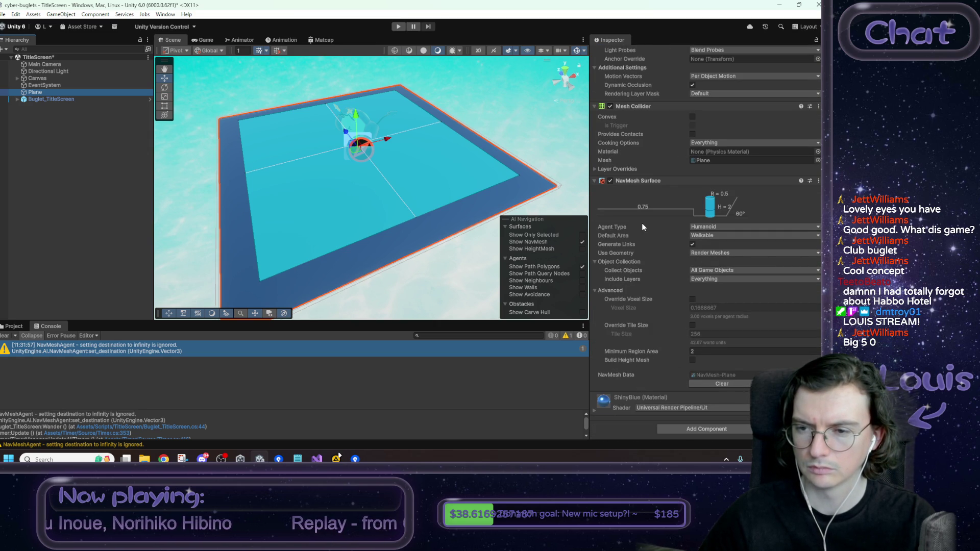
{"action": "scroll", "coordinate": [645, 227], "scroll_direction": "up", "scroll_amount": 5}
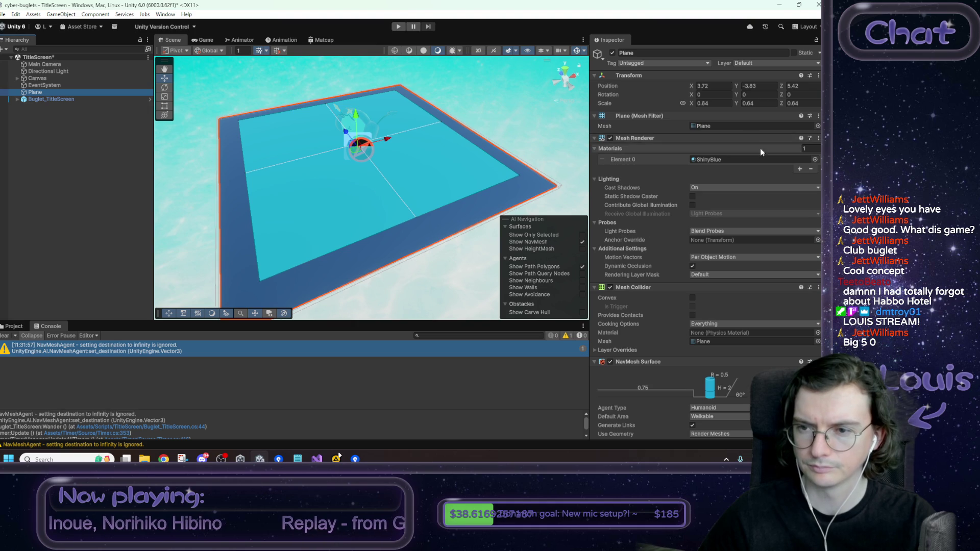
{"action": "scroll", "coordinate": [690, 220], "scroll_direction": "down", "scroll_amount": 5}
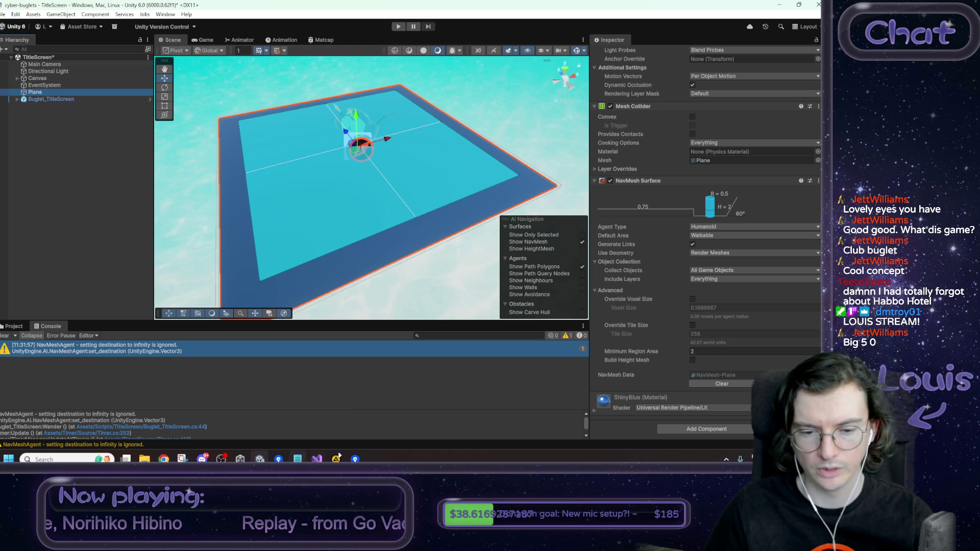
{"action": "mouse_move", "coordinate": [339, 456]}
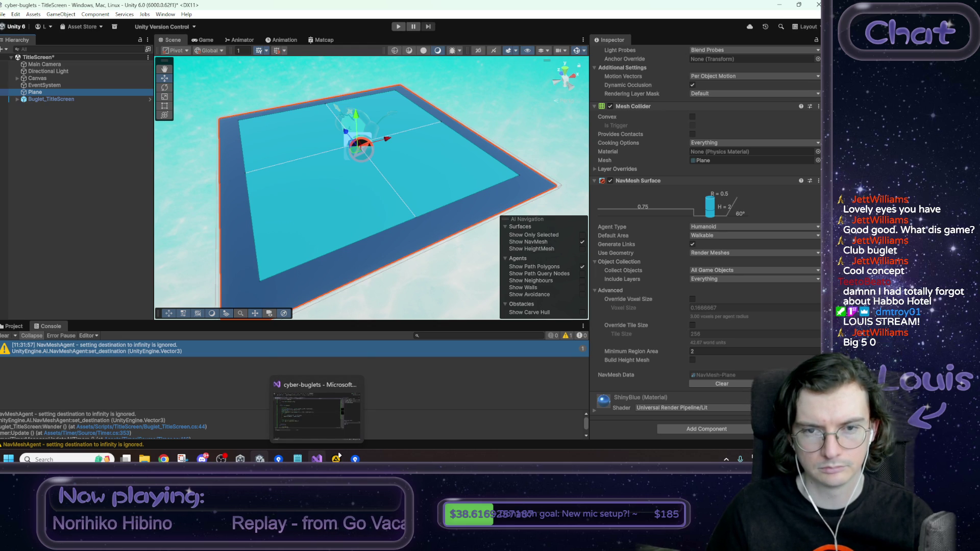
{"action": "scroll", "coordinate": [377, 267], "scroll_direction": "down", "scroll_amount": 5}
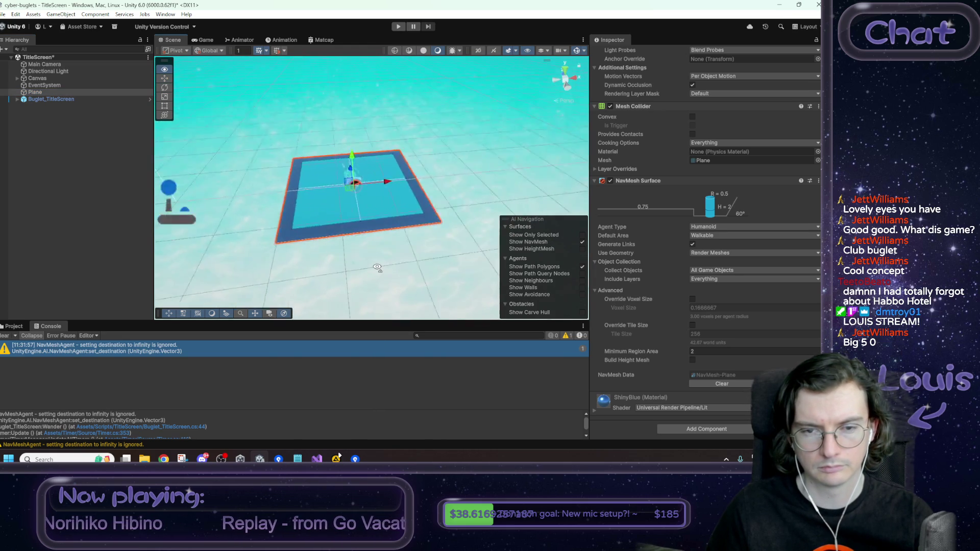
{"action": "left_click_drag", "start_coordinate": [377, 267], "coordinate": [366, 260]}
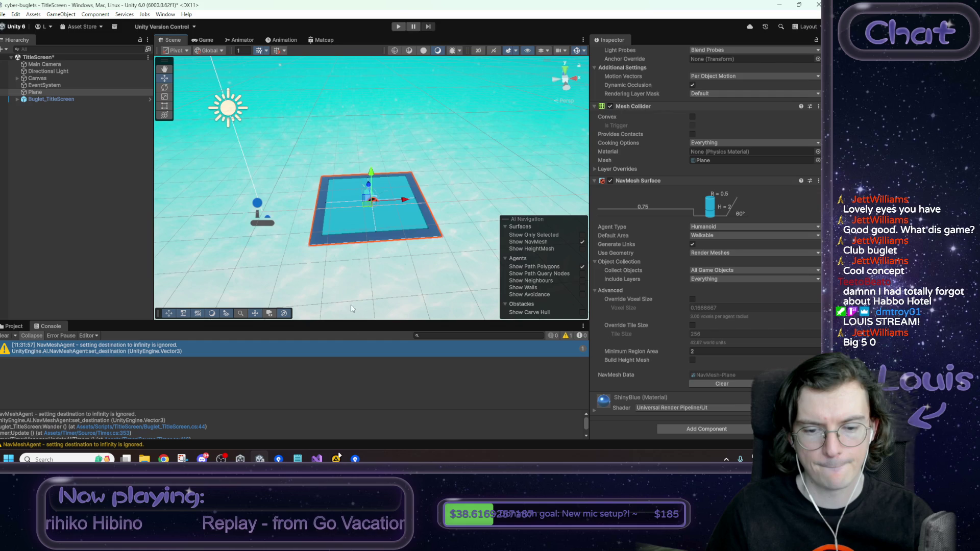
- Back in Visual Studio, select the commented //if (hit.) line and its brace in Wander
{"action": "key", "text": "alt+Tab"}
{"action": "left_click", "coordinate": [241, 205]}
{"action": "left_click", "coordinate": [37, 194], "text": "shift"}
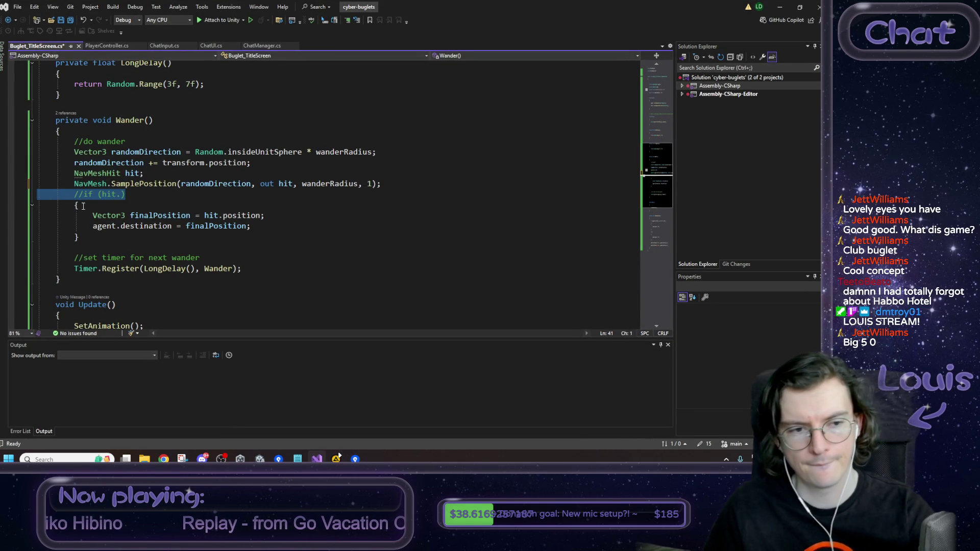
- Delete the //if (hit.) line and its braces, unindent the destination lines, and save
{"action": "key", "text": "Delete"}
{"action": "left_click_drag", "start_coordinate": [81, 236], "coordinate": [251, 225]}
{"action": "key", "text": "BackSpace"}
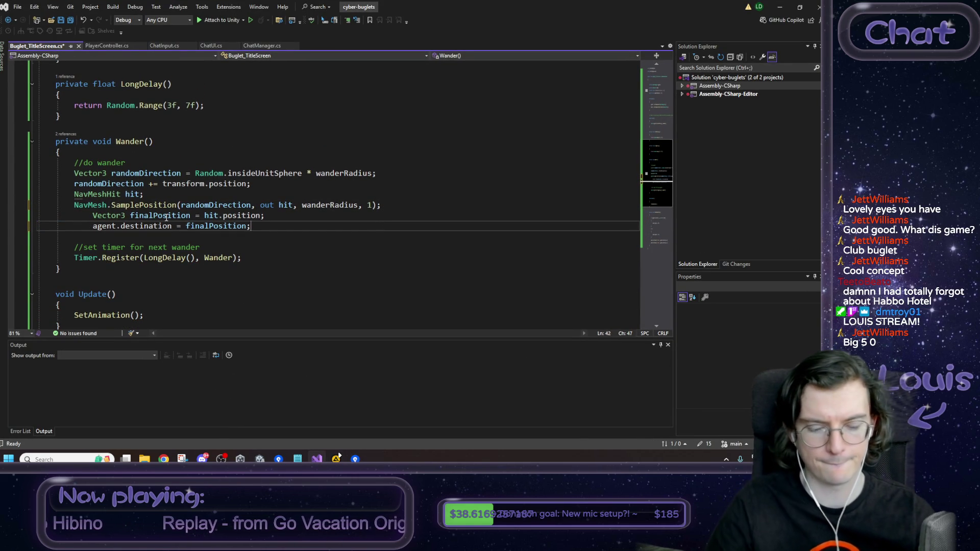
{"action": "left_click", "coordinate": [92, 216], "text": "shift"}
{"action": "key", "text": "shift+Tab"}
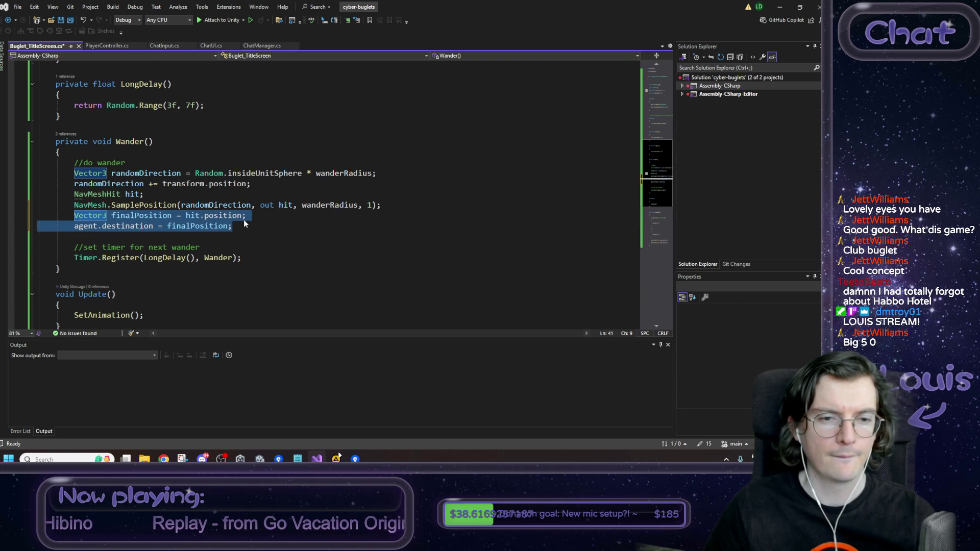
{"action": "left_click", "coordinate": [256, 227]}
{"action": "key", "text": "ctrl+s"}
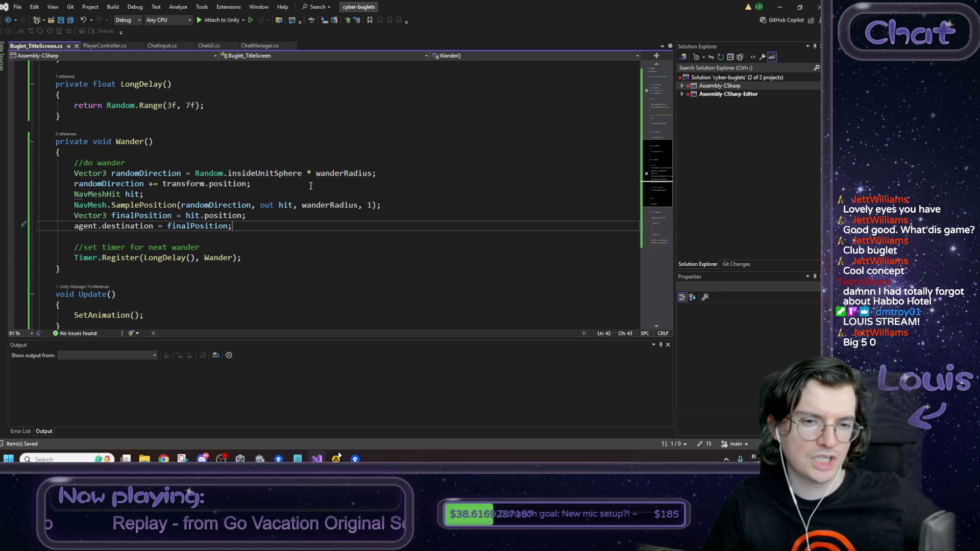
- Inspect the Random.insideUnitSphere expression on line 37, then minimize Visual Studio
{"action": "mouse_move", "coordinate": [378, 174]}
{"action": "left_mouse_down"}
{"action": "mouse_move", "coordinate": [194, 185]}
{"action": "mouse_move", "coordinate": [113, 177]}
{"action": "left_mouse_up"}
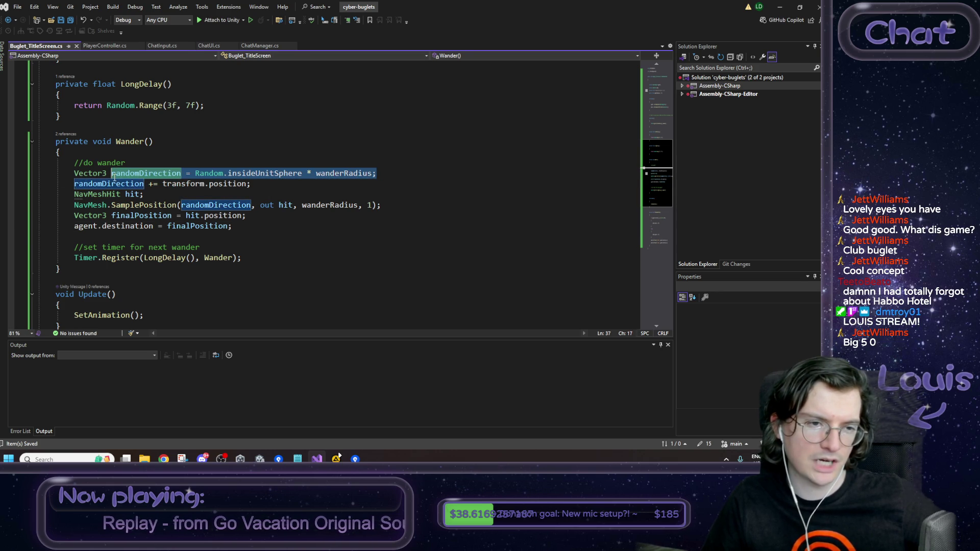
{"action": "left_click", "coordinate": [279, 174]}
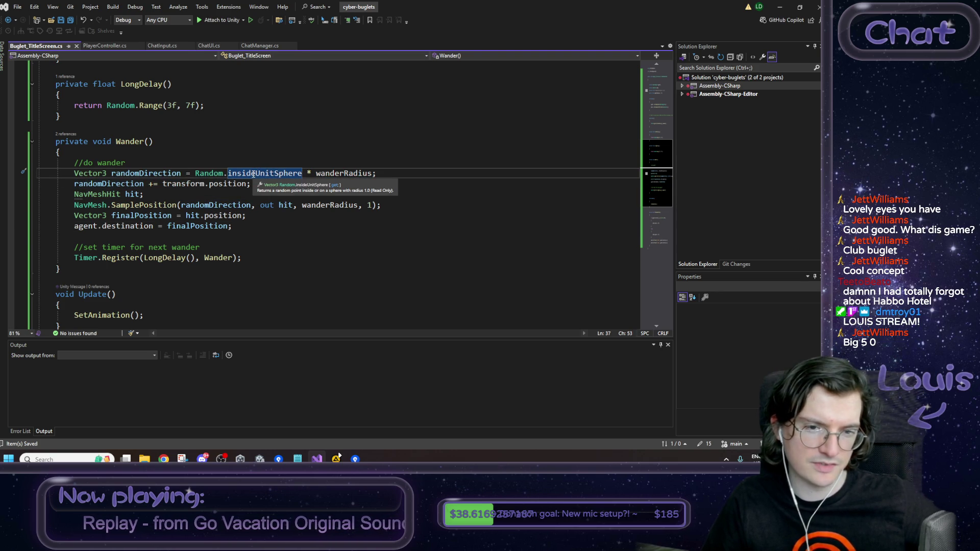
{"action": "left_click", "coordinate": [780, 7]}
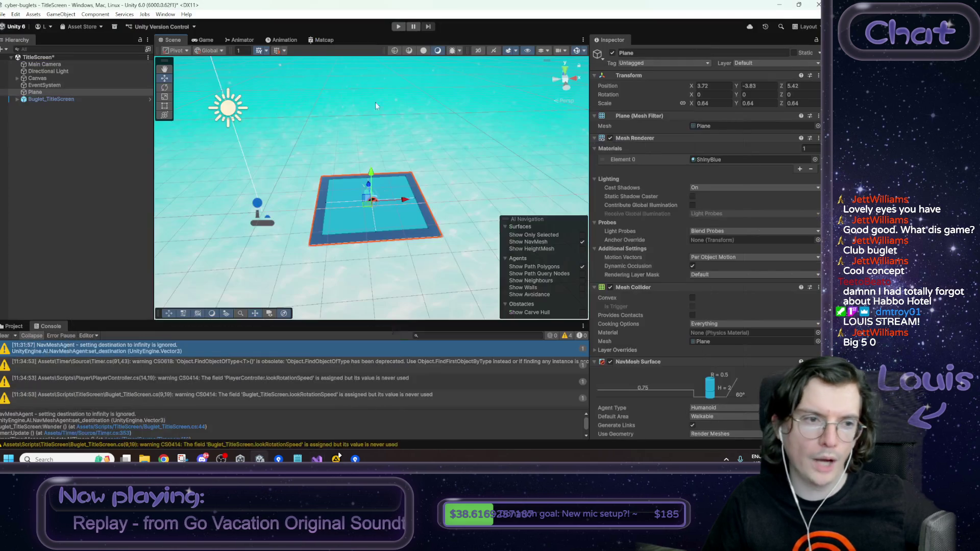
- Inspect the Buglet_TitleScreen object's Nav Mesh Agent settings in the Inspector
{"action": "left_click", "coordinate": [43, 98]}
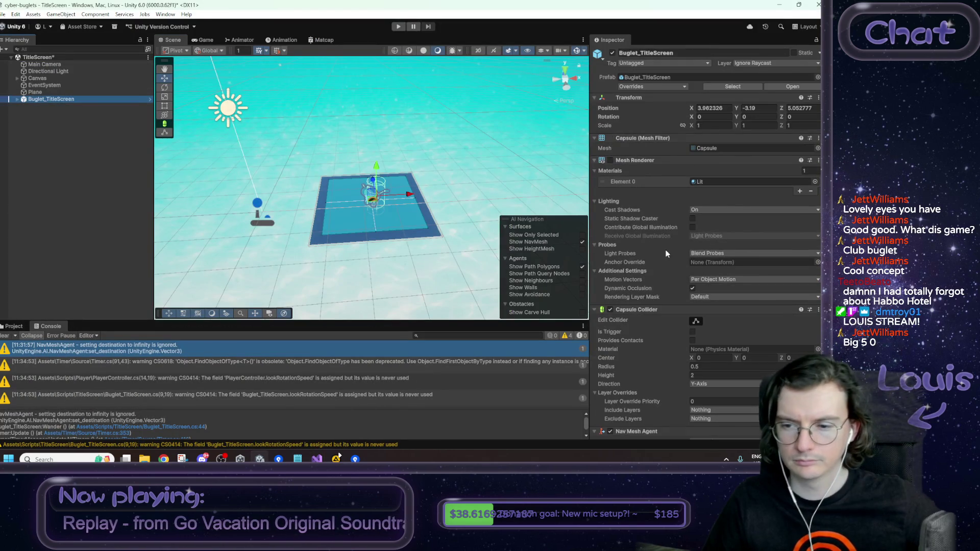
{"action": "scroll", "coordinate": [677, 255], "scroll_direction": "down", "scroll_amount": 10}
{"action": "scroll", "coordinate": [675, 252], "scroll_direction": "down", "scroll_amount": 5}
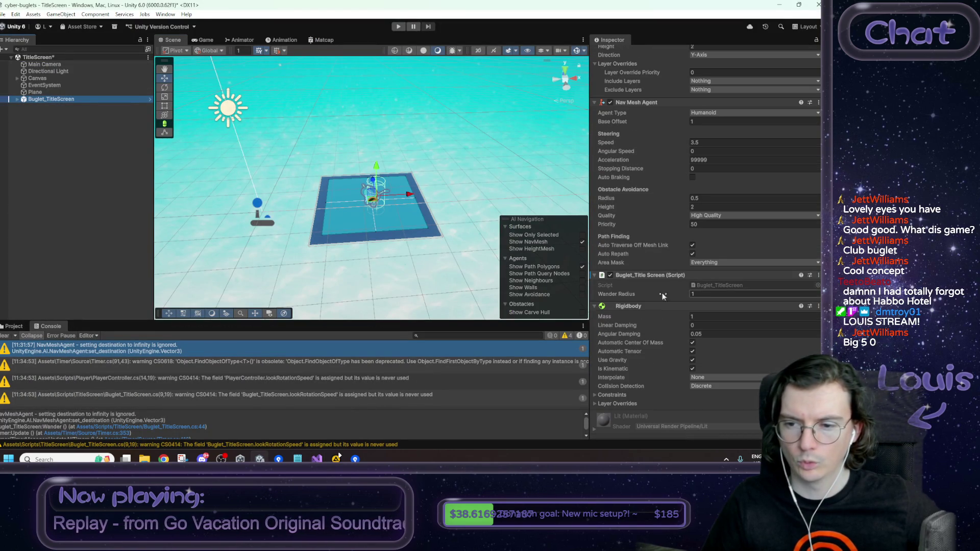
- Check transform and SamplePosition in the Wander code, then return to the 'navmesh areamask' results
{"action": "left_click", "coordinate": [317, 459]}
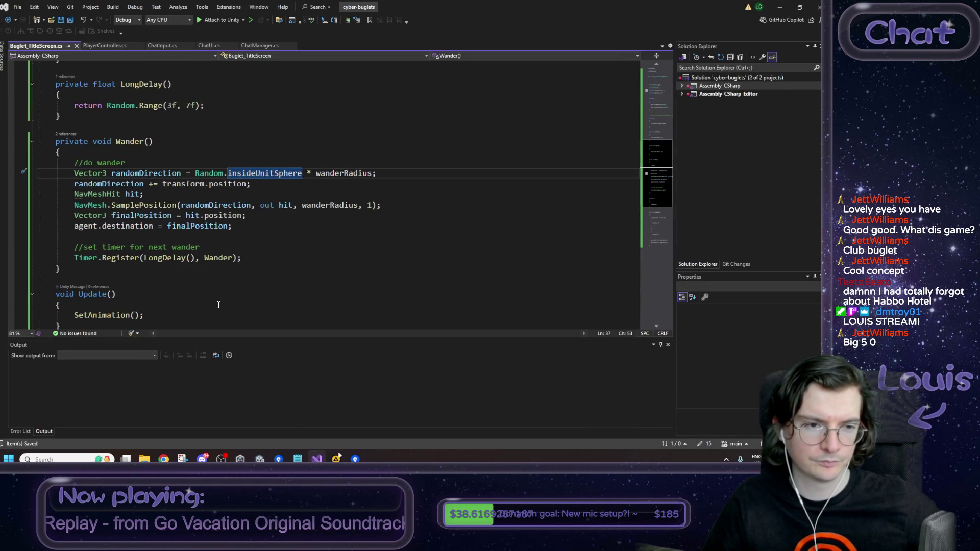
{"action": "double_click", "coordinate": [185, 187]}
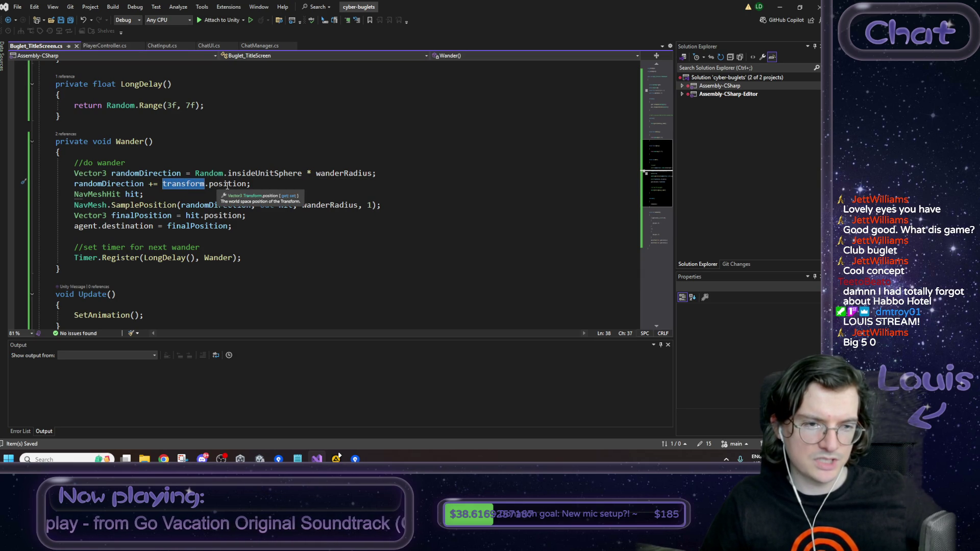
{"action": "double_click", "coordinate": [132, 206]}
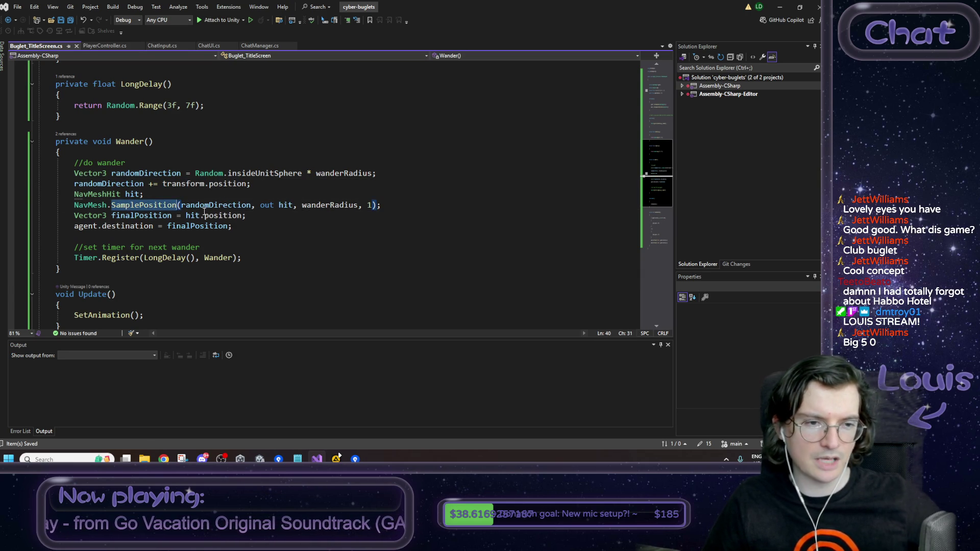
{"action": "mouse_move", "coordinate": [164, 459]}
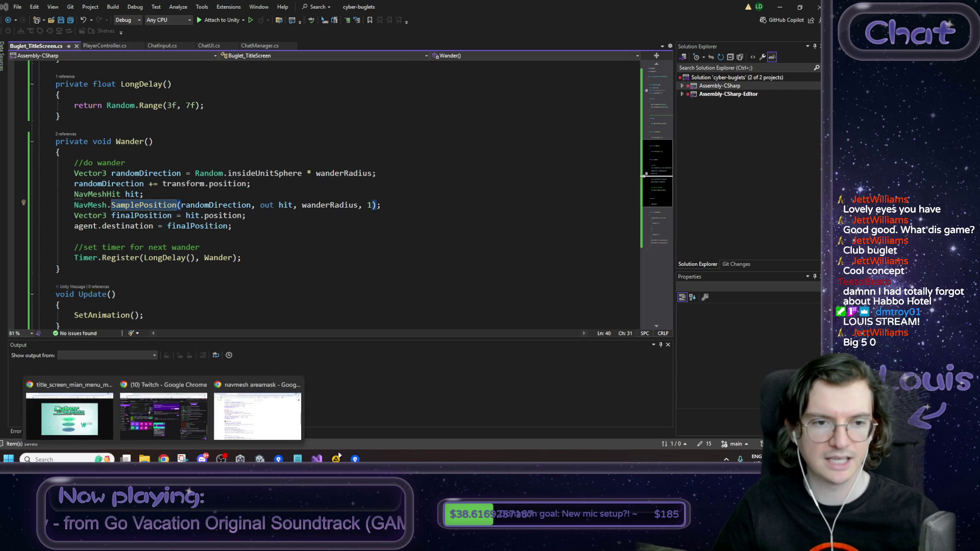
{"action": "left_click", "coordinate": [256, 411]}
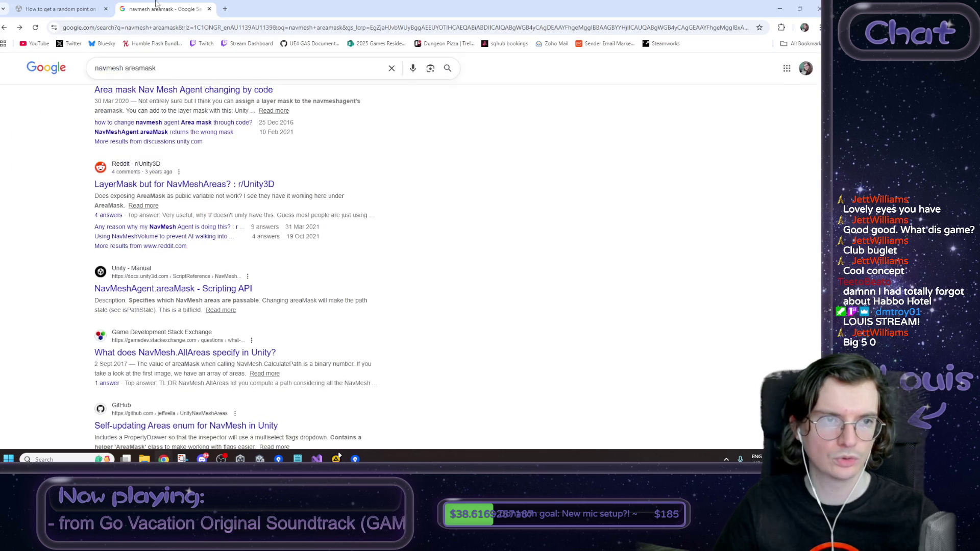
- Search for 'navmesh sampleposition' and open the NavMesh.SamplePosition scripting reference
{"action": "double_click", "coordinate": [137, 70]}
{"action": "type", "text": "finalPositio"}
{"action": "key", "text": "BackSpace"}
{"action": "key", "text": "BackSpace"}
{"action": "key", "text": "BackSpace"}
{"action": "type", "text": "samepl"}
{"action": "key", "text": "BackSpace"}
{"action": "key", "text": "BackSpace"}
{"action": "type", "text": "pleposition"}
{"action": "key", "text": "Return"}
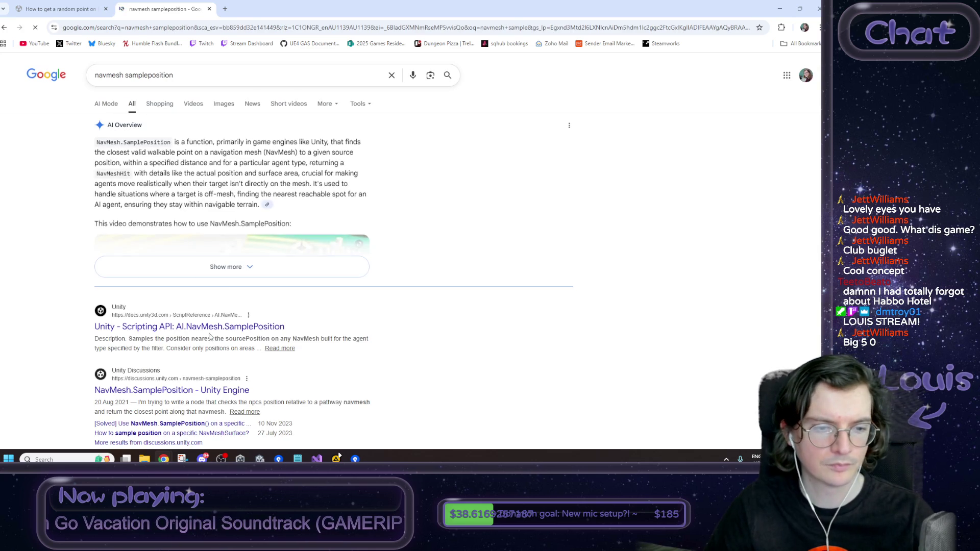
{"action": "left_click", "coordinate": [251, 327]}
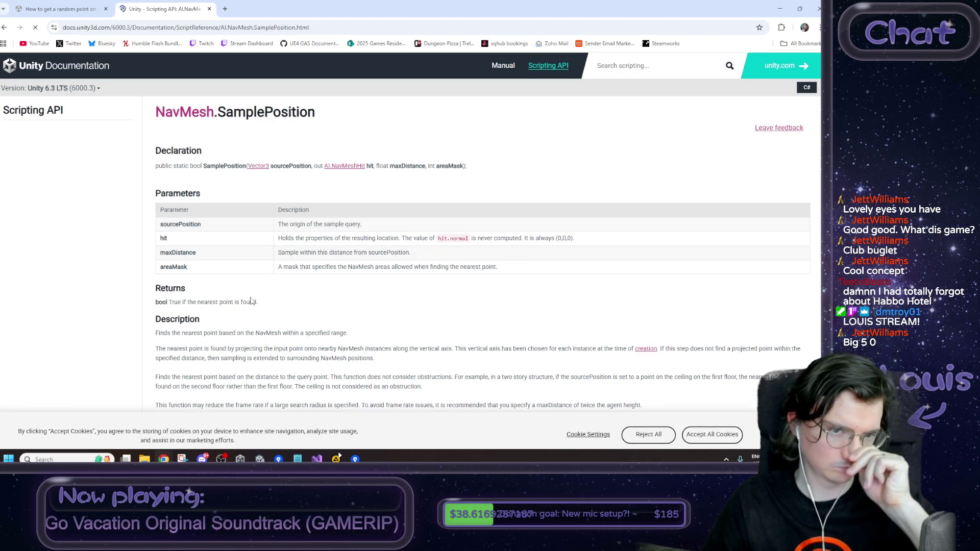
- Select NavMesh.AllAreas in the RandomPointOnNavMesh example and return to Visual Studio
{"action": "scroll", "coordinate": [260, 274], "scroll_direction": "down", "scroll_amount": 2}
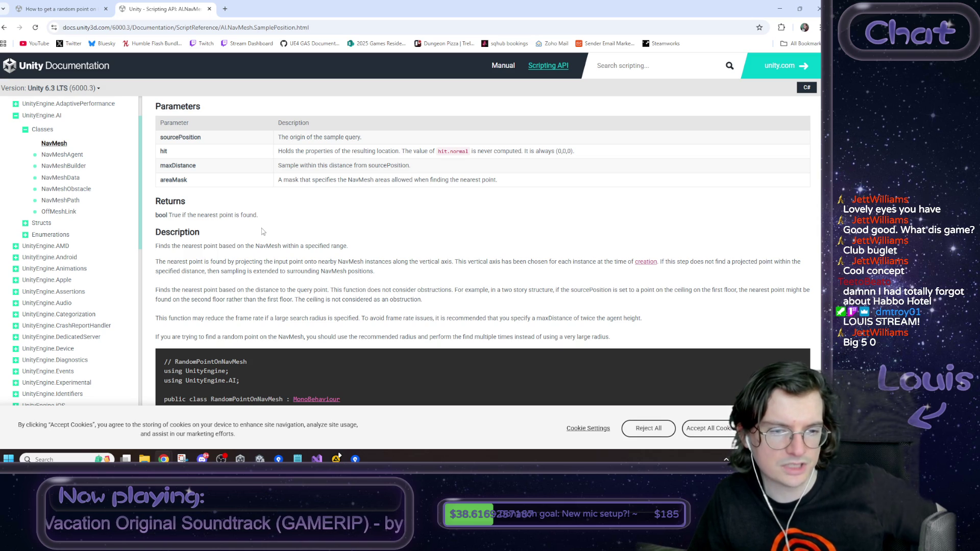
{"action": "scroll", "coordinate": [268, 231], "scroll_direction": "down", "scroll_amount": 1}
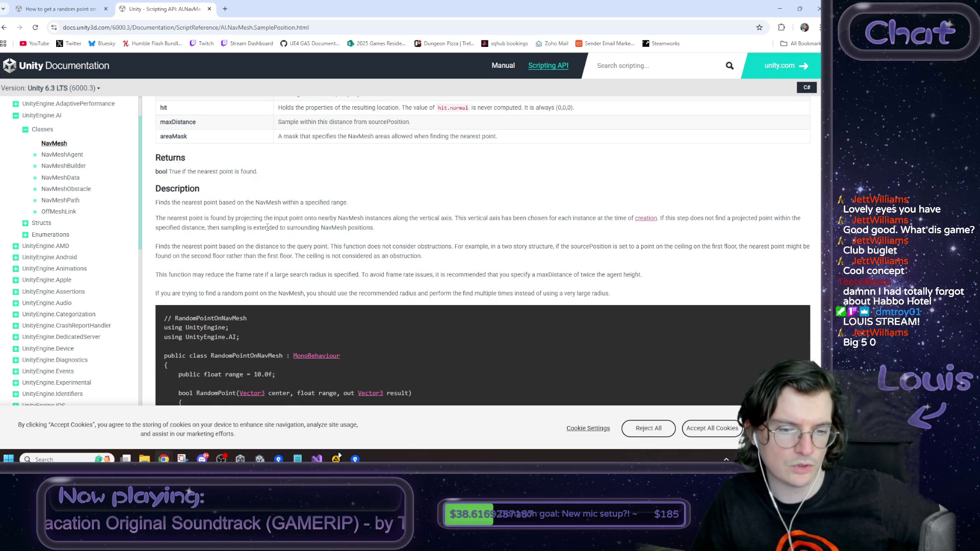
{"action": "scroll", "coordinate": [267, 228], "scroll_direction": "down", "scroll_amount": 1}
{"action": "scroll", "coordinate": [267, 228], "scroll_direction": "down", "scroll_amount": 2}
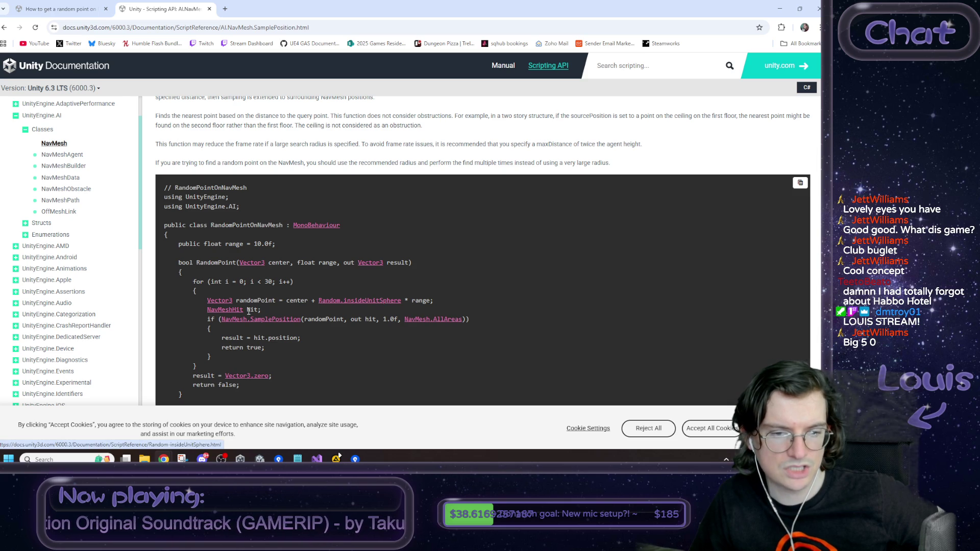
{"action": "left_click_drag", "start_coordinate": [404, 320], "coordinate": [461, 323]}
{"action": "key", "text": "ctrl+c"}
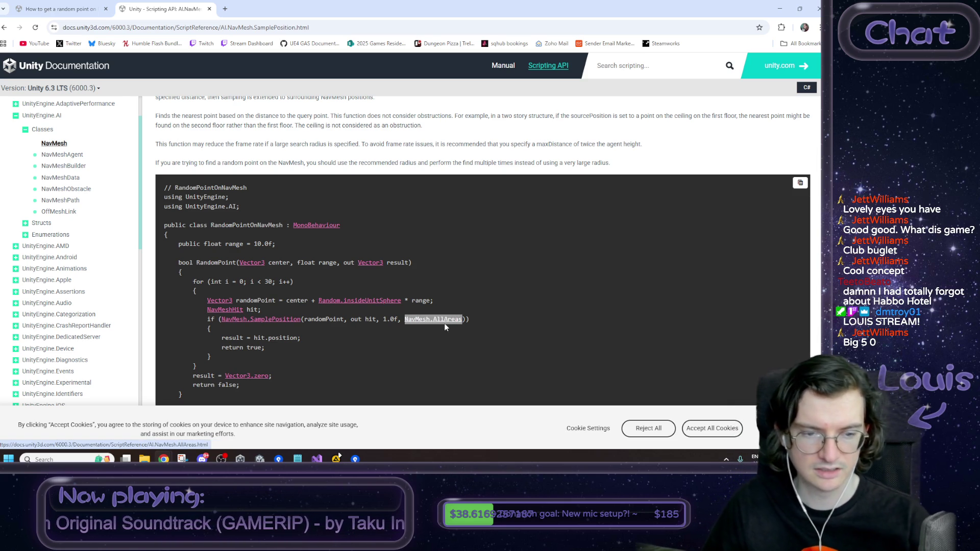
{"action": "left_click", "coordinate": [320, 459]}
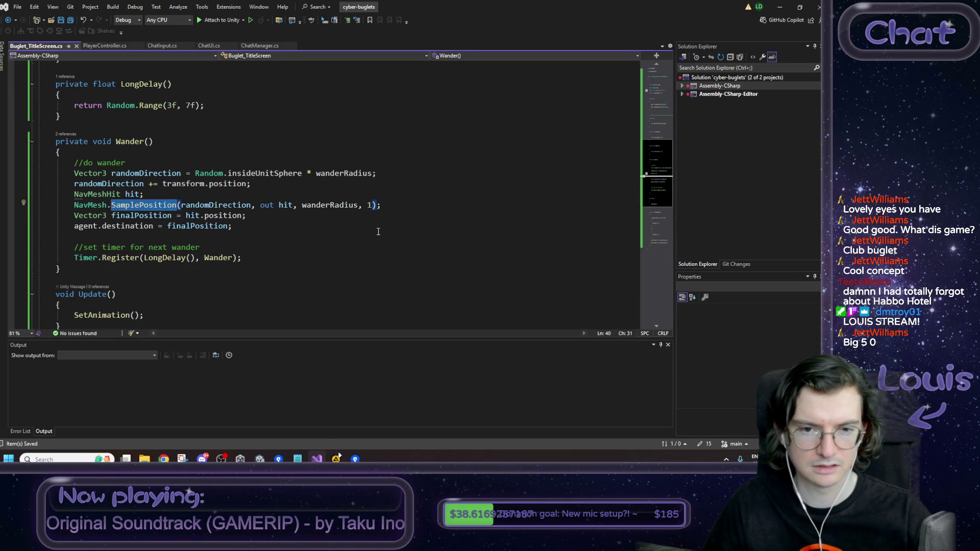
- Replace SamplePosition's 1 argument with NavMesh.AllAreas and store the call in bool result
{"action": "double_click", "coordinate": [371, 205]}
{"action": "key", "text": "ctrl+v"}
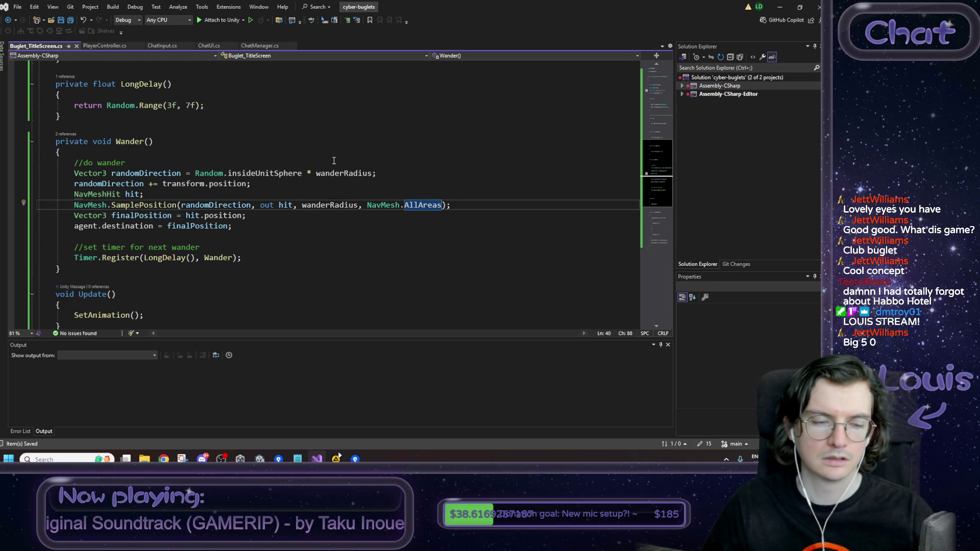
{"action": "key", "text": "Home"}
{"action": "type", "text": "bool result ="}
- Wrap the destination assignment in an if (result) block
{"action": "key", "text": "End"}
{"action": "key", "text": "Return"}
{"action": "type", "text": "if (result) {"}
{"action": "key", "text": "Down"}
{"action": "key", "text": "Down"}
{"action": "key", "text": "End"}
{"action": "key", "text": "Return"}
- Add an else branch logging "uh oh stinky" and save the script
{"action": "type", "text": "}"}
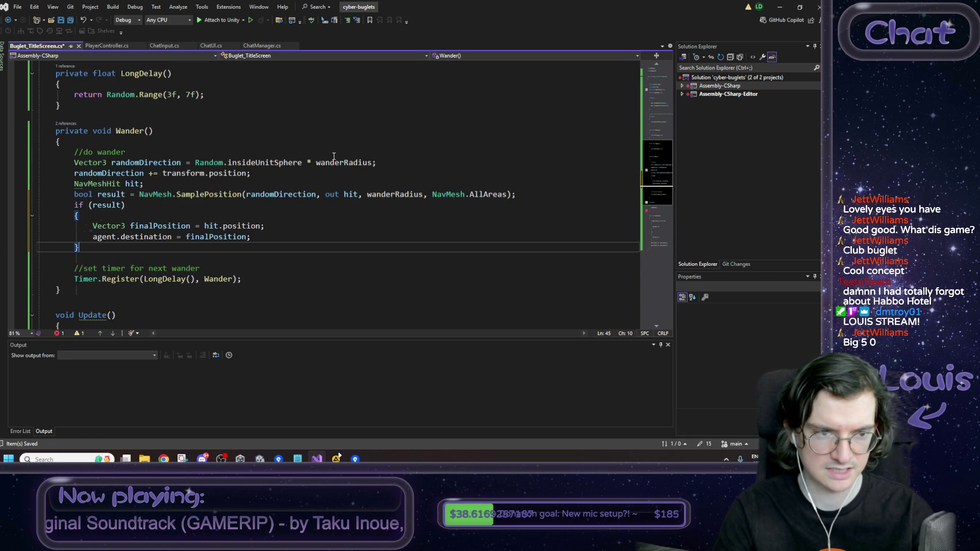
{"action": "type", "text": " else {"}
{"action": "key", "text": "Return"}
{"action": "type", "text": "Debug.Log(\""}
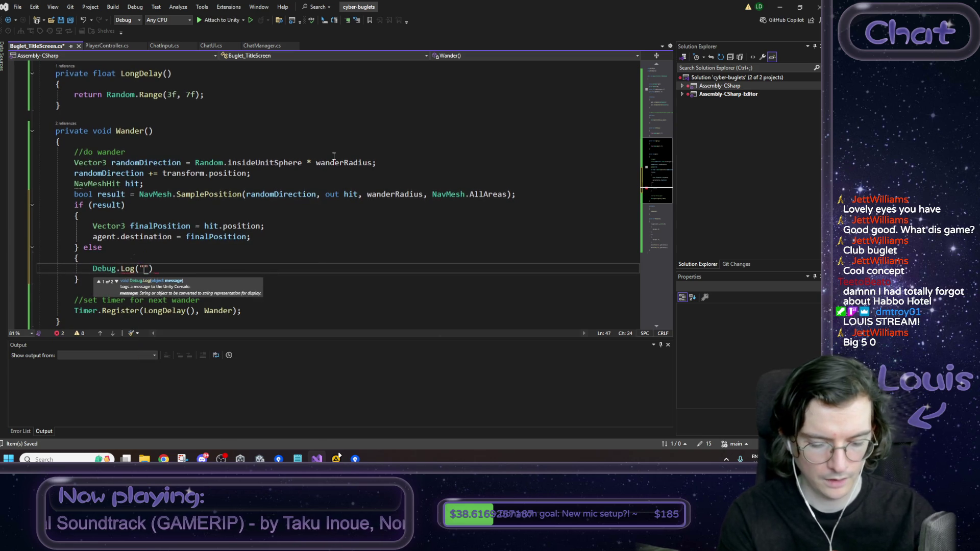
{"action": "type", "text": "uh oh stinkl"}
{"action": "key", "text": "BackSpace"}
{"action": "type", "text": "y\");"}
{"action": "key", "text": "ctrl+s"}
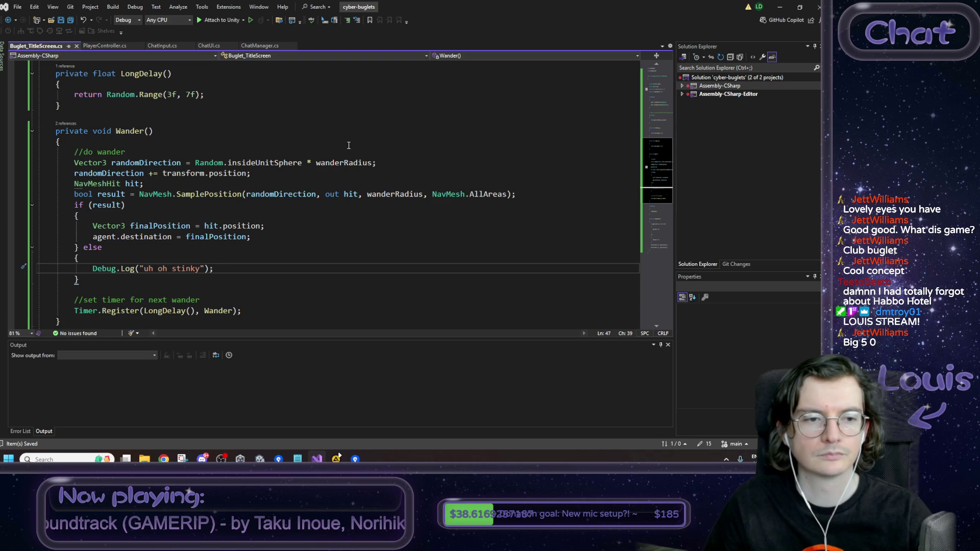
{"action": "left_click", "coordinate": [773, 9]}
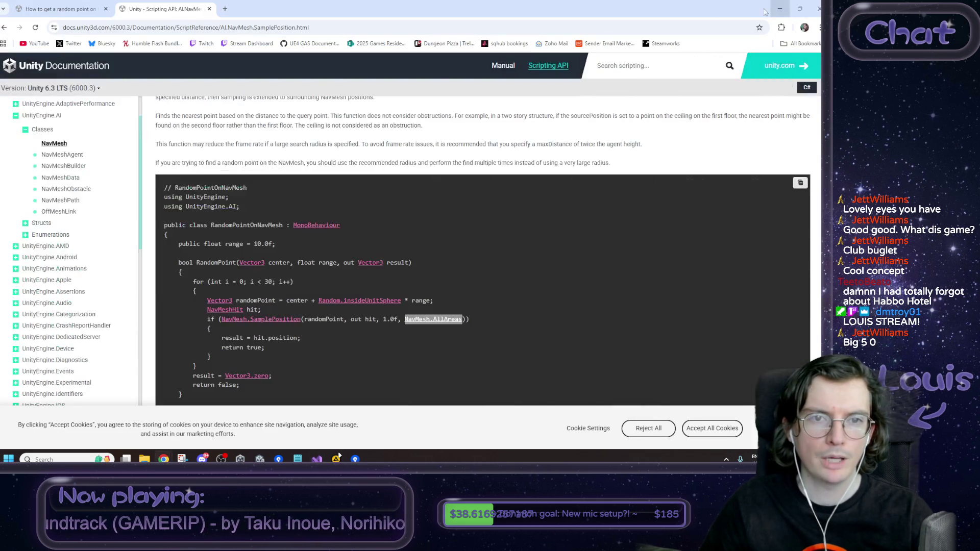
- Bring the Unity editor forward and enter Play mode to test Wander
{"action": "left_click", "coordinate": [260, 459]}
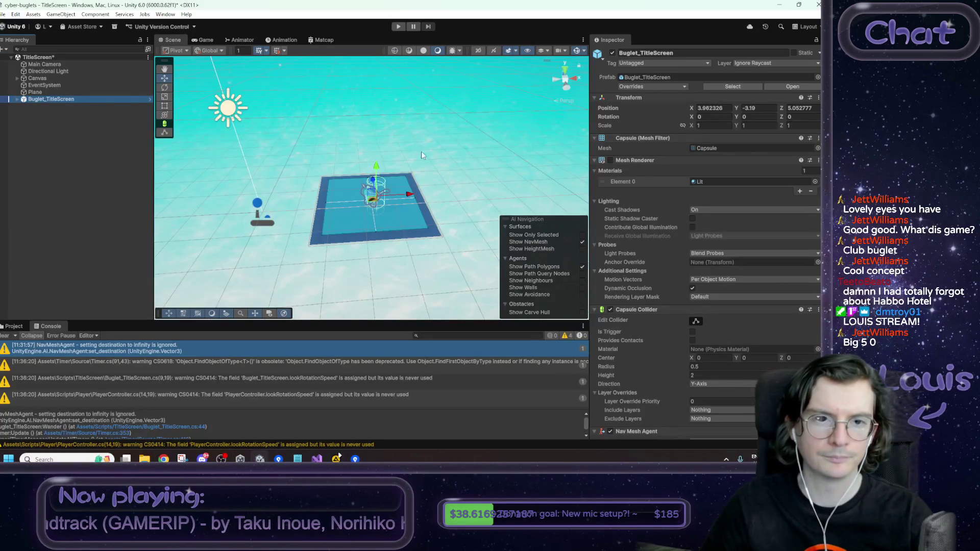
{"action": "left_click", "coordinate": [398, 27]}
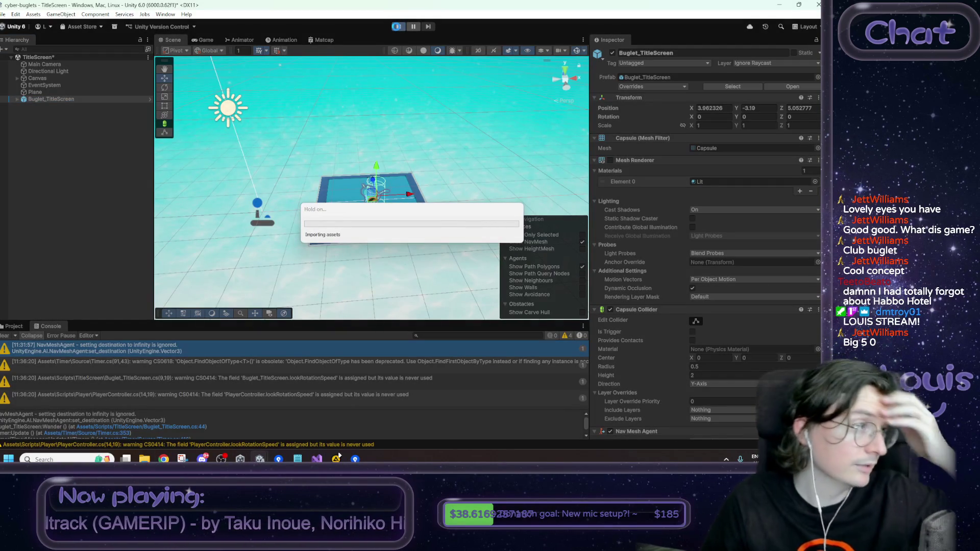
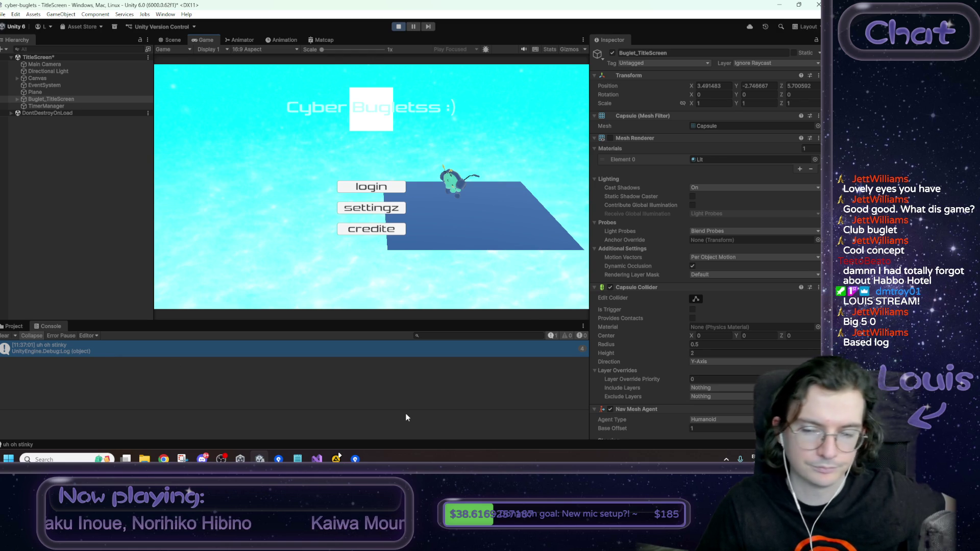
- Stop the play test and return to the Buglet_TitleScreen Wander code in Visual Studio
{"action": "left_click", "coordinate": [400, 28]}
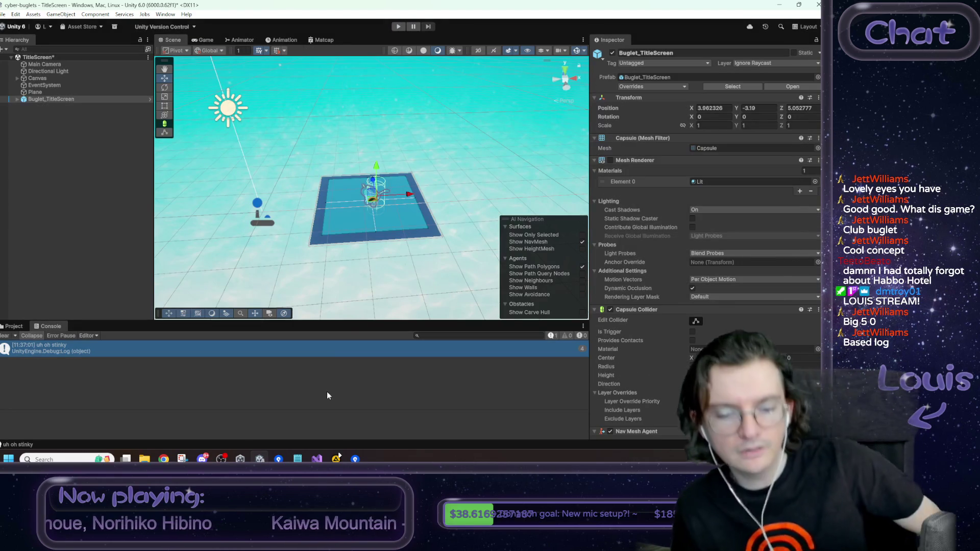
{"action": "left_click", "coordinate": [316, 459]}
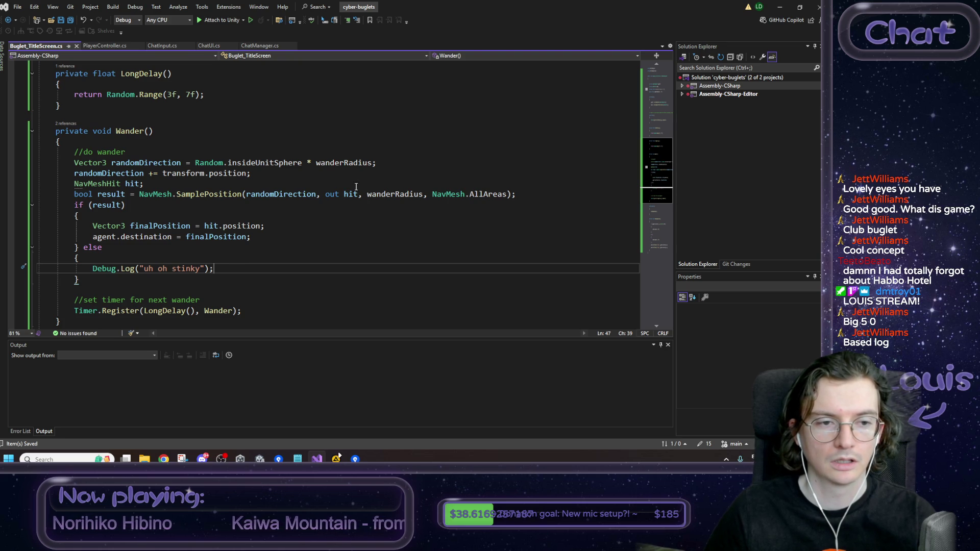
- Add a 'public Transform plane;' field below the wanderRadius field
{"action": "left_click", "coordinate": [385, 163]}
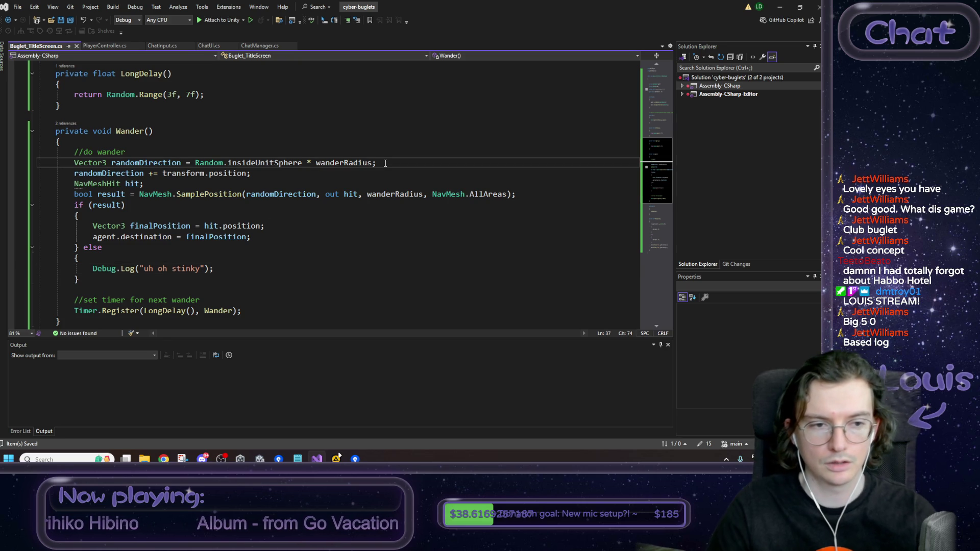
{"action": "scroll", "coordinate": [286, 167], "scroll_direction": "up", "scroll_amount": 10}
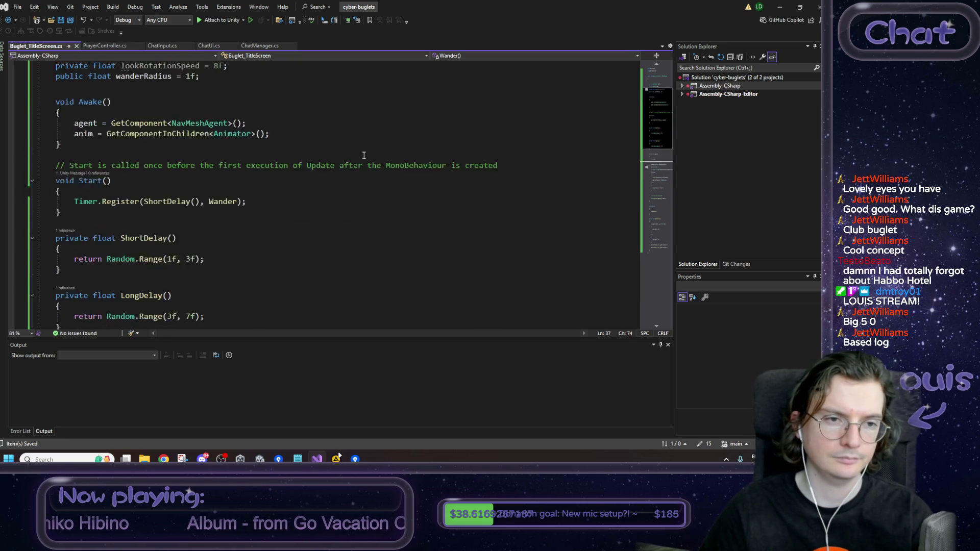
{"action": "left_click", "coordinate": [214, 165]}
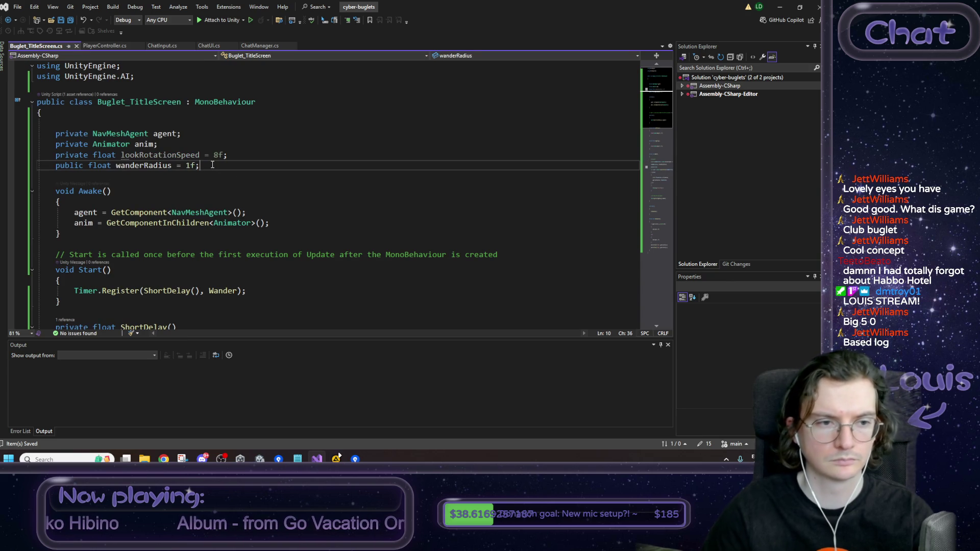
{"action": "key", "text": "Return"}
{"action": "type", "text": "public void"}
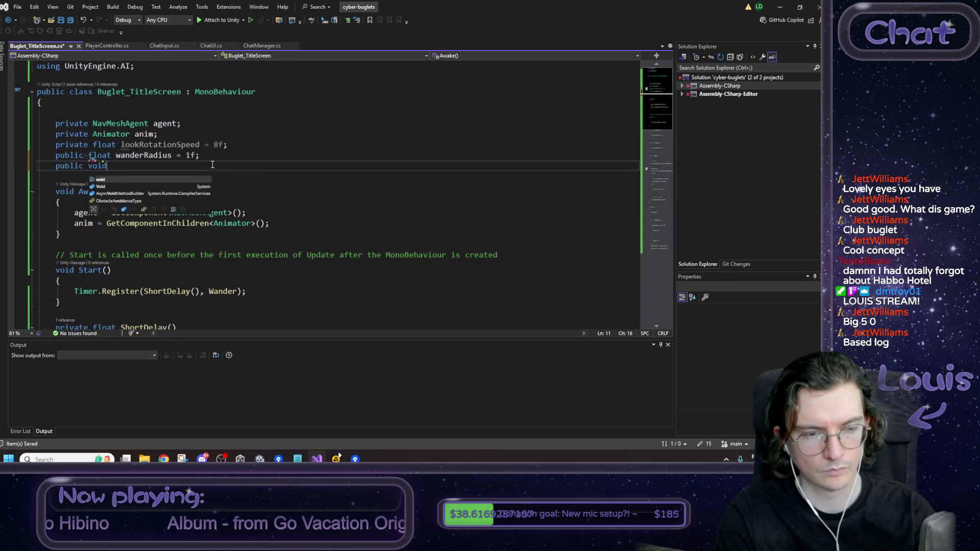
{"action": "key", "text": "BackSpace"}
{"action": "key", "text": "BackSpace"}
{"action": "key", "text": "BackSpace"}
{"action": "type", "text": "Tran"}
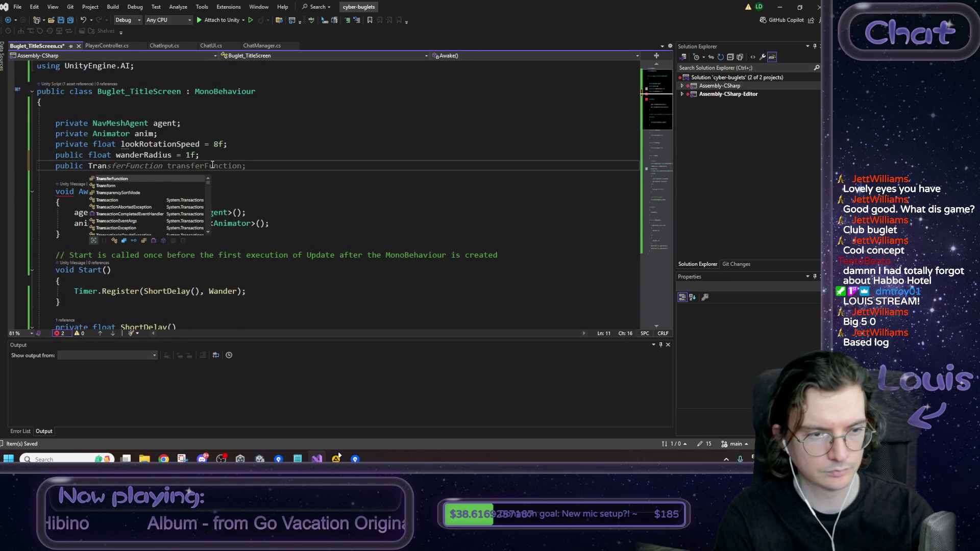
{"action": "type", "text": "sf"}
{"action": "key", "text": "BackSpace"}
{"action": "key", "text": "BackSpace"}
{"action": "key", "text": "BackSpace"}
{"action": "type", "text": "tranform"}
{"action": "key", "text": "Left"}
{"action": "key", "text": "Left"}
{"action": "type", "text": "sform "}
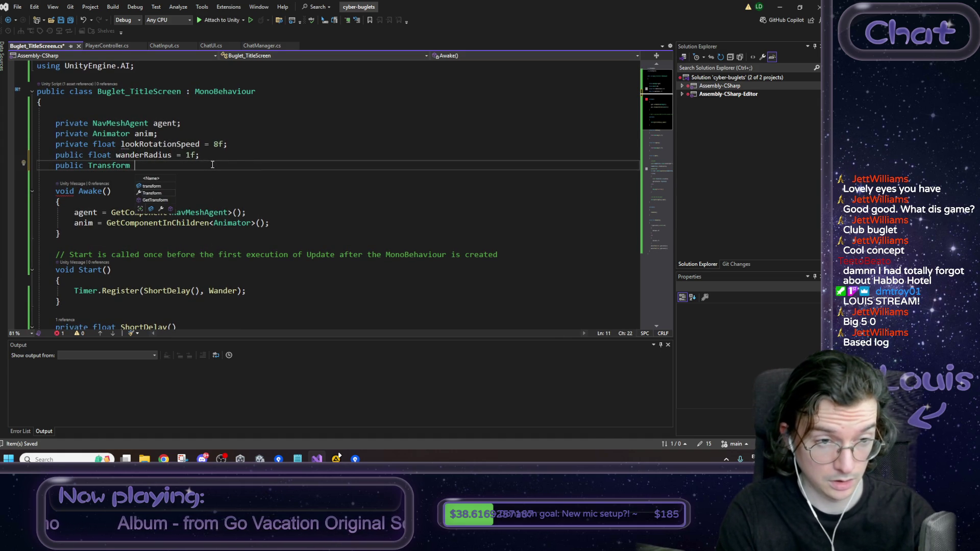
{"action": "type", "text": "plane;"}
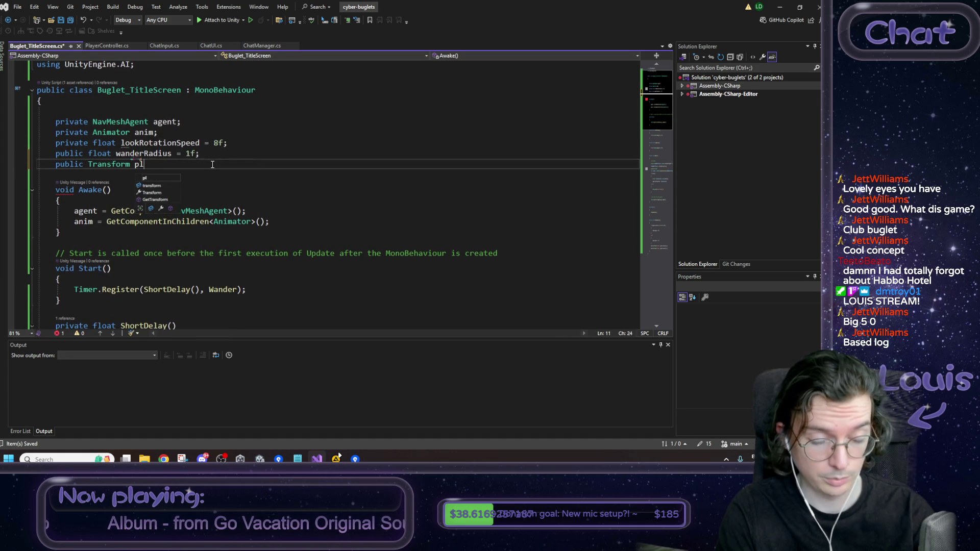
{"action": "key", "text": "Left"}
{"action": "scroll", "coordinate": [226, 181], "scroll_direction": "down", "scroll_amount": 8}
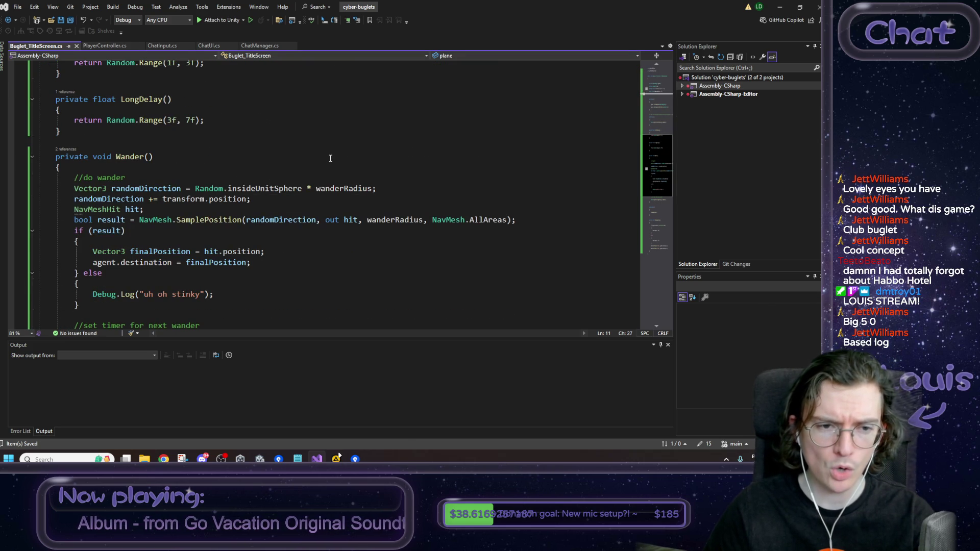
{"action": "scroll", "coordinate": [187, 184], "scroll_direction": "up", "scroll_amount": 3}
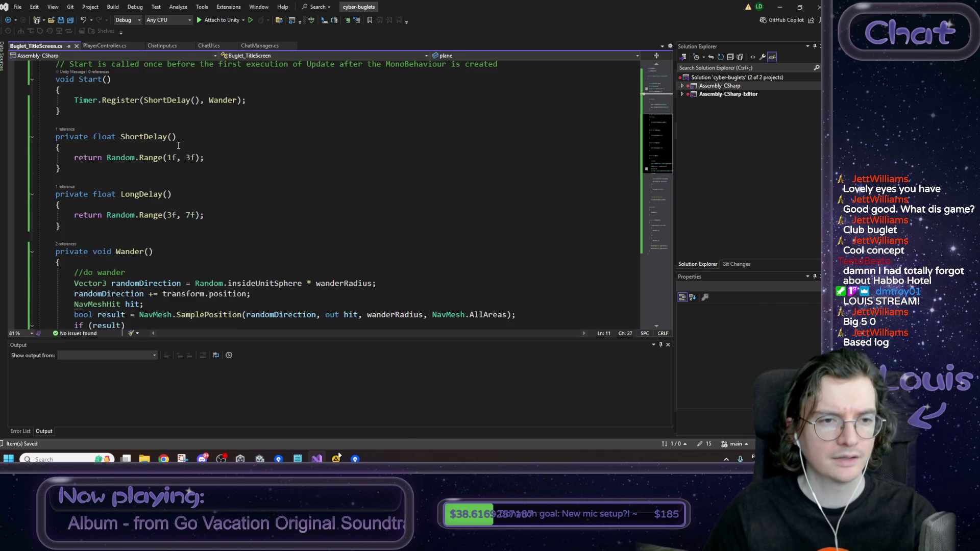
- Change ShortDelay to Random.Range(1f, 2f) and LongDelay to Random.Range(2f, 4f), then save
{"action": "left_click", "coordinate": [169, 156]}
{"action": "left_click", "coordinate": [193, 161]}
{"action": "key", "text": "shift+Left"}
{"action": "type", "text": "2"}
{"action": "left_click_drag", "start_coordinate": [168, 215], "coordinate": [186, 216]}
{"action": "type", "text": "2f, 5"}
{"action": "left_click", "coordinate": [220, 217]}
{"action": "type", "text": "4"}
{"action": "left_click", "coordinate": [218, 217]}
{"action": "key", "text": "ctrl+s"}
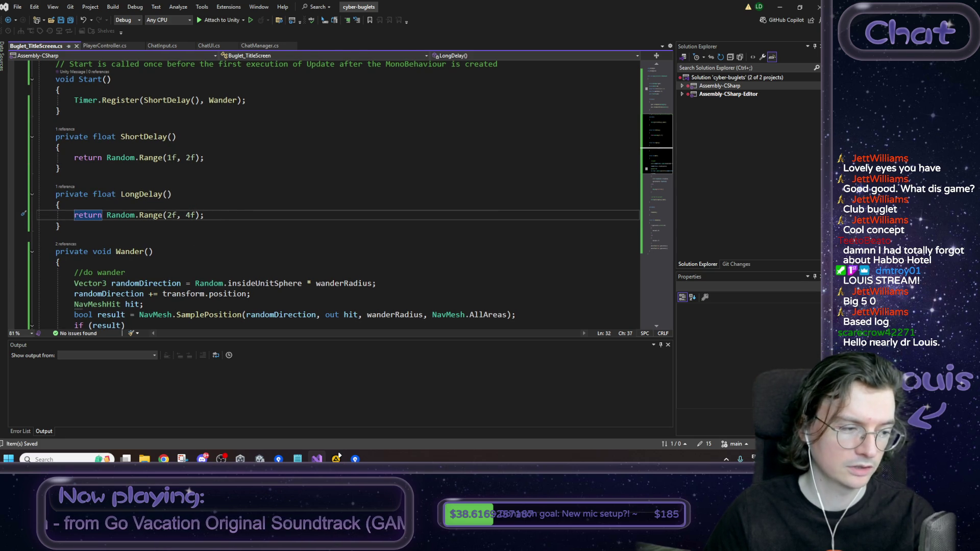
{"action": "left_click", "coordinate": [262, 228]}
{"action": "scroll", "coordinate": [263, 231], "scroll_direction": "down", "scroll_amount": 3}
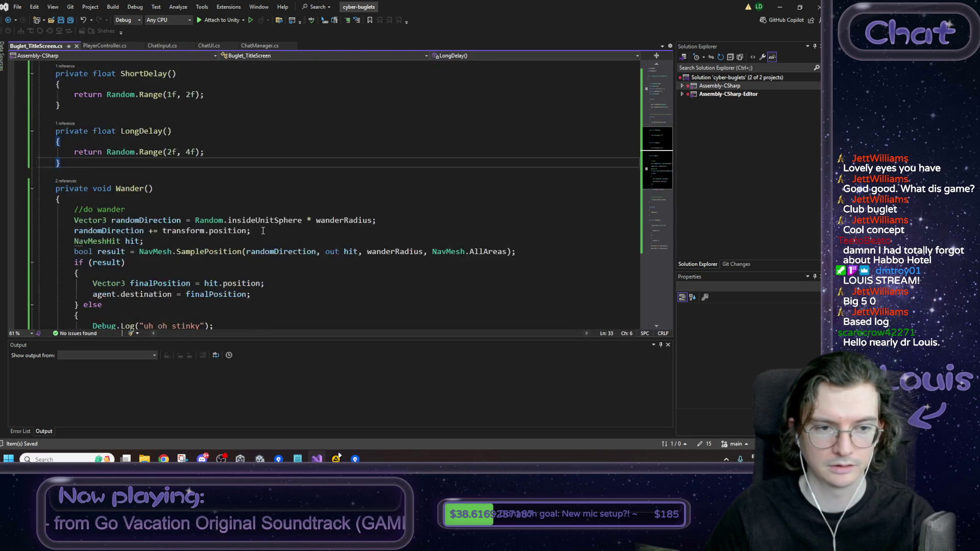
{"action": "scroll", "coordinate": [270, 245], "scroll_direction": "down", "scroll_amount": 1}
- Prefix transform.position with 'plane.' on Wander's randomDirection line and save the script
{"action": "left_click", "coordinate": [218, 264]}
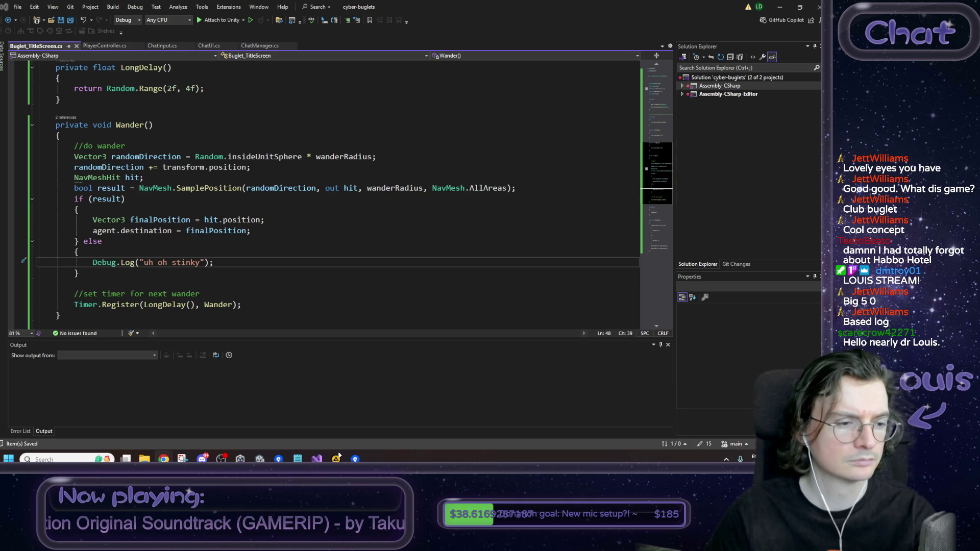
{"action": "left_click", "coordinate": [306, 264]}
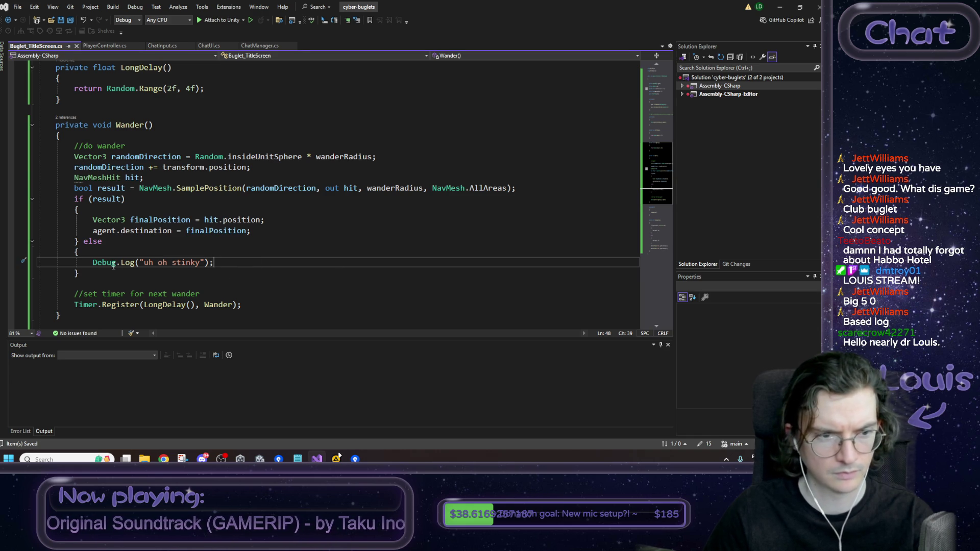
{"action": "scroll", "coordinate": [127, 238], "scroll_direction": "down", "scroll_amount": 2}
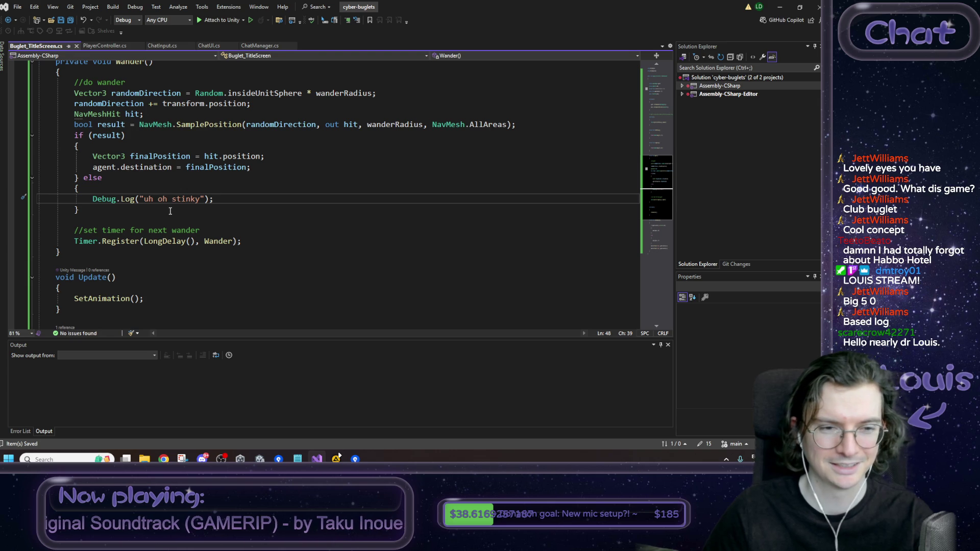
{"action": "scroll", "coordinate": [168, 211], "scroll_direction": "up", "scroll_amount": 2}
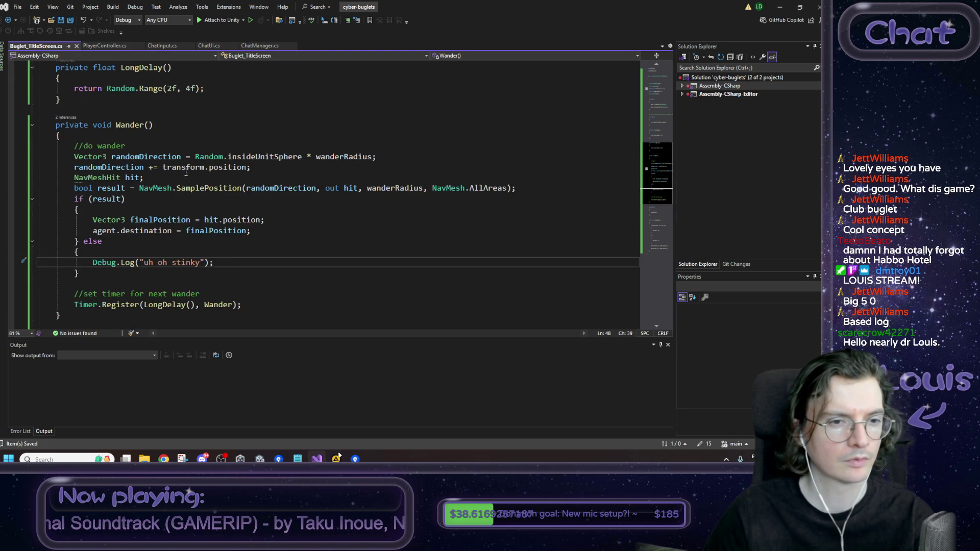
{"action": "left_click", "coordinate": [163, 167]}
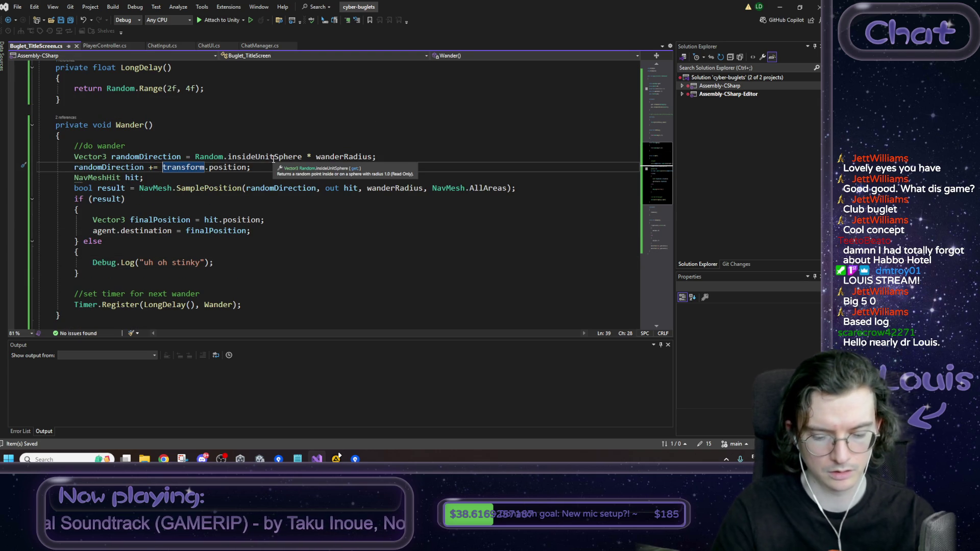
{"action": "type", "text": "plane."}
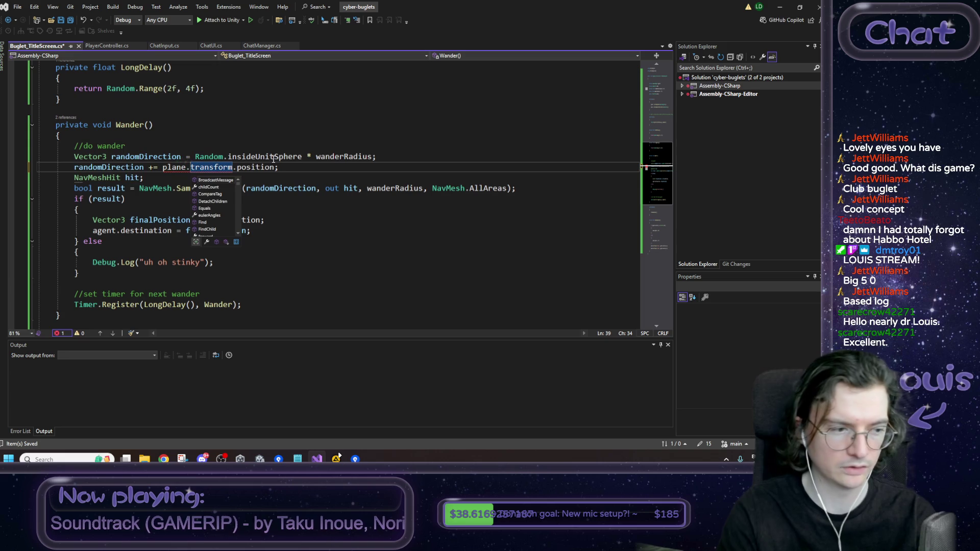
{"action": "left_click", "coordinate": [345, 171]}
{"action": "key", "text": "ctrl+s"}
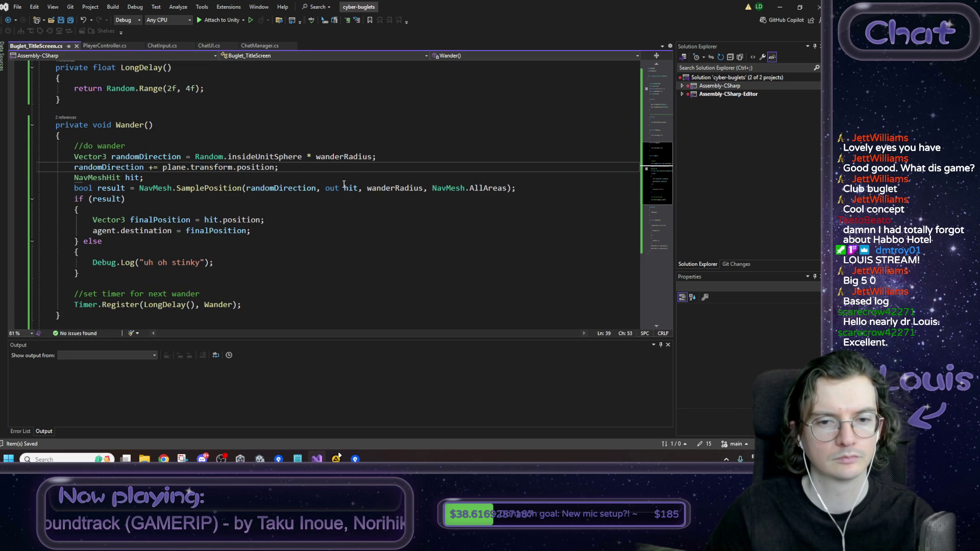
- Assign the scene's Plane object to the Buglet_TitleScreen component's Plane field
{"action": "left_click", "coordinate": [779, 7]}
{"action": "scroll", "coordinate": [718, 314], "scroll_direction": "down", "scroll_amount": 5}
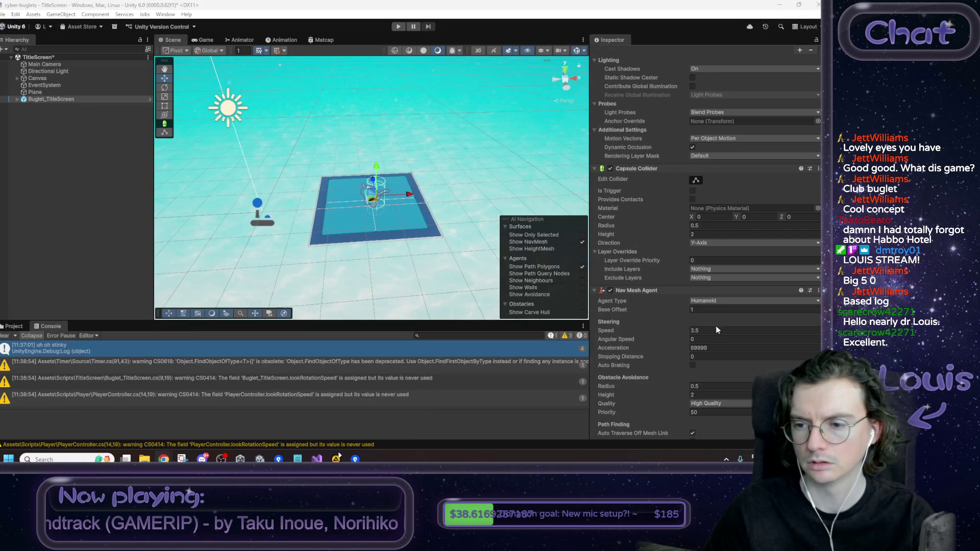
{"action": "scroll", "coordinate": [699, 317], "scroll_direction": "down", "scroll_amount": 3}
{"action": "scroll", "coordinate": [706, 337], "scroll_direction": "up", "scroll_amount": 2}
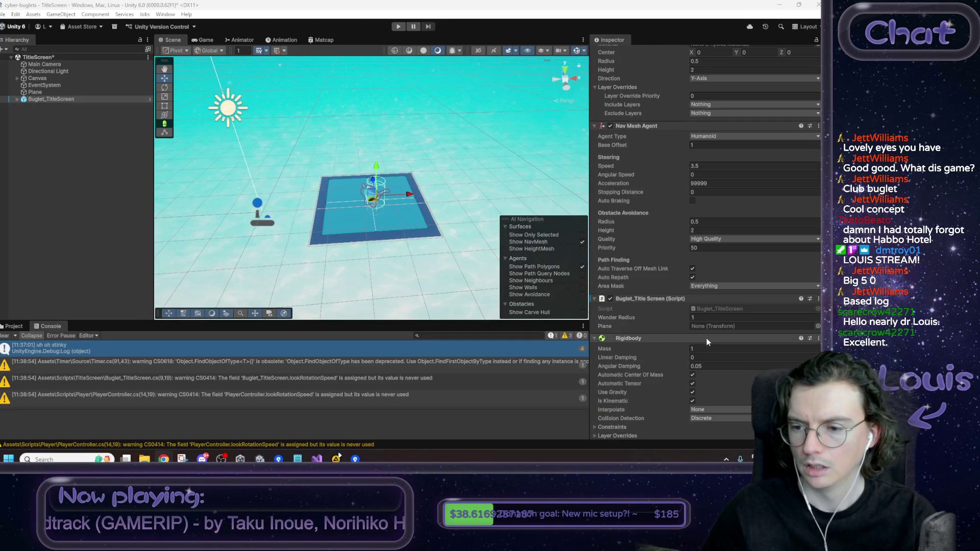
{"action": "scroll", "coordinate": [688, 345], "scroll_direction": "up", "scroll_amount": 3}
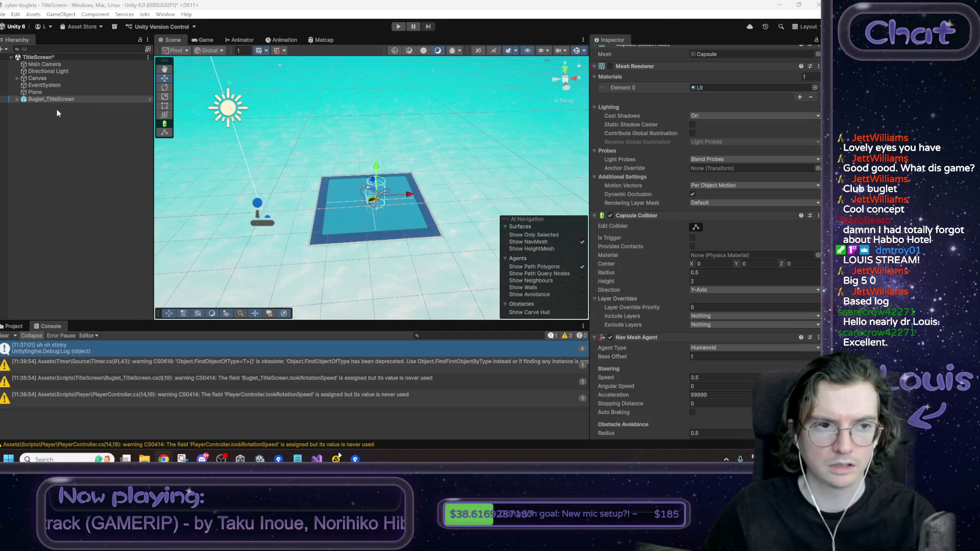
{"action": "scroll", "coordinate": [768, 235], "scroll_direction": "down", "scroll_amount": 9}
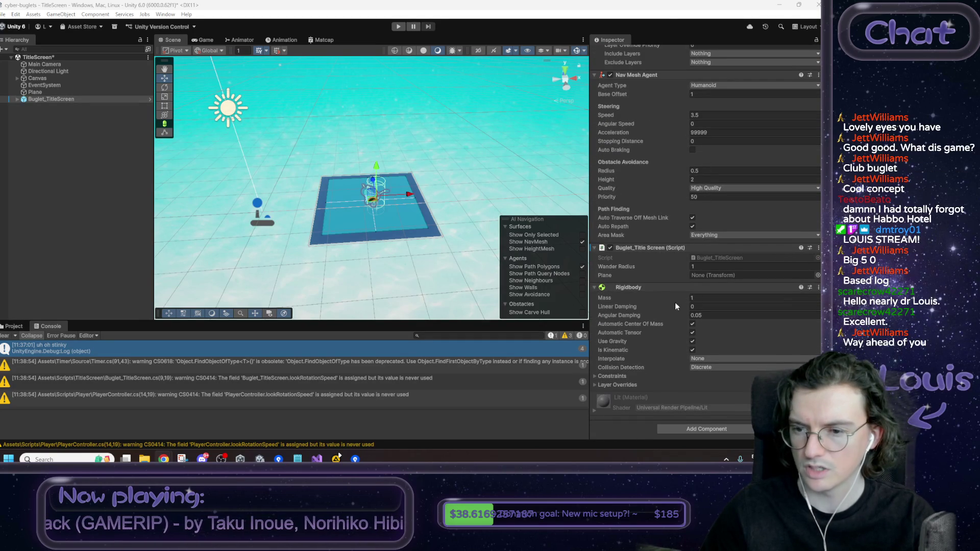
{"action": "left_click", "coordinate": [701, 266]}
{"action": "mouse_move", "coordinate": [57, 94]}
{"action": "left_mouse_down"}
{"action": "mouse_move", "coordinate": [511, 230]}
{"action": "mouse_move", "coordinate": [720, 276]}
{"action": "left_mouse_up"}
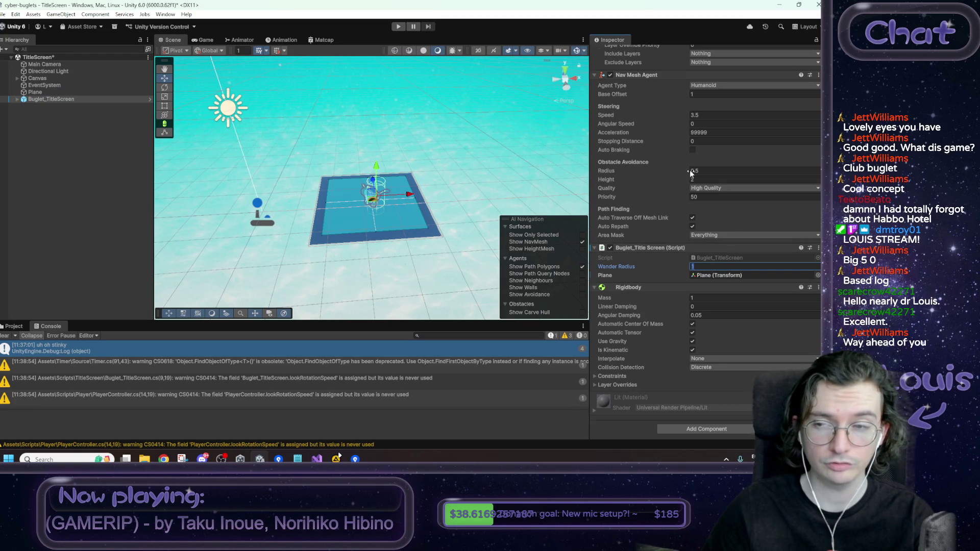
{"action": "scroll", "coordinate": [689, 171], "scroll_direction": "up", "scroll_amount": 10}
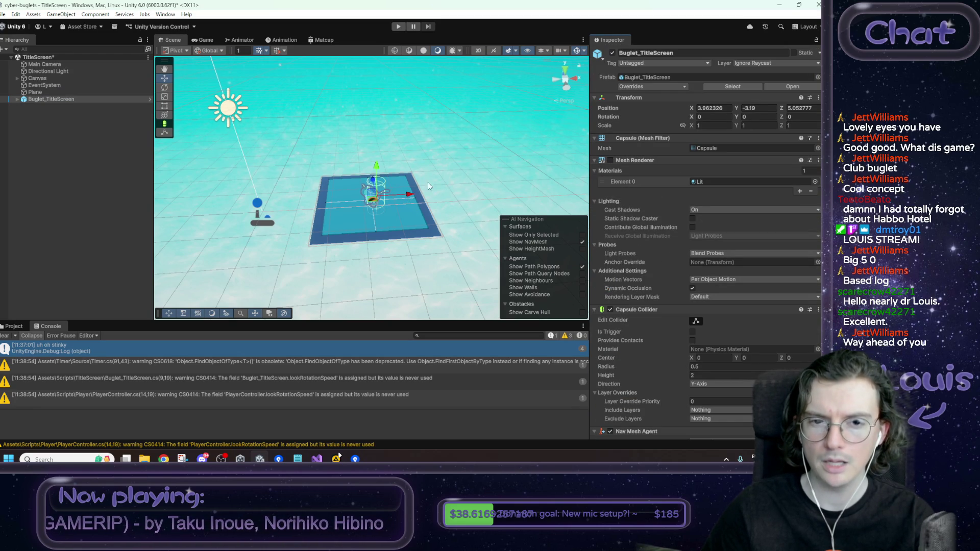
- Shift the buglet capsule left along X, set Wander Radius to 3, and save the scene
{"action": "mouse_move", "coordinate": [409, 196]}
{"action": "left_mouse_down"}
{"action": "mouse_move", "coordinate": [355, 202]}
{"action": "mouse_move", "coordinate": [394, 204]}
{"action": "left_mouse_up"}
{"action": "scroll", "coordinate": [706, 307], "scroll_direction": "down", "scroll_amount": 5}
{"action": "scroll", "coordinate": [706, 308], "scroll_direction": "down", "scroll_amount": 10}
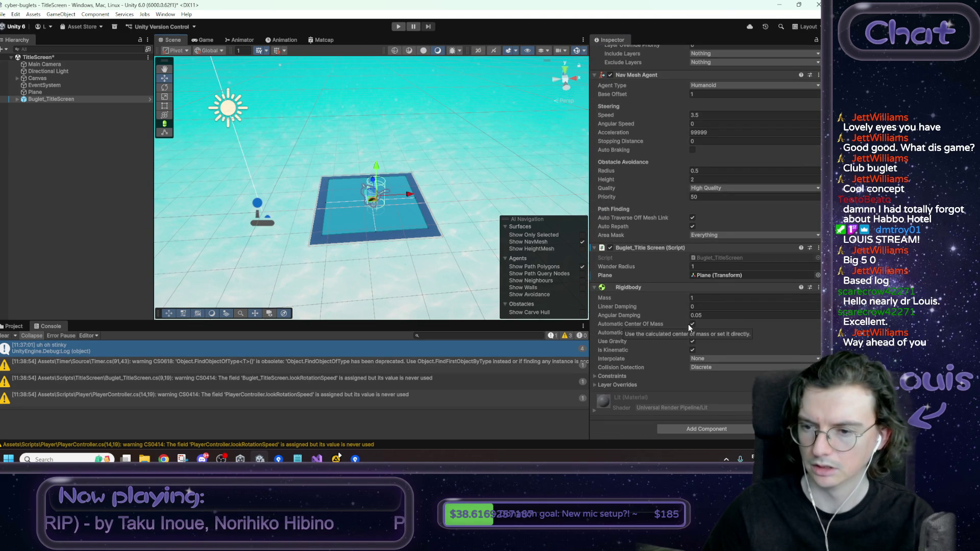
{"action": "left_click", "coordinate": [700, 267]}
{"action": "type", "text": "3"}
{"action": "left_click", "coordinate": [554, 186]}
{"action": "key", "text": "ctrl+s"}
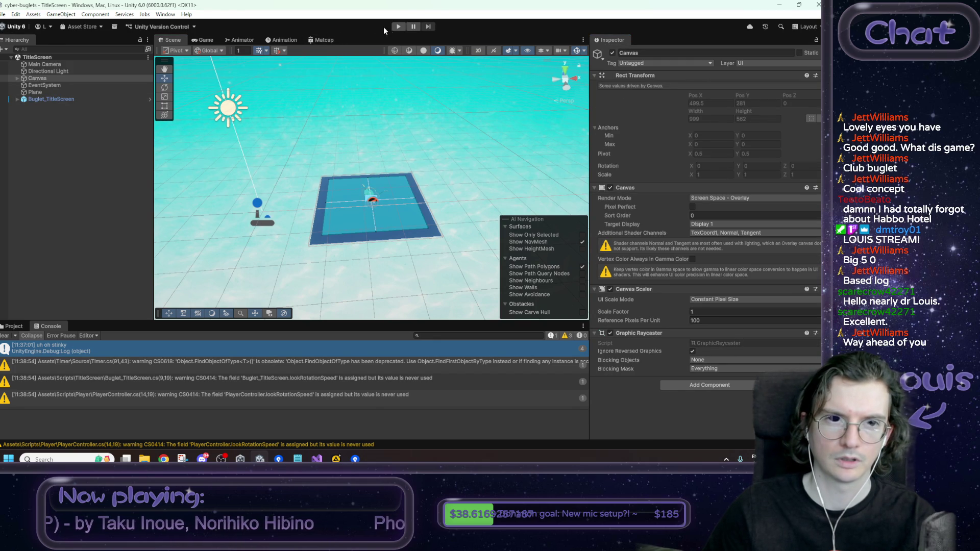
- Play the title scene to watch the buglet roam the plane, then stop play mode
{"action": "left_click", "coordinate": [398, 26]}
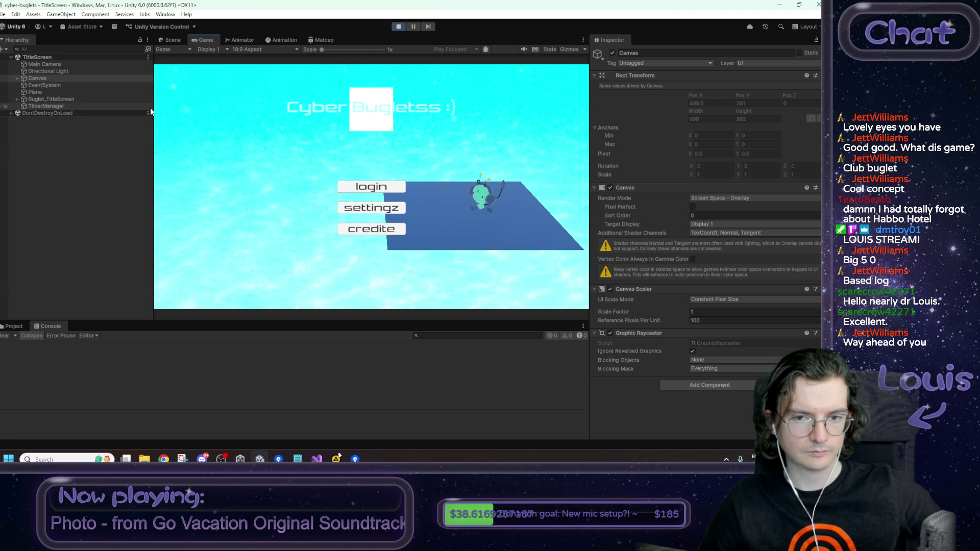
{"action": "left_click", "coordinate": [397, 27]}
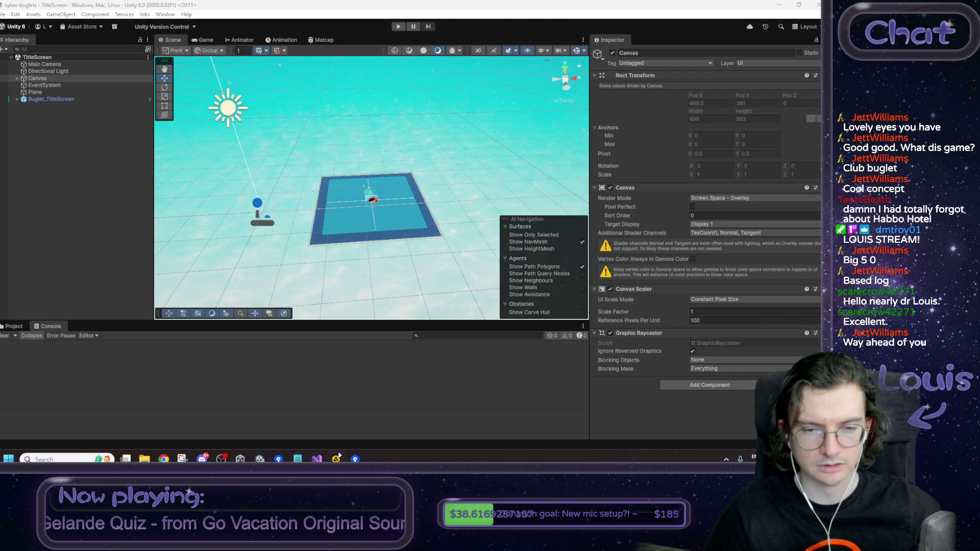
- Change Wander's failure log message to "can't find place to walk to" and save
{"action": "left_click", "coordinate": [316, 459]}
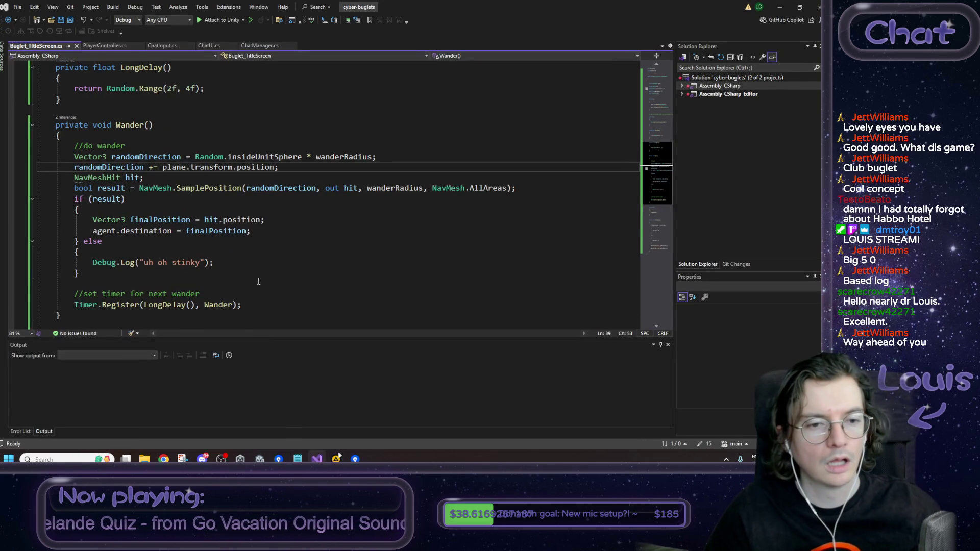
{"action": "left_click", "coordinate": [227, 263]}
{"action": "key", "text": "Home"}
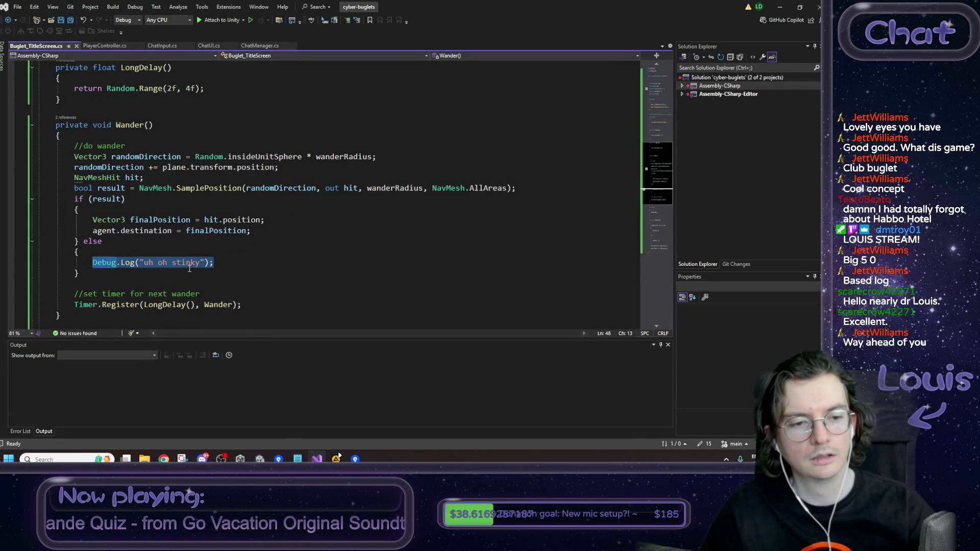
{"action": "left_click_drag", "start_coordinate": [144, 263], "coordinate": [203, 264]}
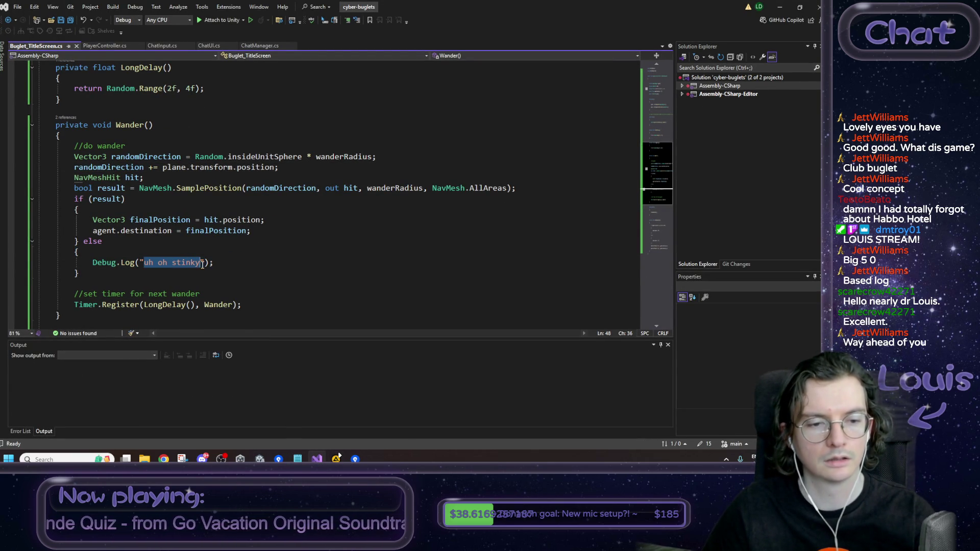
{"action": "type", "text": "can't fin"}
{"action": "type", "text": "d "}
{"action": "type", "text": "place to walk to"}
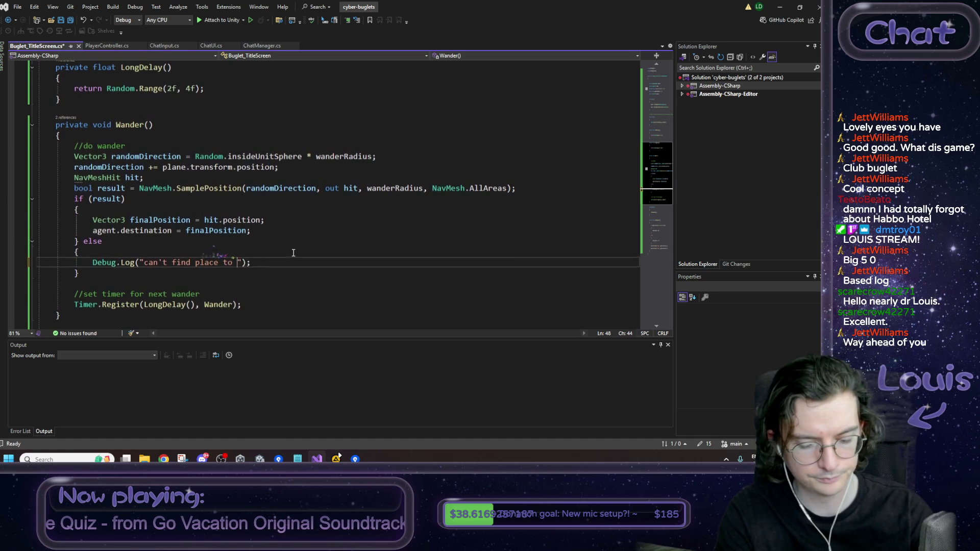
{"action": "key", "text": "ctrl+s"}
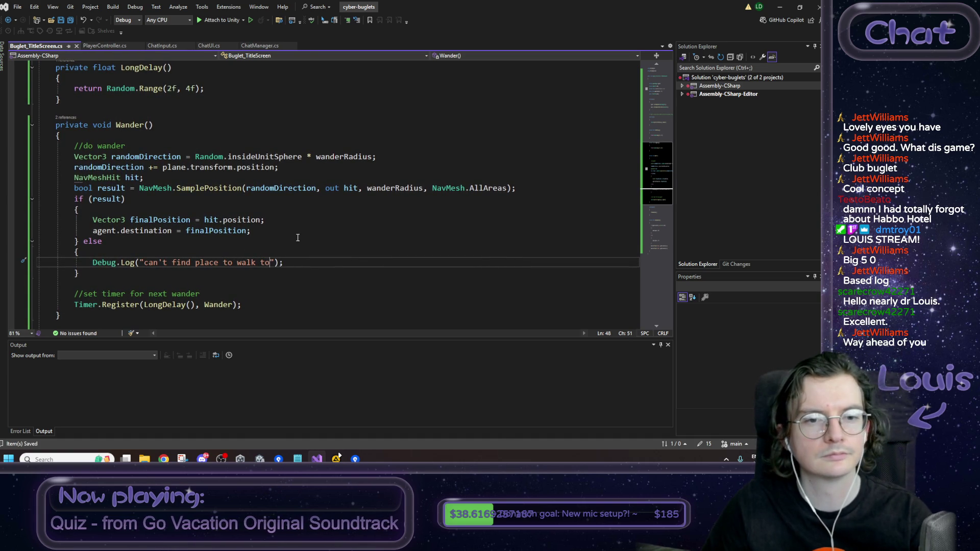
- Raise LongDelay's upper bound to 6f, making it Random.Range(2f, 6f), and save
{"action": "scroll", "coordinate": [296, 233], "scroll_direction": "down", "scroll_amount": 3}
{"action": "scroll", "coordinate": [204, 155], "scroll_direction": "up", "scroll_amount": 5}
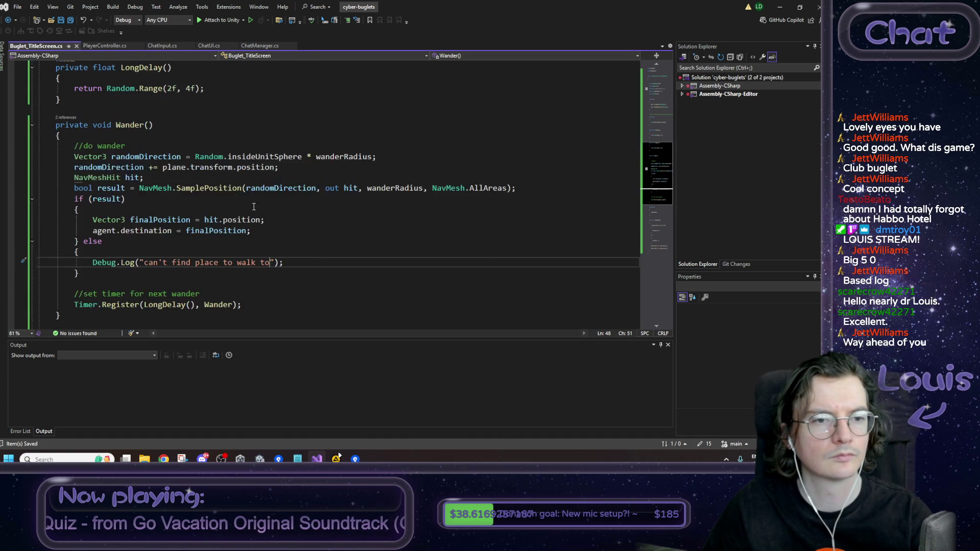
{"action": "left_click", "coordinate": [191, 153]}
{"action": "key", "text": "BackSpace"}
{"action": "type", "text": "6"}
{"action": "left_click", "coordinate": [233, 158]}
{"action": "key", "text": "ctrl+s"}
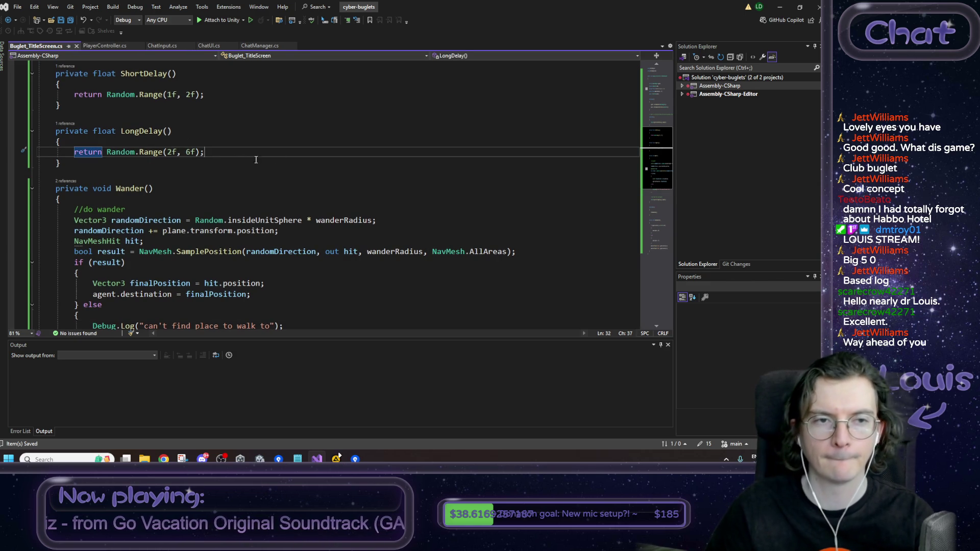
{"action": "left_click", "coordinate": [782, 6]}
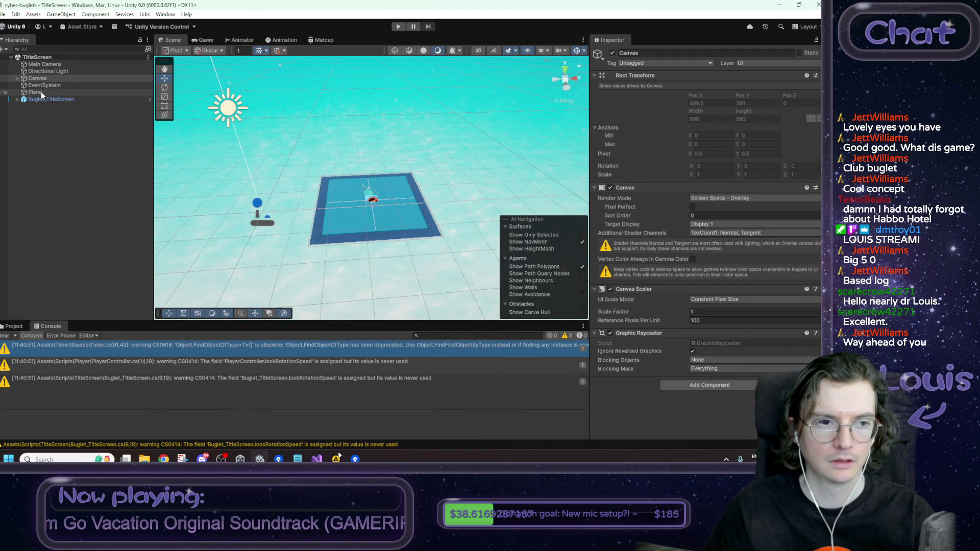
- Create a new MonoBehaviour script inside Assets/Scripts/TitleScreen via Create > MonoBehaviour Script
{"action": "left_click", "coordinate": [17, 78]}
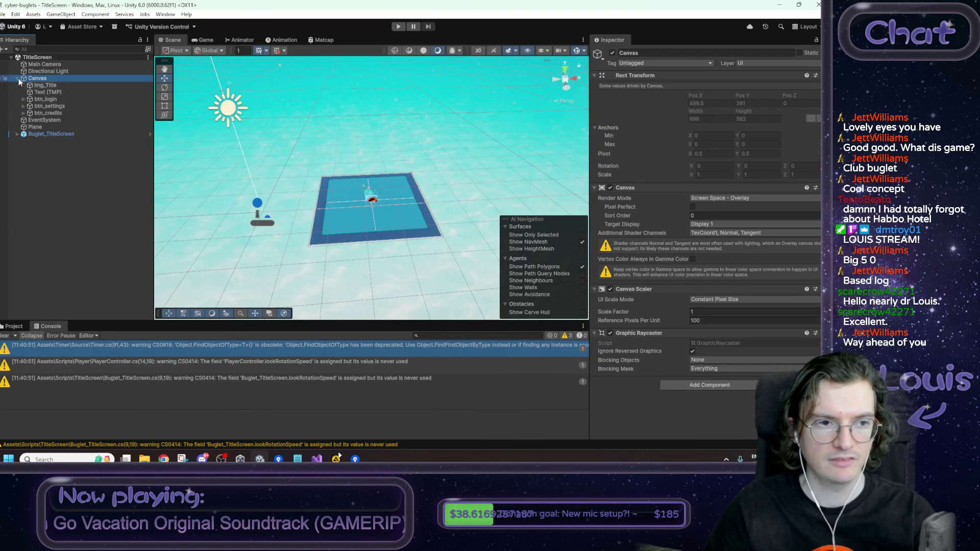
{"action": "left_click", "coordinate": [22, 327]}
{"action": "left_click", "coordinate": [125, 345]}
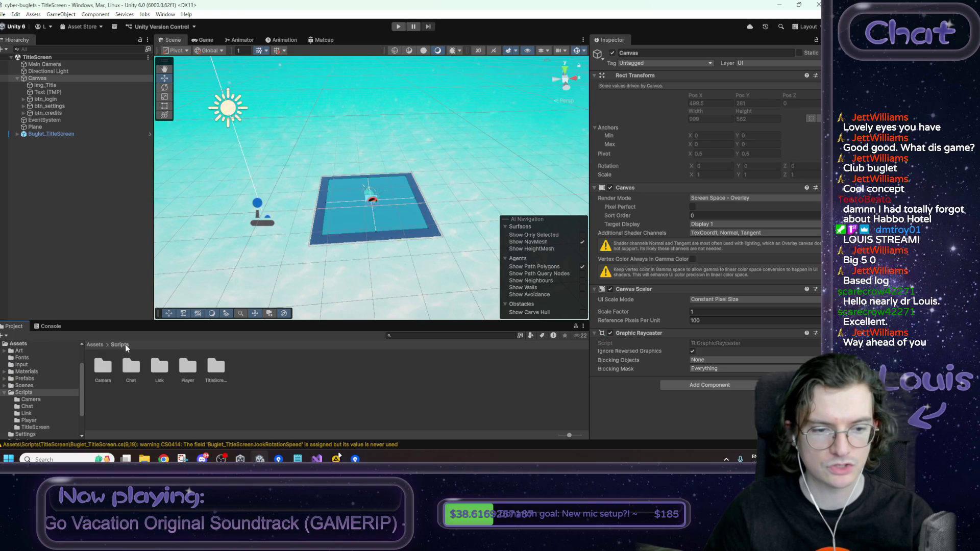
{"action": "double_click", "coordinate": [213, 370]}
{"action": "right_click", "coordinate": [204, 372]}
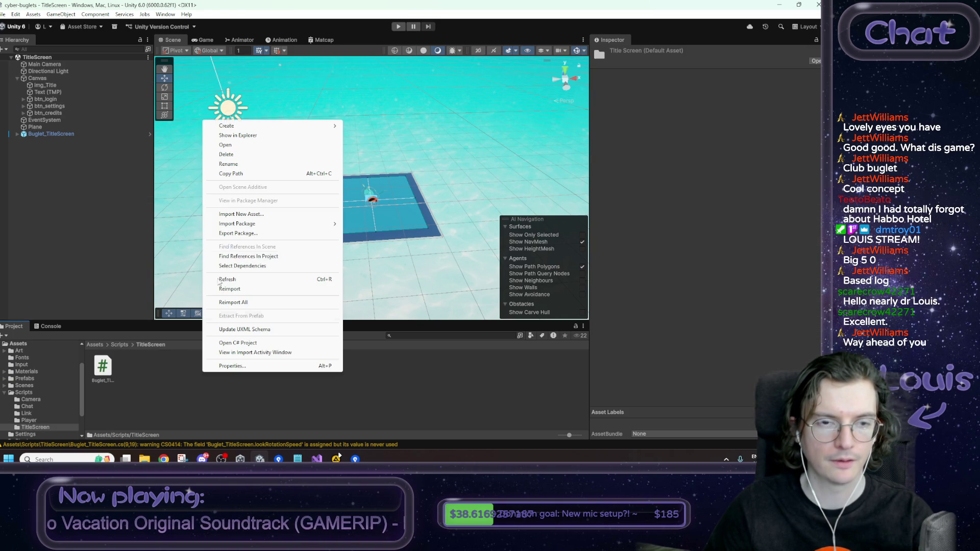
{"action": "mouse_move", "coordinate": [306, 126]}
{"action": "mouse_move", "coordinate": [381, 179]}
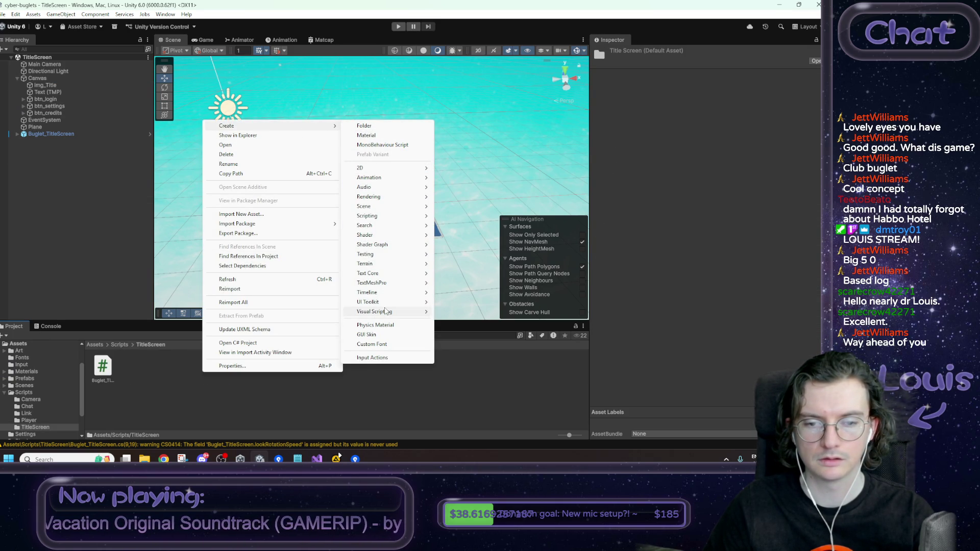
{"action": "left_click", "coordinate": [383, 145]}
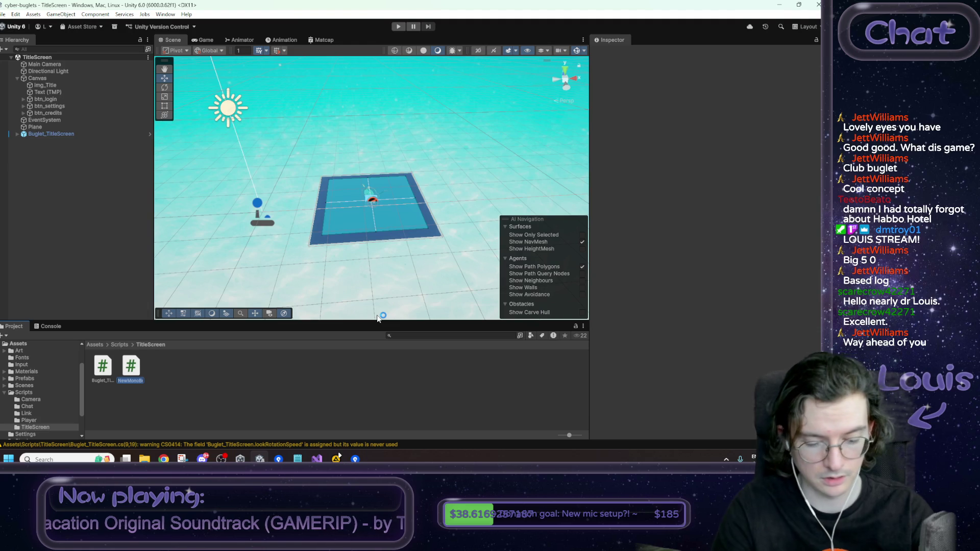
{"action": "type", "text": "U"}
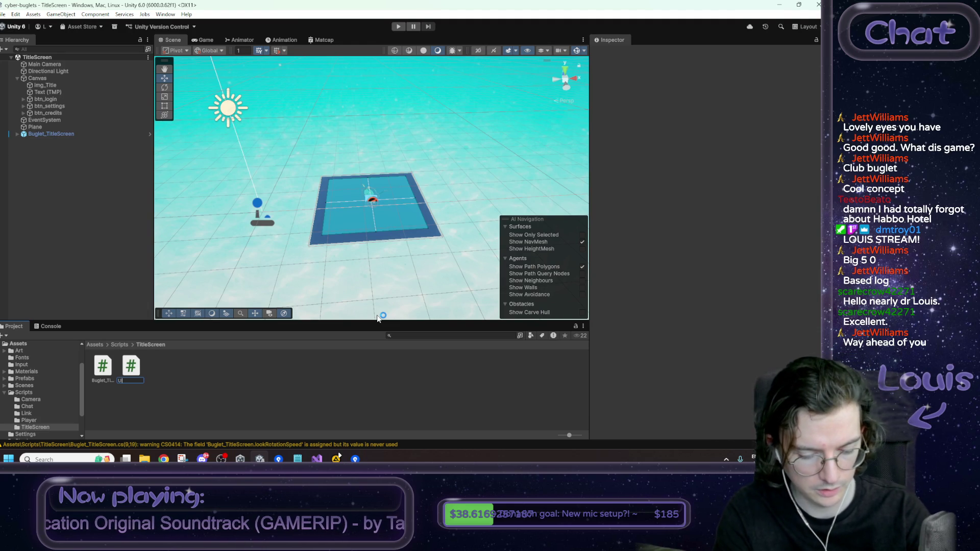
{"action": "key", "text": "BackSpace"}
{"action": "key", "text": "BackSpace"}
{"action": "key", "text": "BackSpace"}
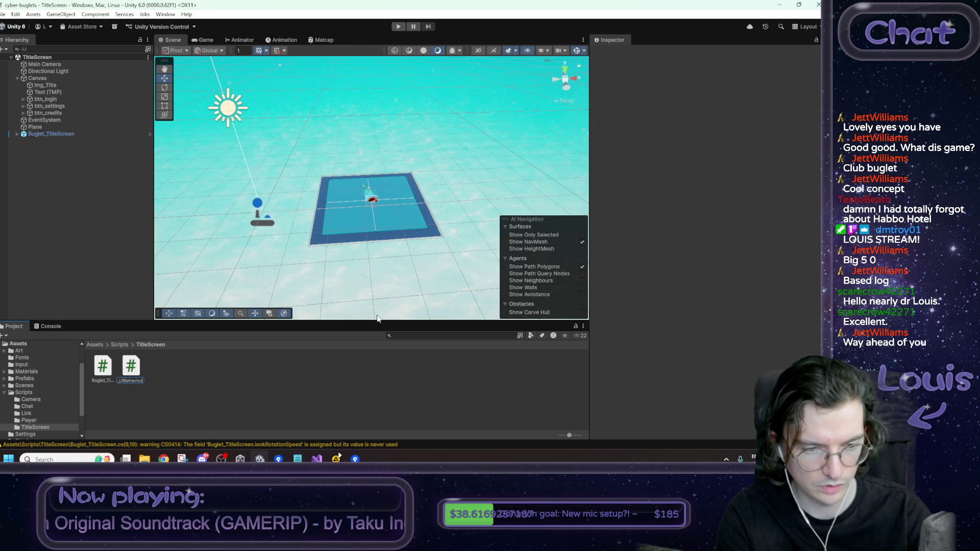
{"action": "key", "text": "alt+Tab"}
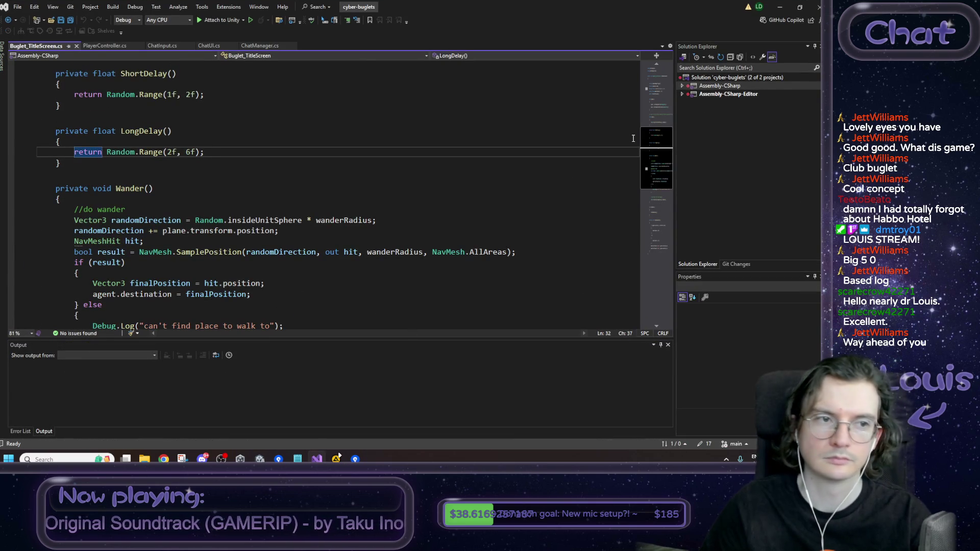
- Swap TitleScreen_UIBehaviour's Start and Update for public void StartGame() logging "you pressed the button", saved
{"action": "left_click", "coordinate": [779, 7]}
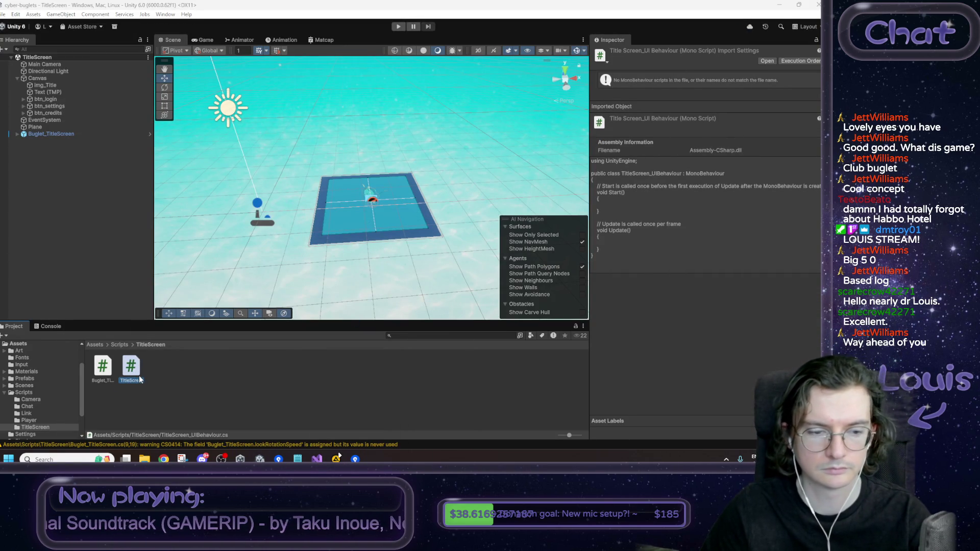
{"action": "double_click", "coordinate": [134, 370]}
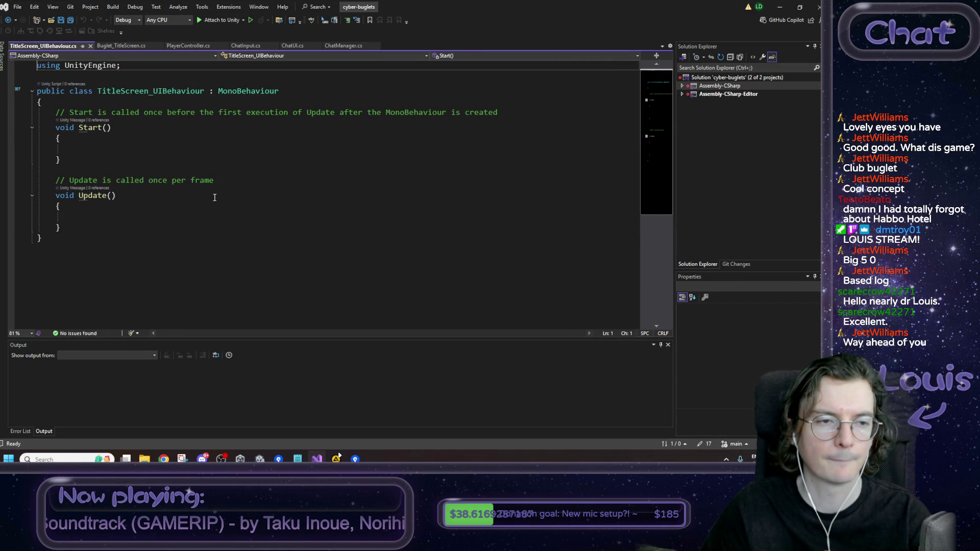
{"action": "left_click_drag", "start_coordinate": [80, 228], "coordinate": [57, 112]}
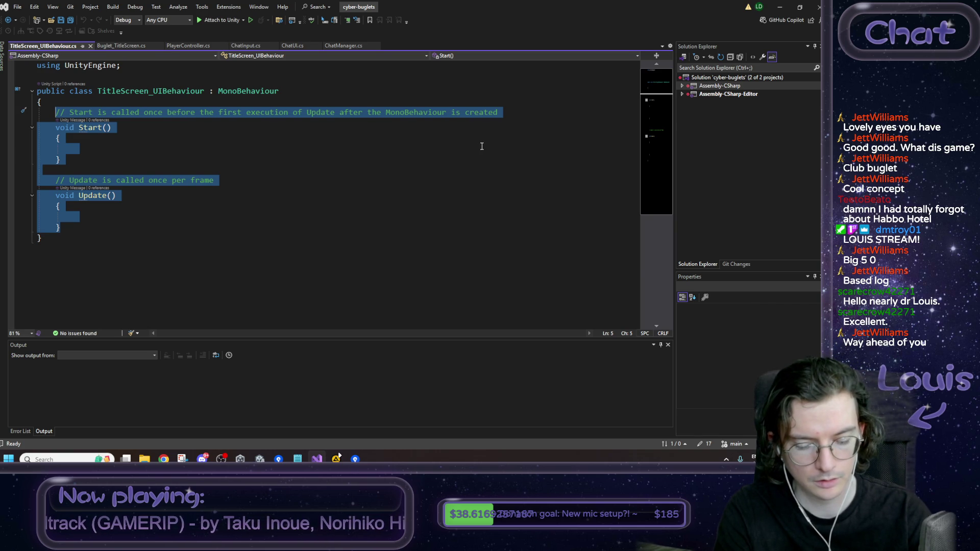
{"action": "key", "text": "BackSpace"}
{"action": "type", "text": "public void "}
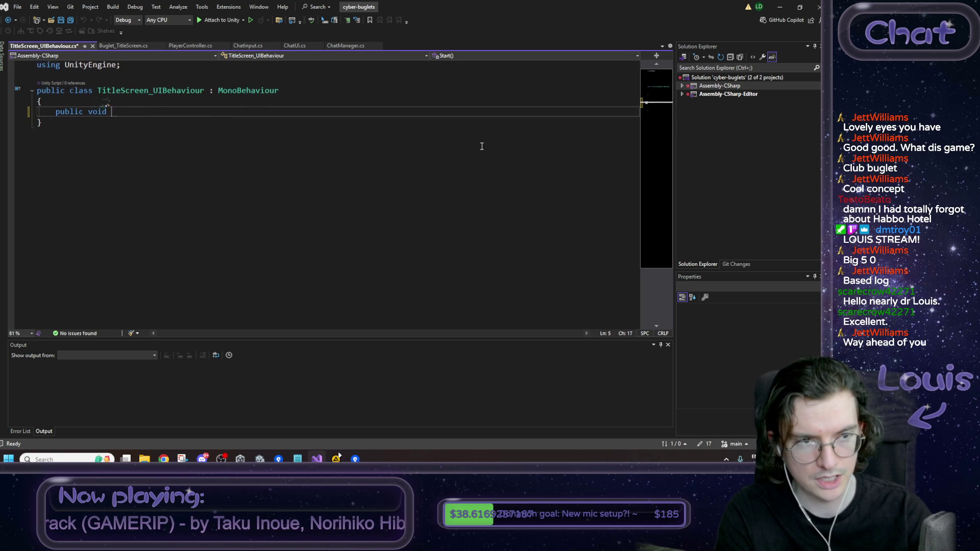
{"action": "type", "text": "StartGa"}
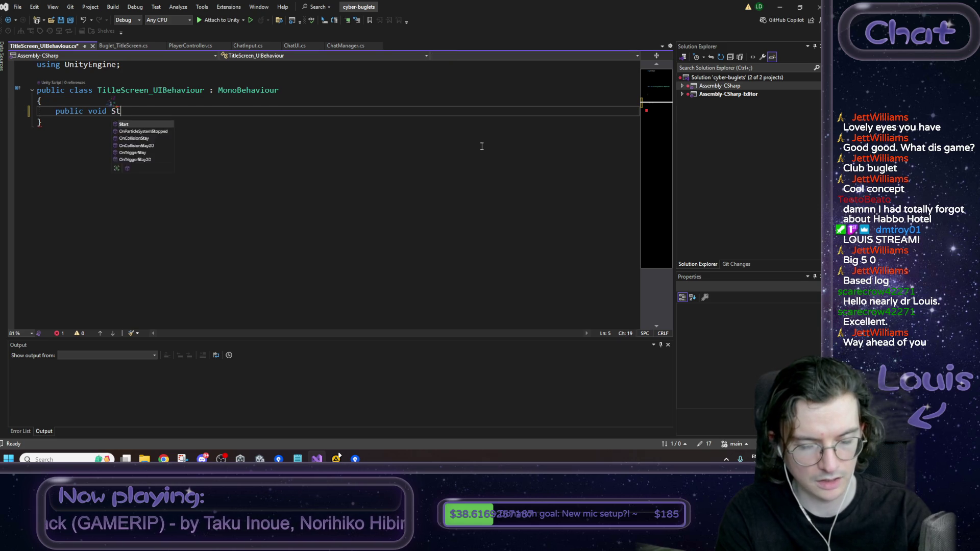
{"action": "type", "text": "me(){"}
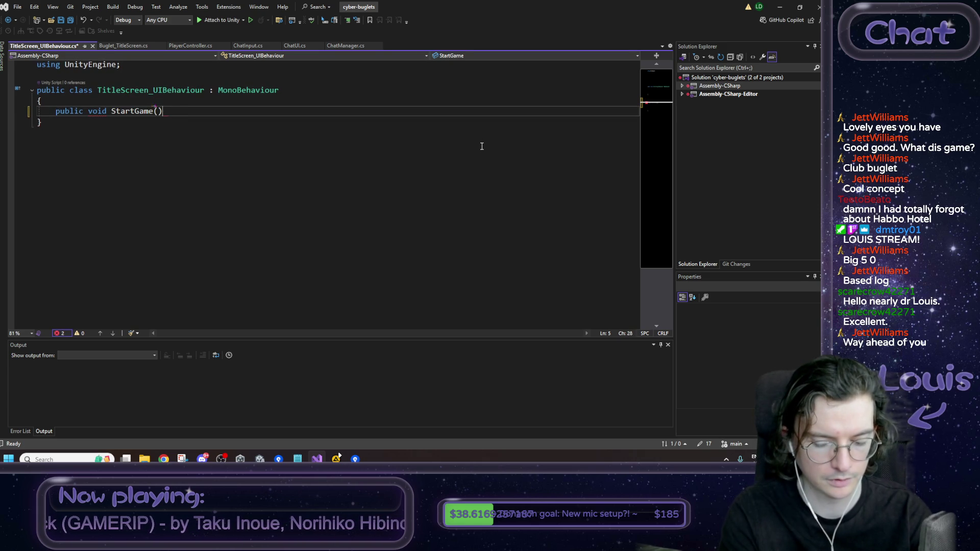
{"action": "key", "text": "Return"}
{"action": "type", "text": "Debug.Log"}
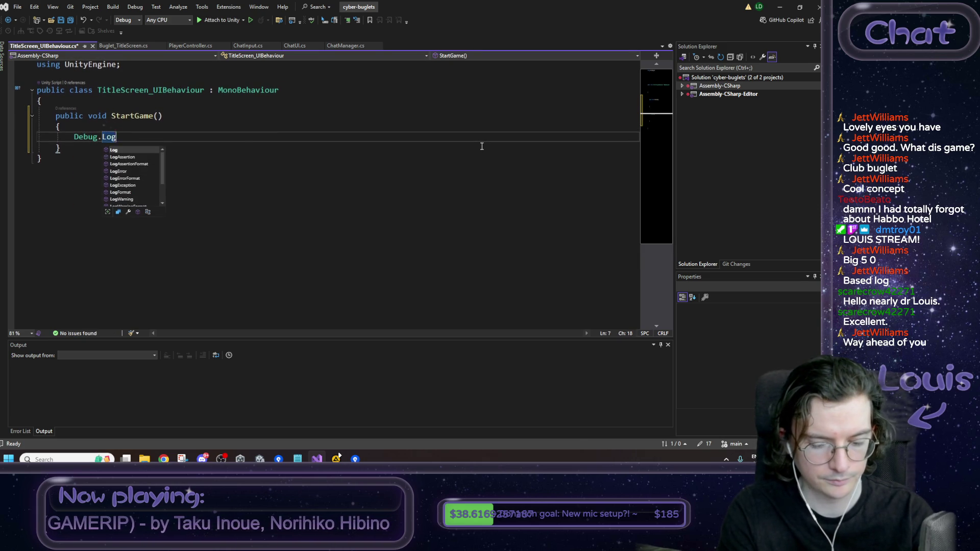
{"action": "type", "text": "(\"you pre"}
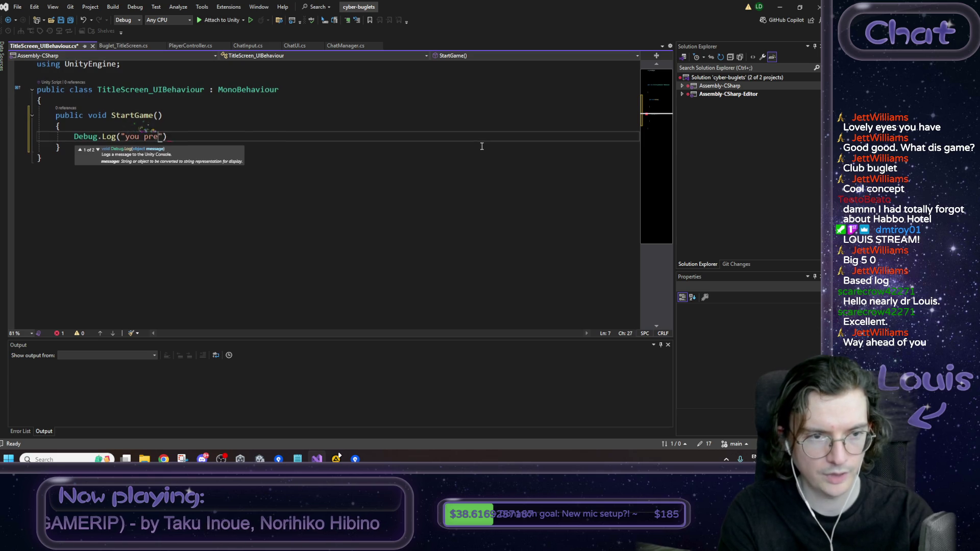
{"action": "type", "text": "ssed the button"}
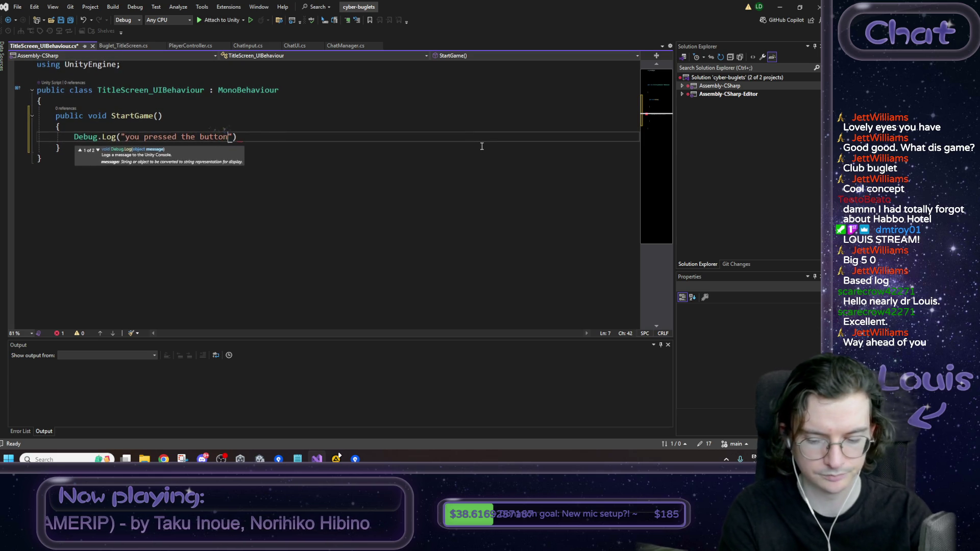
{"action": "type", "text": "\");"}
{"action": "key", "text": "ctrl+s"}
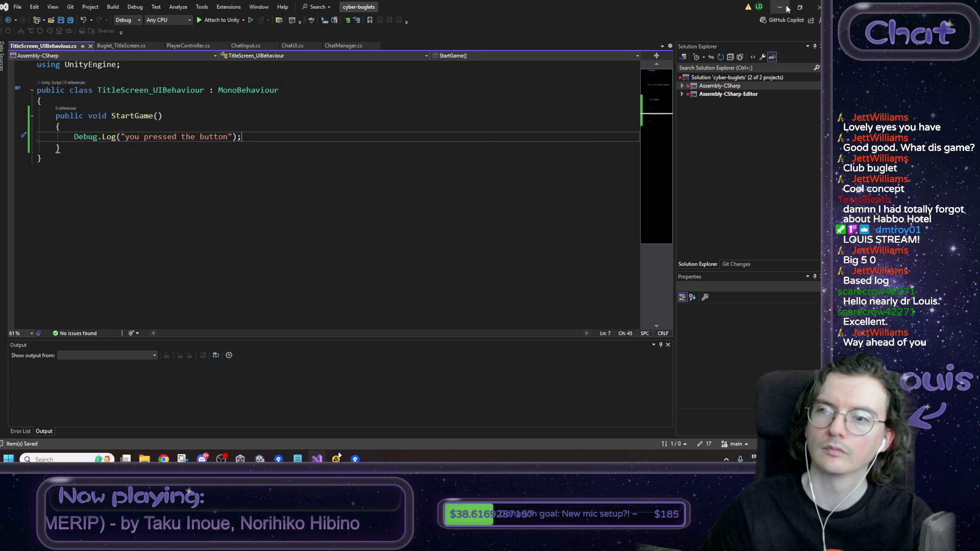
{"action": "left_click", "coordinate": [787, 8]}
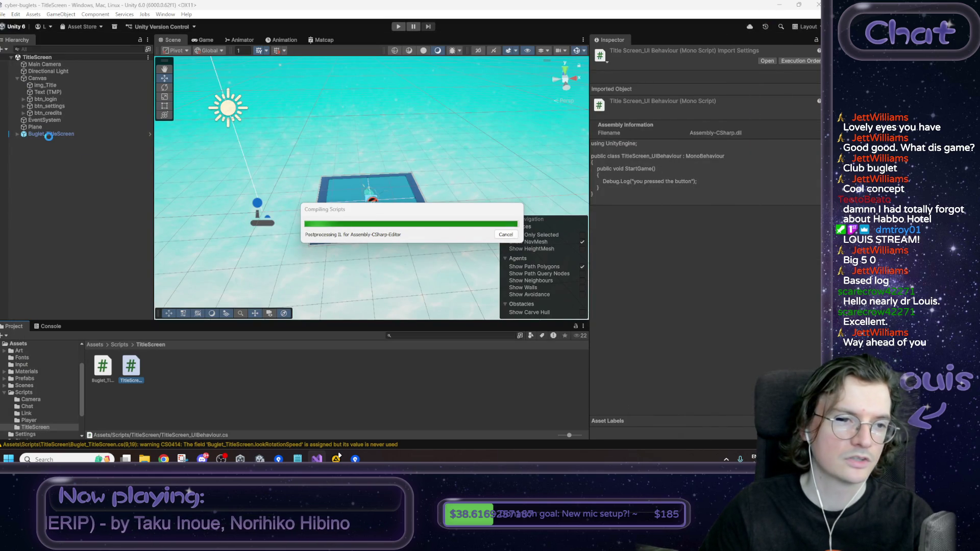
- Attach TitleScreen_UIBehaviour to the Canvas, then review btn_login's Button component and empty On Click list
{"action": "left_click", "coordinate": [42, 78]}
{"action": "left_click_drag", "start_coordinate": [139, 361], "coordinate": [719, 399]}
{"action": "left_click", "coordinate": [51, 99]}
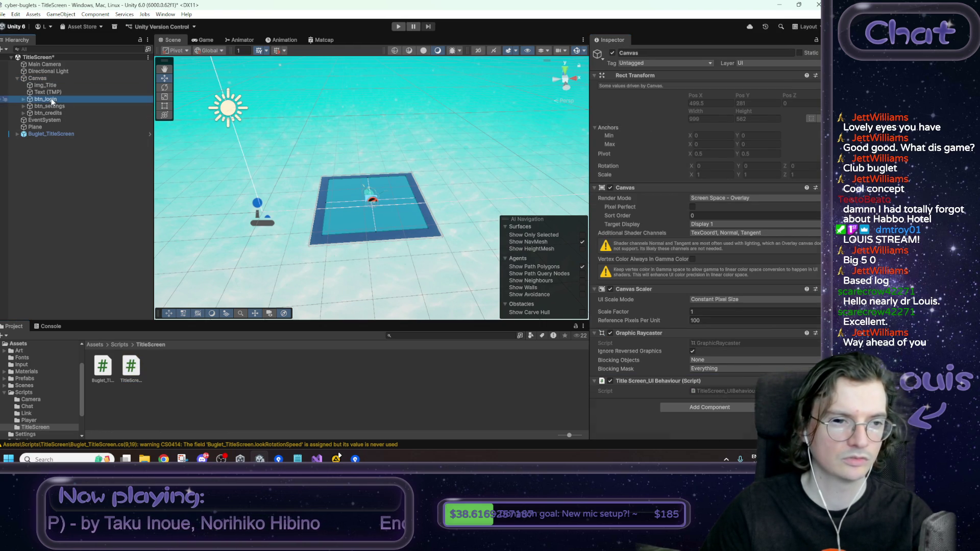
{"action": "left_click", "coordinate": [23, 99]}
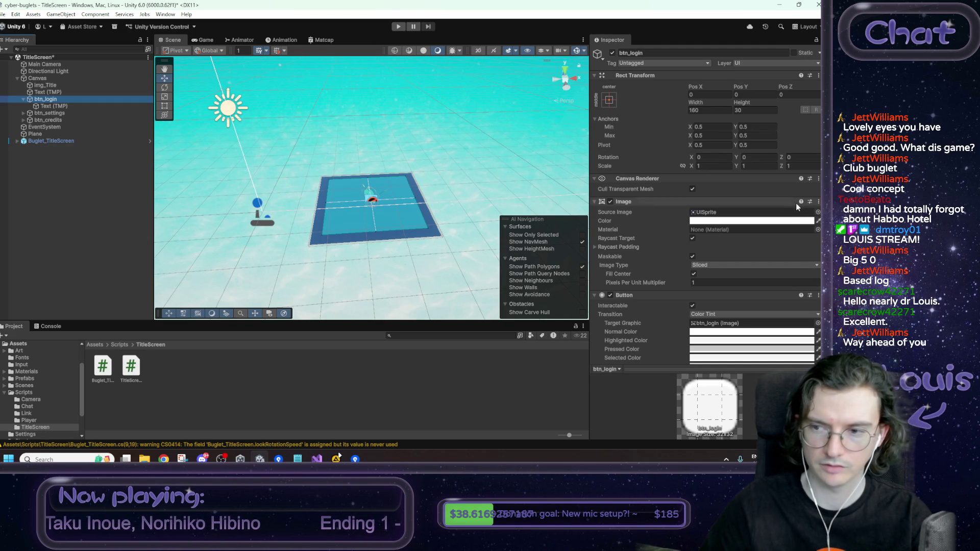
{"action": "scroll", "coordinate": [796, 205], "scroll_direction": "down", "scroll_amount": 5}
{"action": "scroll", "coordinate": [781, 220], "scroll_direction": "up", "scroll_amount": 4}
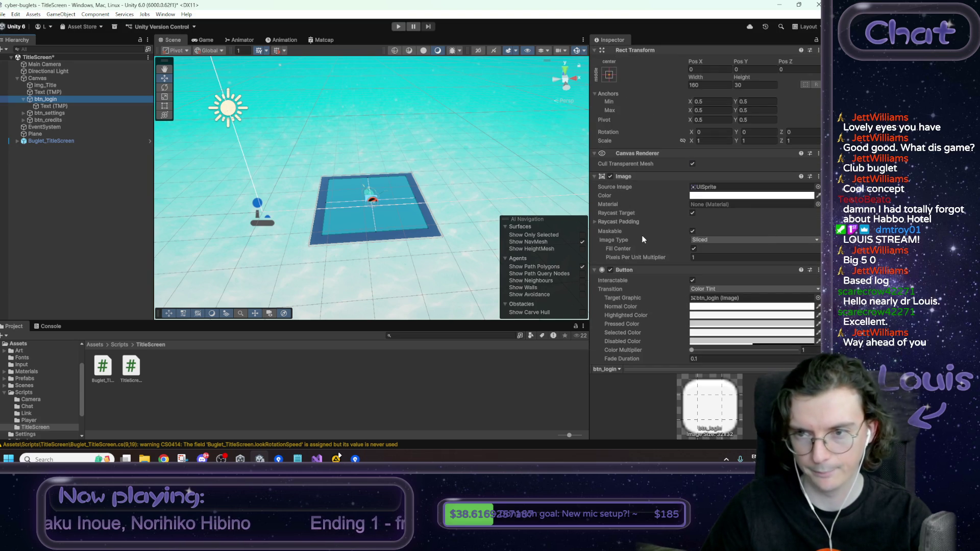
{"action": "scroll", "coordinate": [638, 286], "scroll_direction": "down", "scroll_amount": 5}
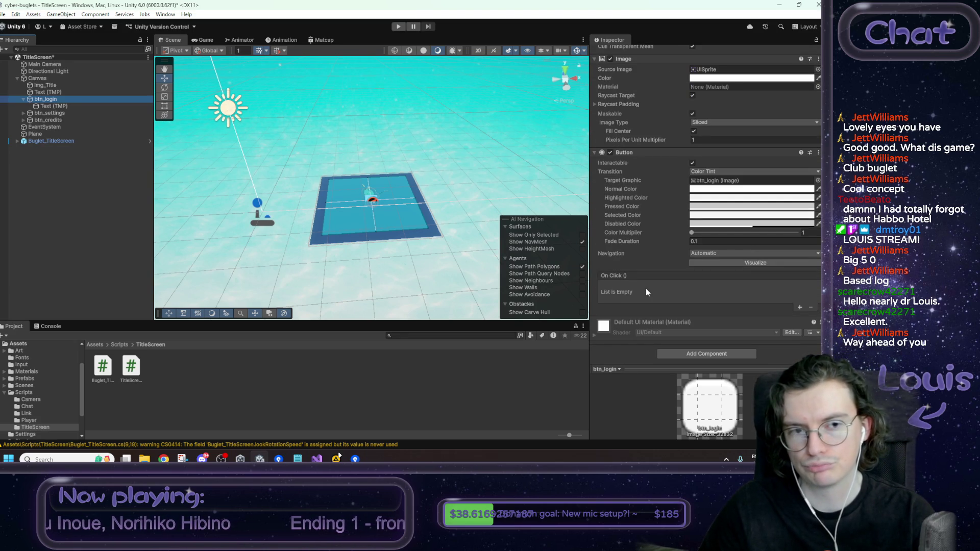
{"action": "left_click", "coordinate": [24, 99]}
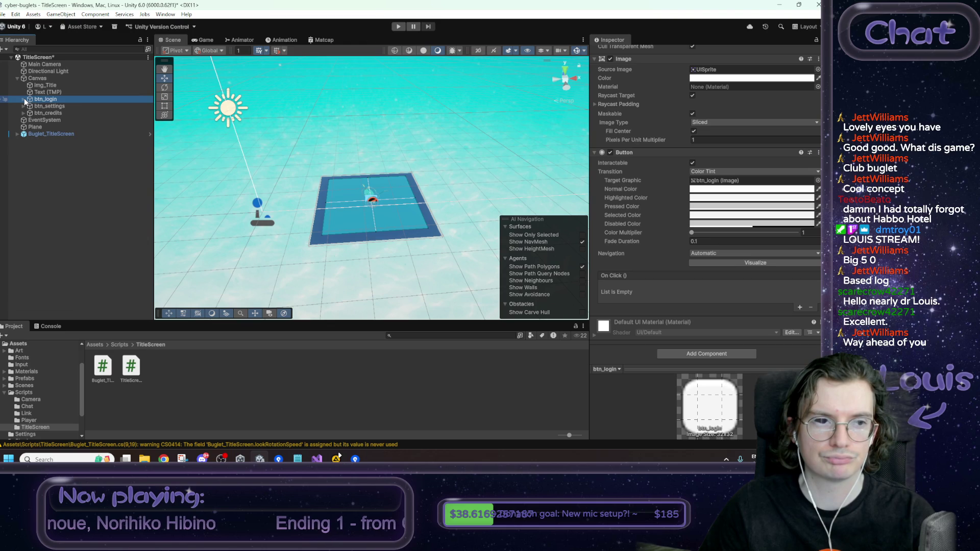
{"action": "left_click", "coordinate": [54, 113], "text": "shift"}
- Add a panel under the selected buttons, undo it, and clear the selection
{"action": "right_click", "coordinate": [53, 100]}
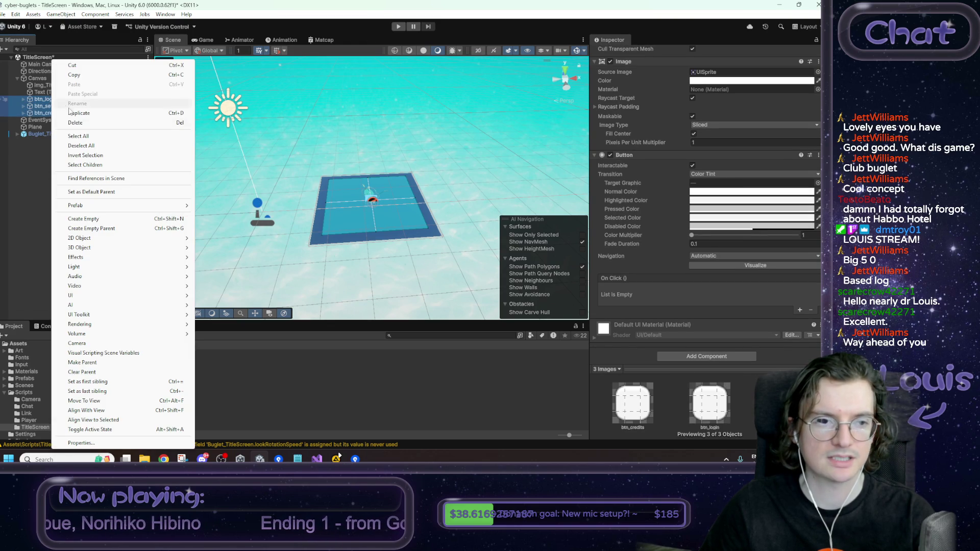
{"action": "mouse_move", "coordinate": [94, 299]}
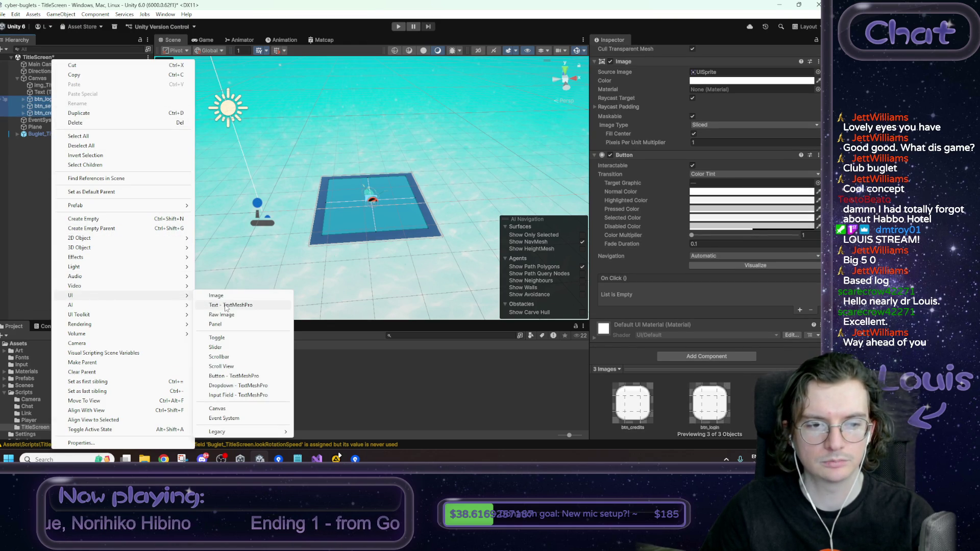
{"action": "left_click", "coordinate": [229, 325]}
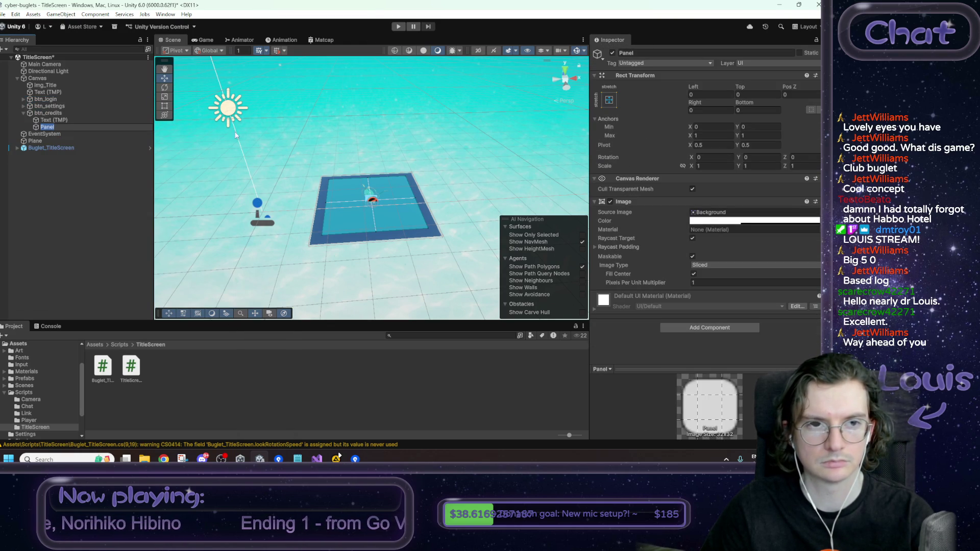
{"action": "key", "text": "ctrl+z"}
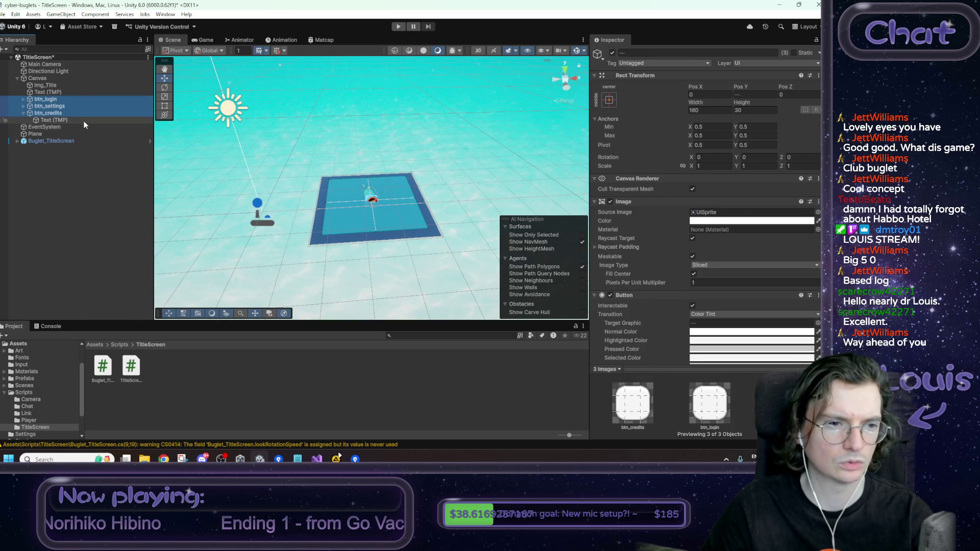
{"action": "left_click", "coordinate": [103, 171]}
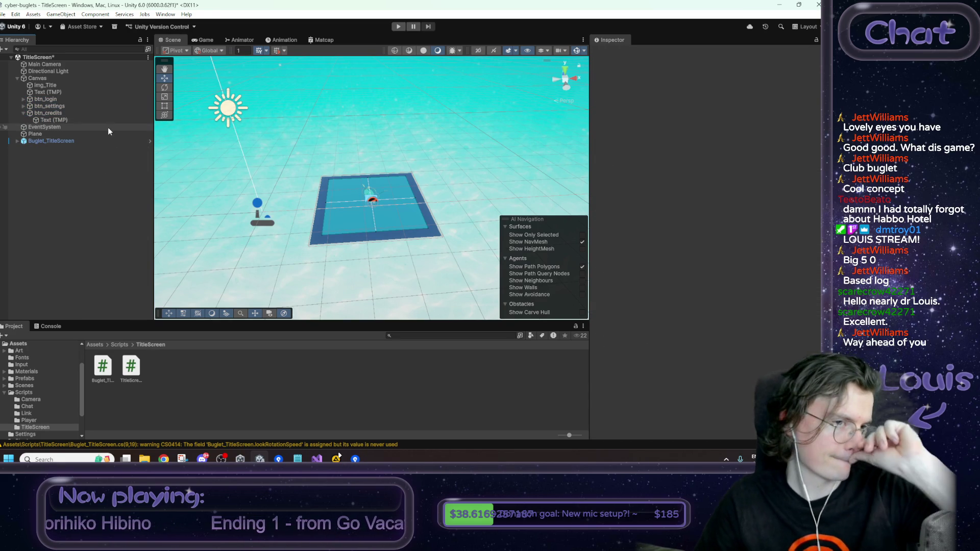
- Create a UI Panel under Canvas named Group1 and preview the title screen in Game view
{"action": "right_click", "coordinate": [46, 78]}
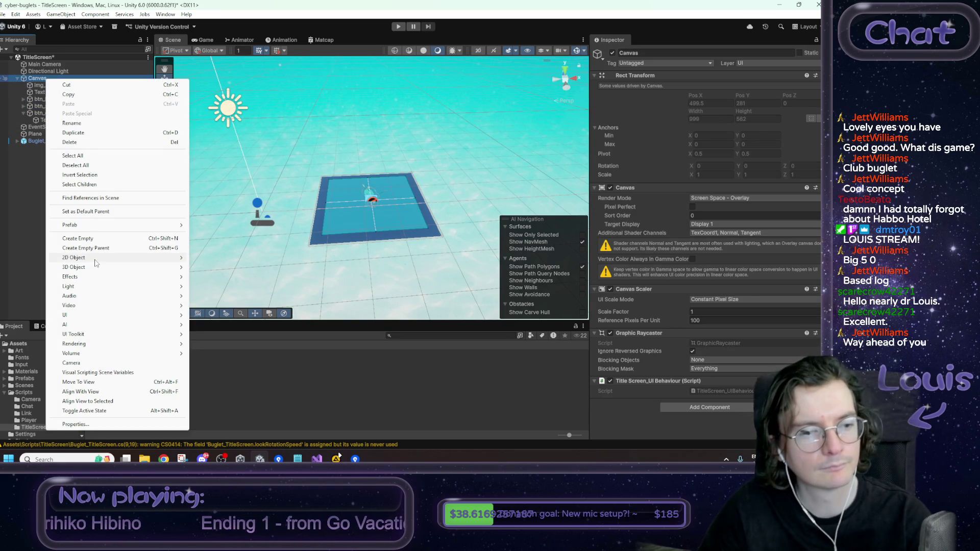
{"action": "mouse_move", "coordinate": [128, 318]}
{"action": "left_click", "coordinate": [229, 344]}
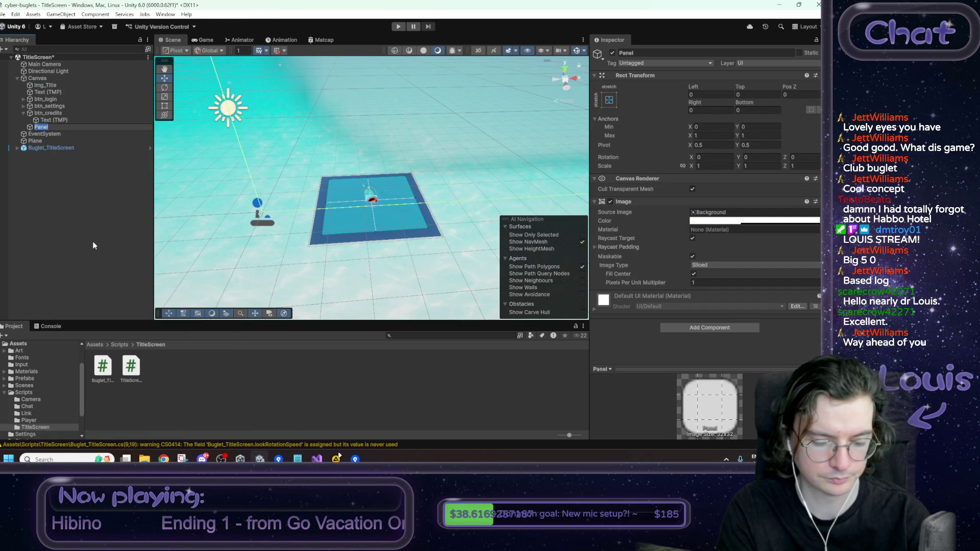
{"action": "type", "text": "Base"}
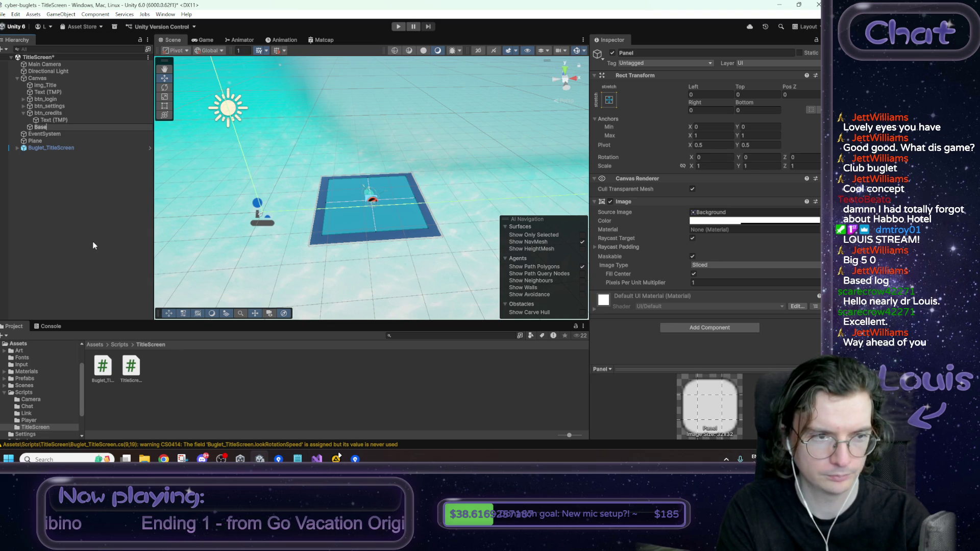
{"action": "key", "text": "BackSpace"}
{"action": "key", "text": "BackSpace"}
{"action": "key", "text": "BackSpace"}
{"action": "type", "text": "Group"}
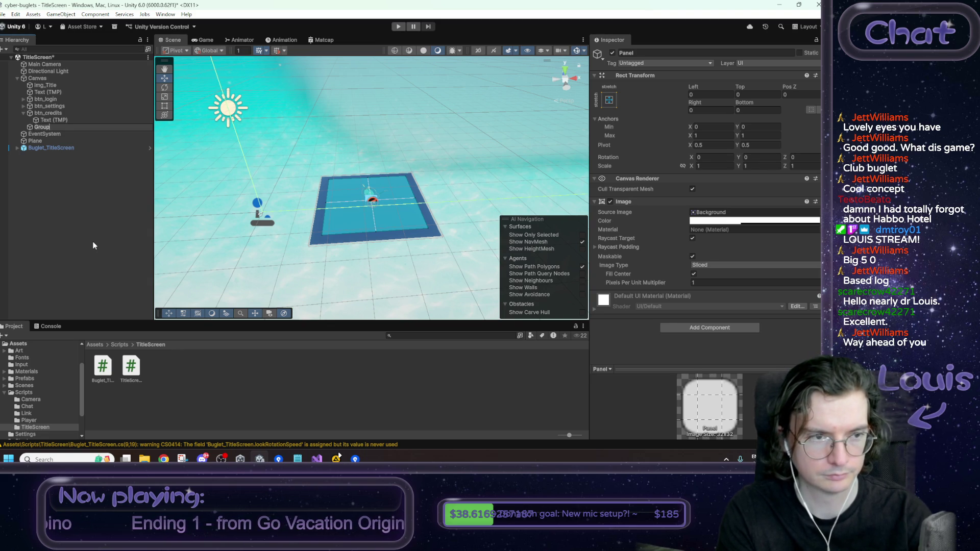
{"action": "type", "text": "1"}
{"action": "key", "text": "Return"}
{"action": "left_click", "coordinate": [206, 41]}
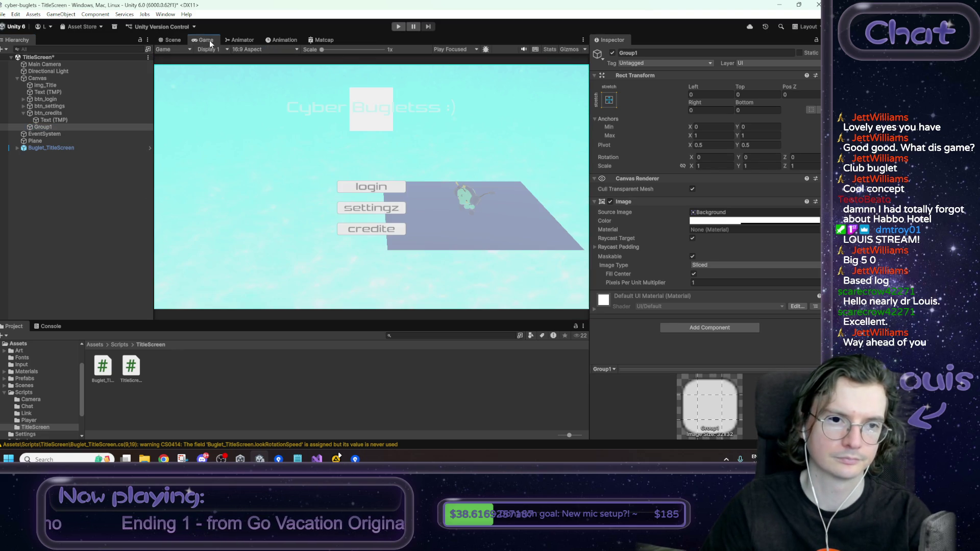
- Anchor Group1 to middle-center and shrink it to 315.66 wide by 246.1 high
{"action": "left_click", "coordinate": [58, 127]}
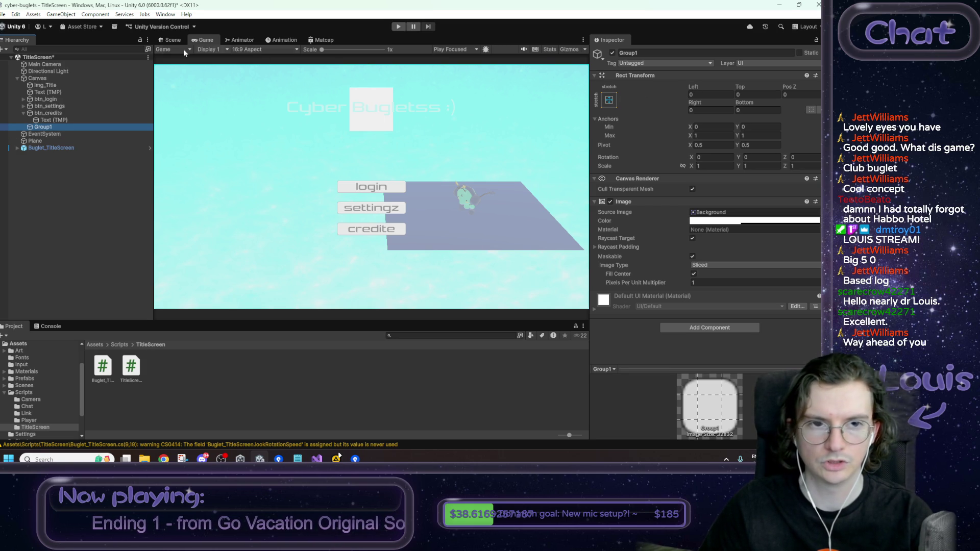
{"action": "left_click", "coordinate": [169, 40]}
{"action": "key", "text": "f"}
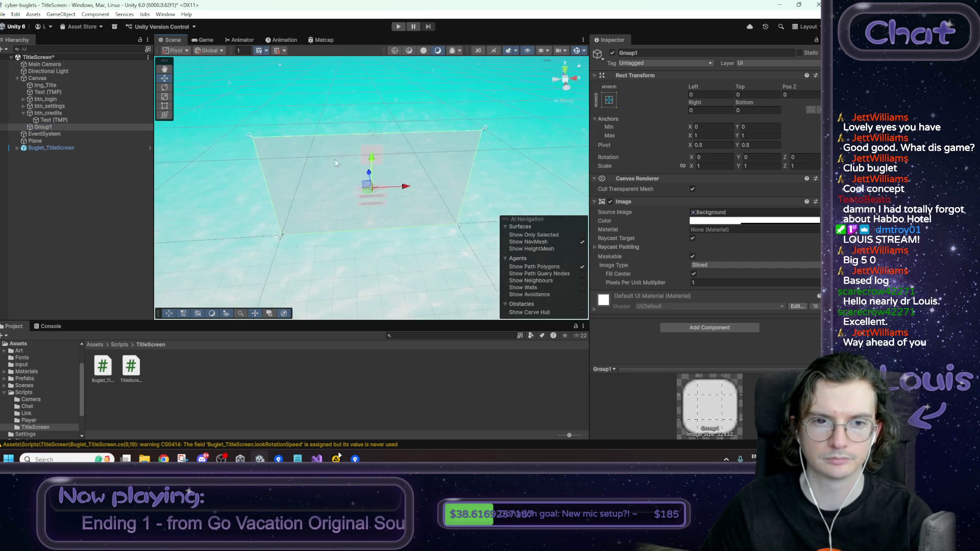
{"action": "left_click_drag", "start_coordinate": [374, 146], "coordinate": [395, 154]}
{"action": "left_click", "coordinate": [610, 101]}
{"action": "left_click", "coordinate": [659, 188]}
{"action": "mouse_move", "coordinate": [696, 102]}
{"action": "left_mouse_down"}
{"action": "mouse_move", "coordinate": [633, 108]}
{"action": "mouse_move", "coordinate": [683, 140]}
{"action": "left_mouse_up"}
{"action": "mouse_move", "coordinate": [267, 122]}
{"action": "left_mouse_down"}
{"action": "mouse_move", "coordinate": [204, 255]}
{"action": "mouse_move", "coordinate": [511, 408]}
{"action": "mouse_move", "coordinate": [429, 461]}
{"action": "left_mouse_up"}
{"action": "left_click_drag", "start_coordinate": [501, 429], "coordinate": [694, 377]}
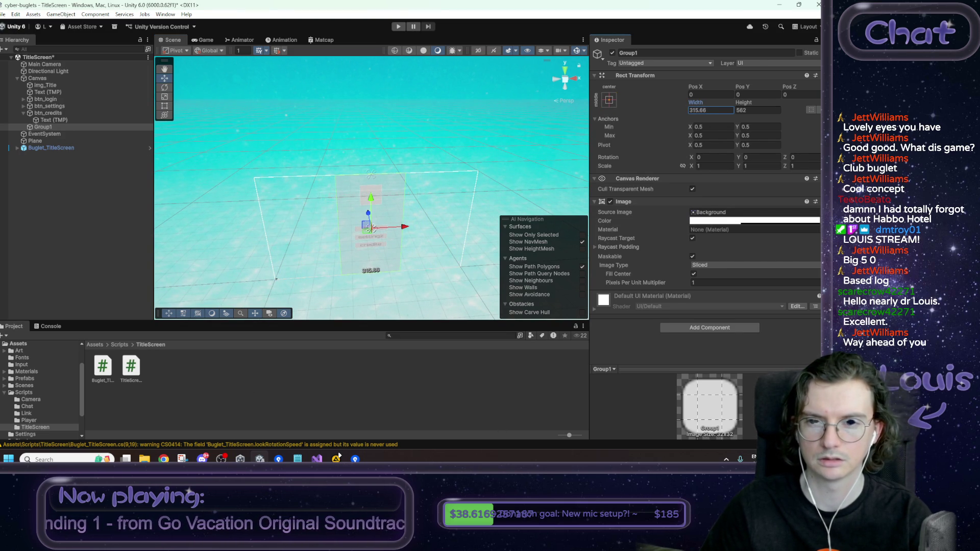
{"action": "mouse_move", "coordinate": [740, 106]}
{"action": "left_mouse_down"}
{"action": "mouse_move", "coordinate": [384, 114]}
{"action": "mouse_move", "coordinate": [732, 105]}
{"action": "mouse_move", "coordinate": [737, 88]}
{"action": "mouse_move", "coordinate": [712, 92]}
{"action": "left_mouse_up"}
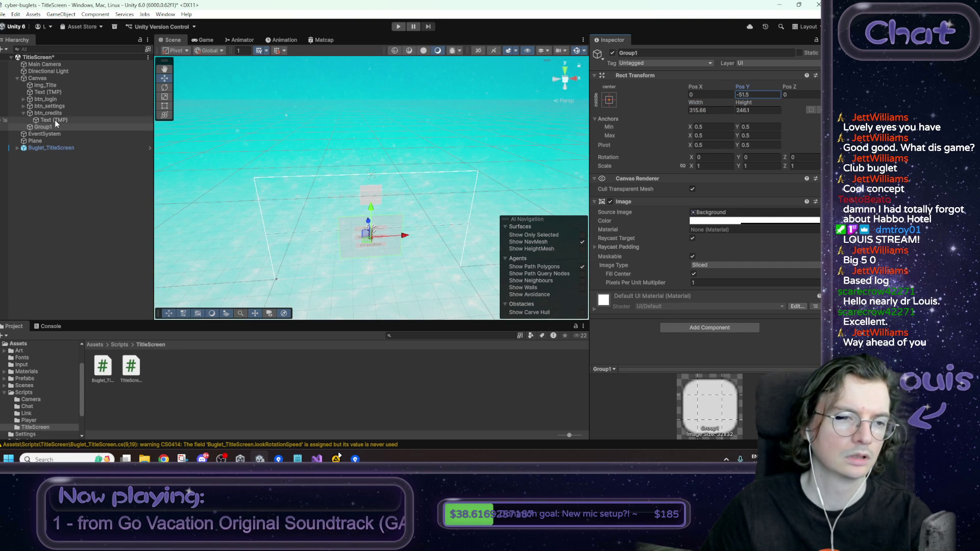
- Nest btn_login, btn_settings and btn_credits inside Group1 and preview the result in the Game view
{"action": "left_click", "coordinate": [24, 113]}
{"action": "left_click", "coordinate": [46, 99]}
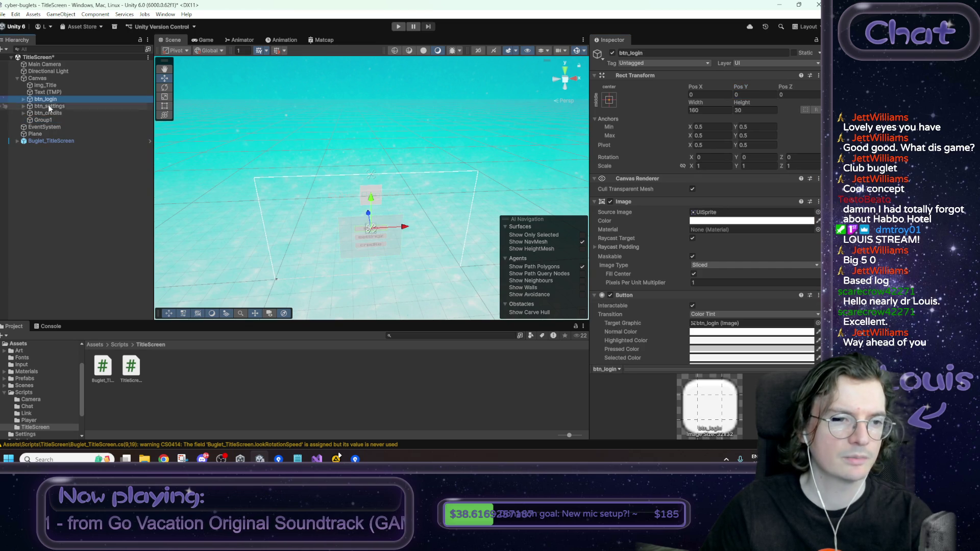
{"action": "left_click", "coordinate": [49, 112], "text": "shift"}
{"action": "left_click_drag", "start_coordinate": [51, 102], "coordinate": [46, 120]}
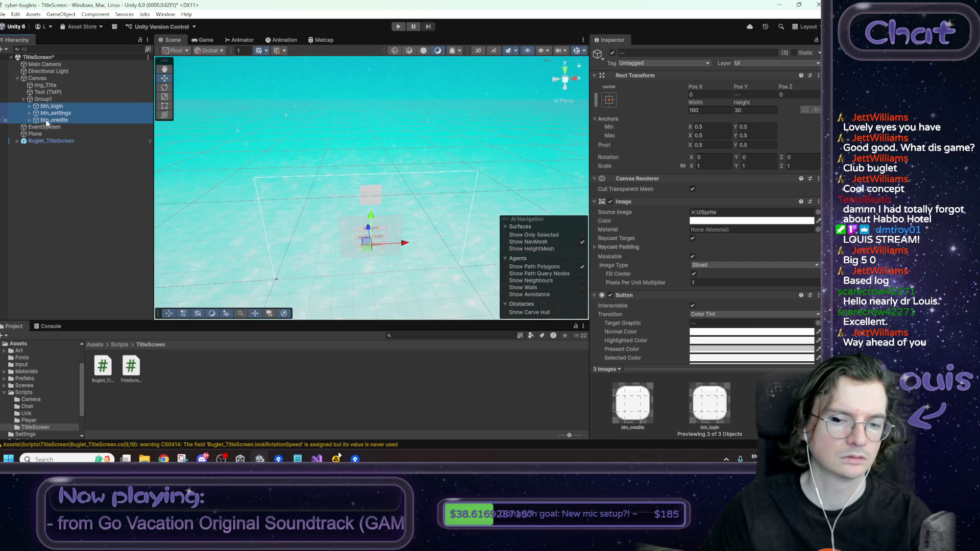
{"action": "left_click", "coordinate": [204, 41]}
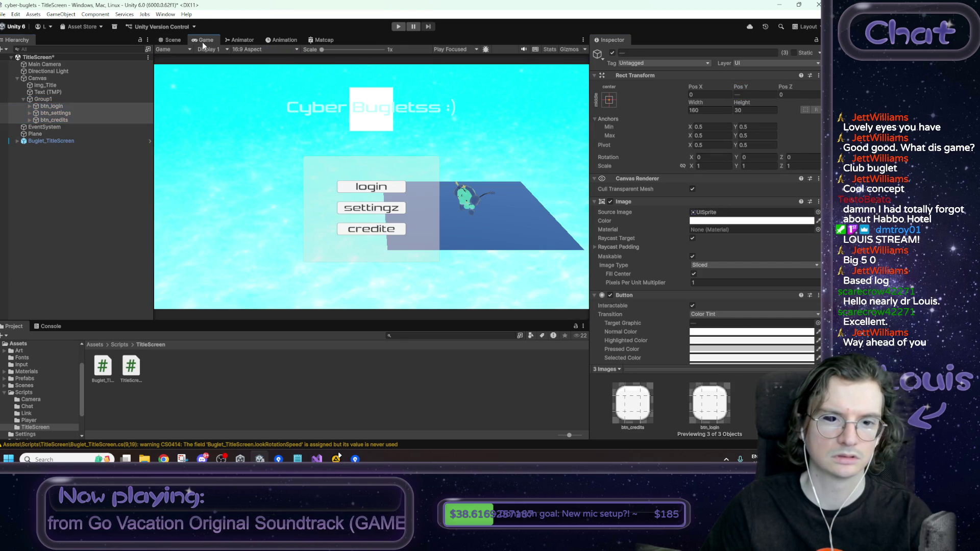
{"action": "left_click", "coordinate": [168, 40]}
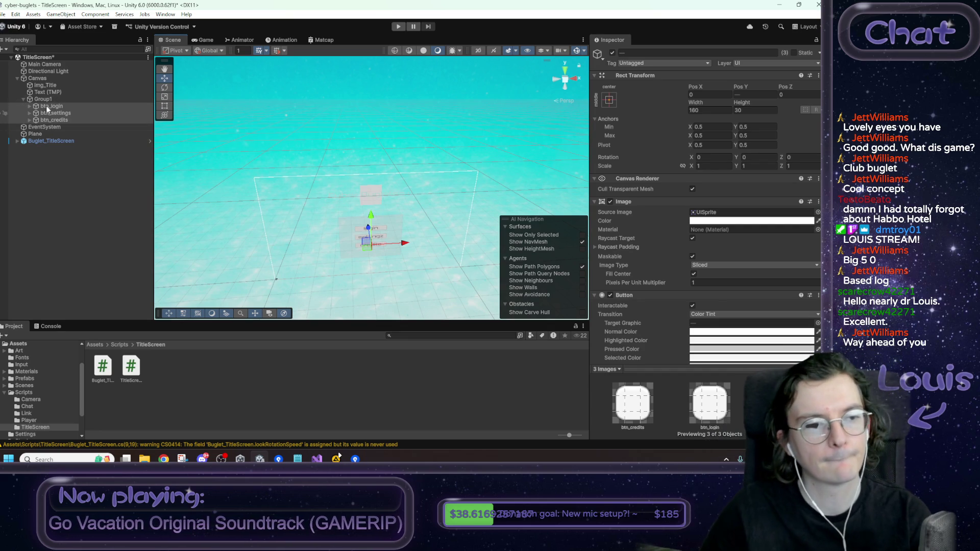
{"action": "left_click", "coordinate": [23, 99]}
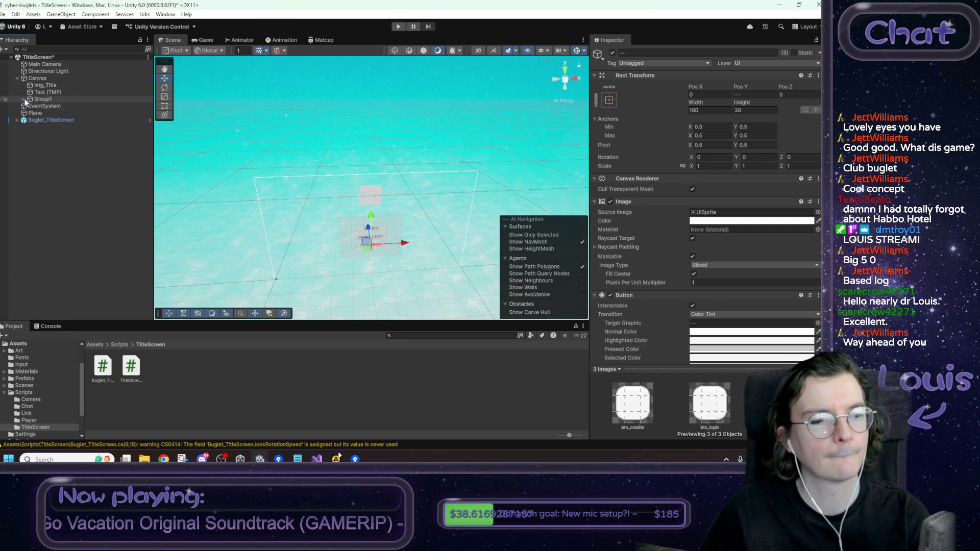
- Create a new panel under the Canvas named Group_Login
{"action": "right_click", "coordinate": [53, 79]}
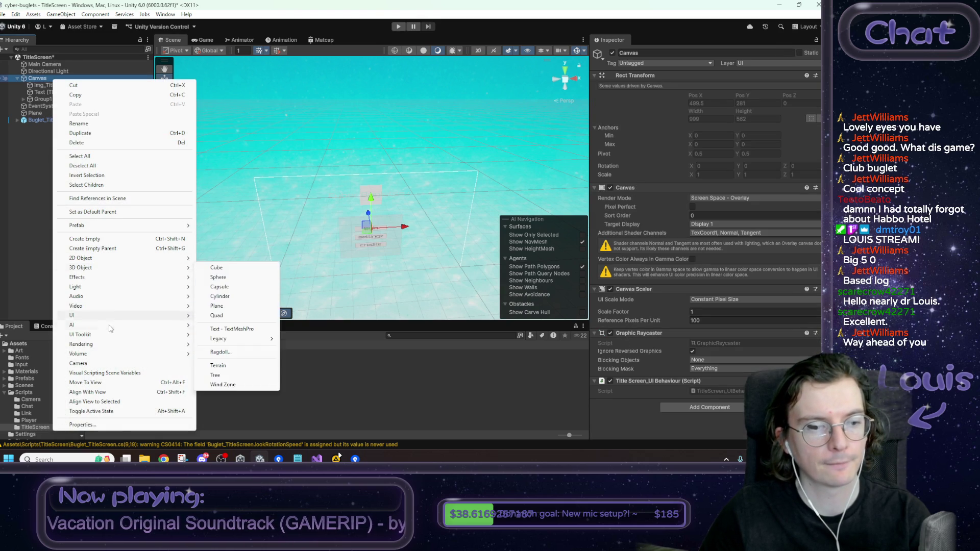
{"action": "mouse_move", "coordinate": [107, 319]}
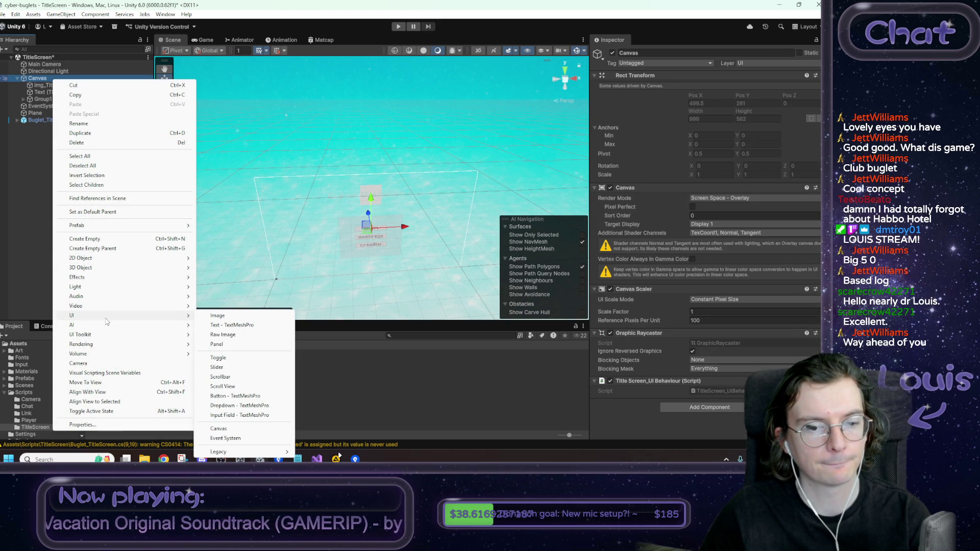
{"action": "left_click", "coordinate": [219, 349]}
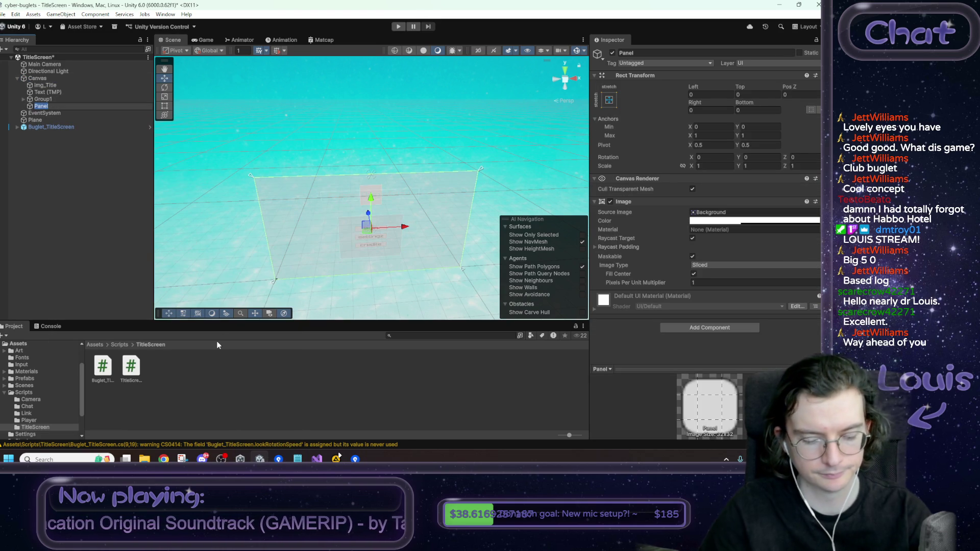
{"action": "type", "text": "Group_L"}
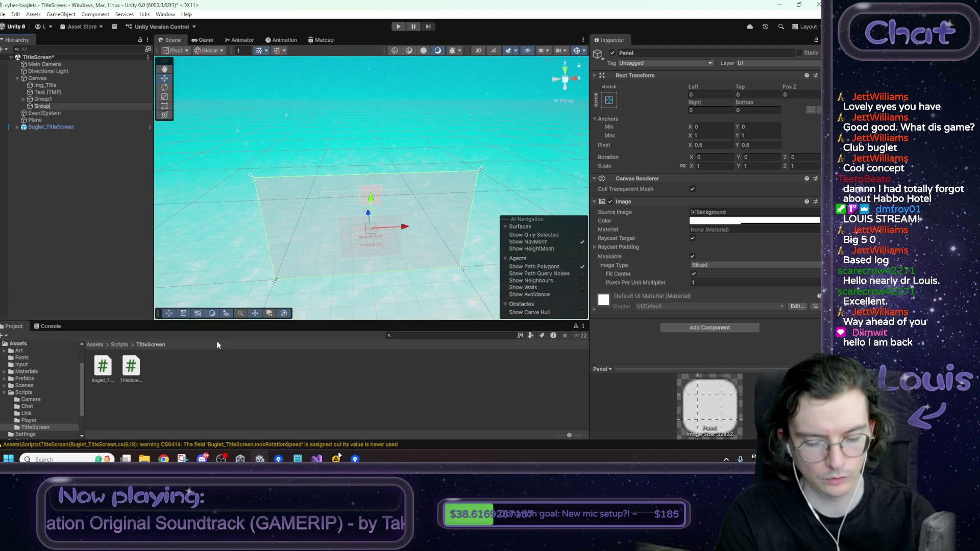
{"action": "type", "text": "ogin"}
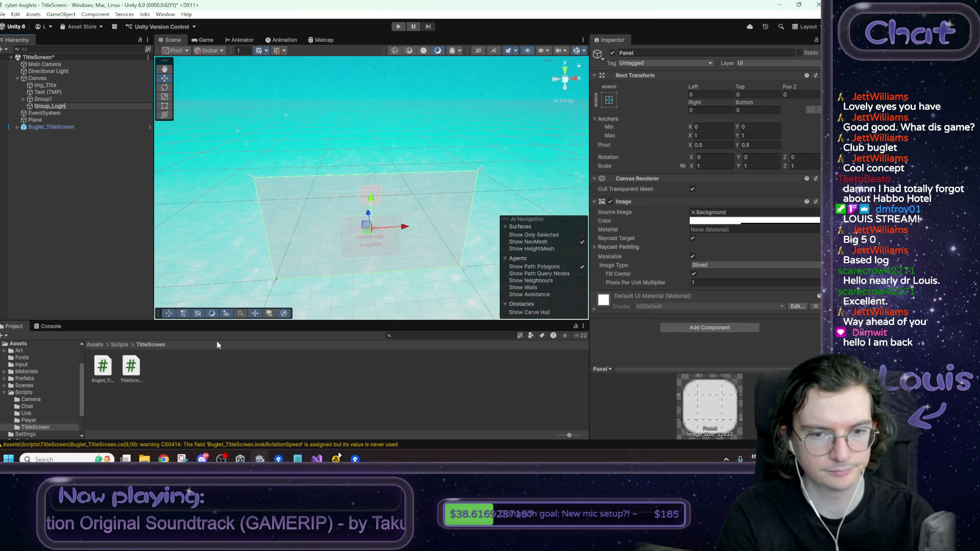
{"action": "key", "text": "Return"}
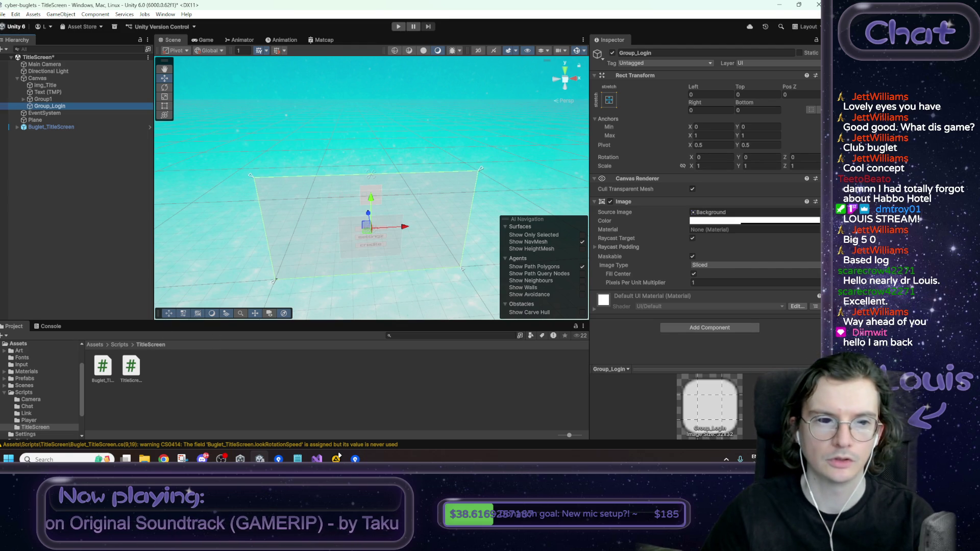
- Copy Group1's Rect Transform onto Group_Login, then enlarge it to about 468 wide and taller
{"action": "left_click", "coordinate": [53, 99]}
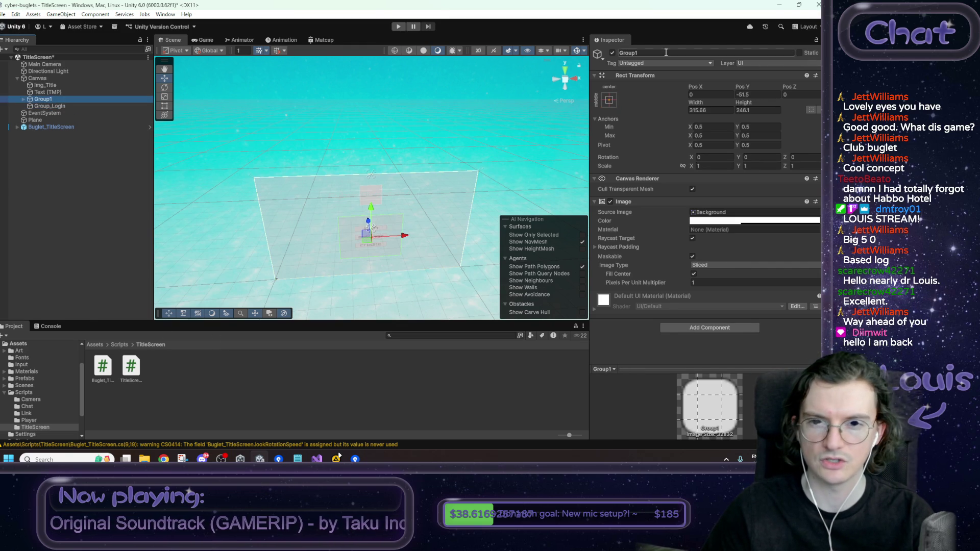
{"action": "right_click", "coordinate": [638, 77]}
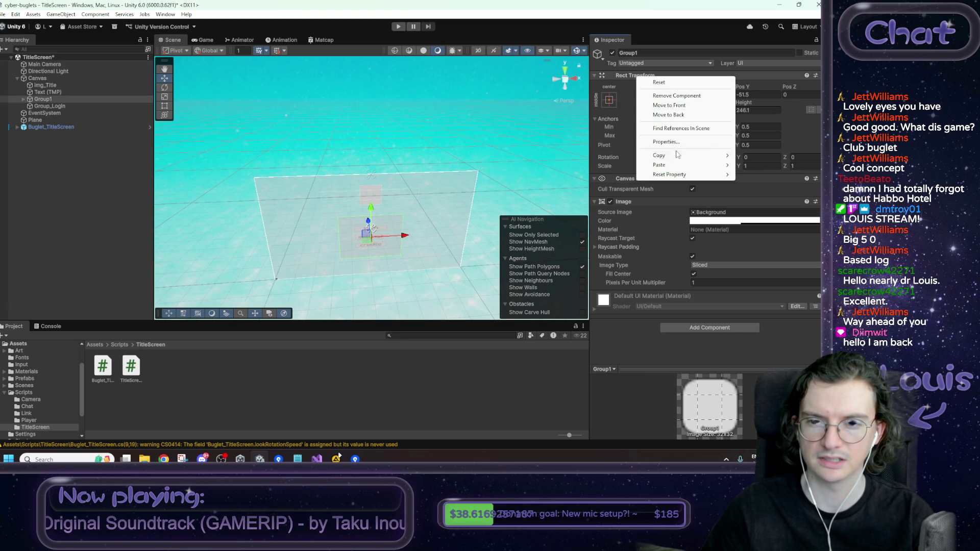
{"action": "mouse_move", "coordinate": [677, 156]}
{"action": "left_click", "coordinate": [763, 202]}
{"action": "left_click", "coordinate": [87, 106]}
{"action": "right_click", "coordinate": [661, 75]}
{"action": "mouse_move", "coordinate": [702, 162]}
{"action": "left_click", "coordinate": [631, 217]}
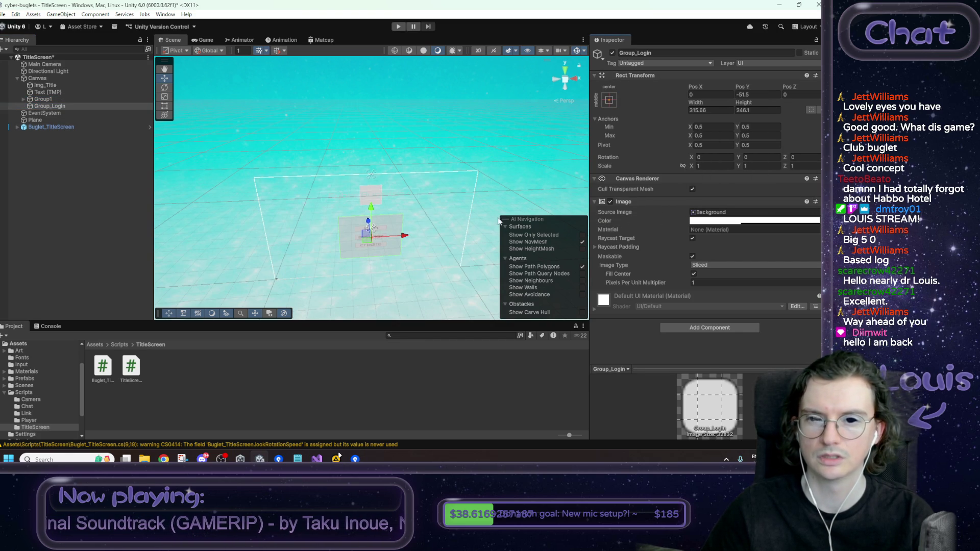
{"action": "mouse_move", "coordinate": [704, 108]}
{"action": "left_mouse_down"}
{"action": "mouse_move", "coordinate": [338, 121]}
{"action": "mouse_move", "coordinate": [91, 90]}
{"action": "mouse_move", "coordinate": [424, 84]}
{"action": "left_mouse_up"}
{"action": "left_click_drag", "start_coordinate": [744, 102], "coordinate": [797, 109]}
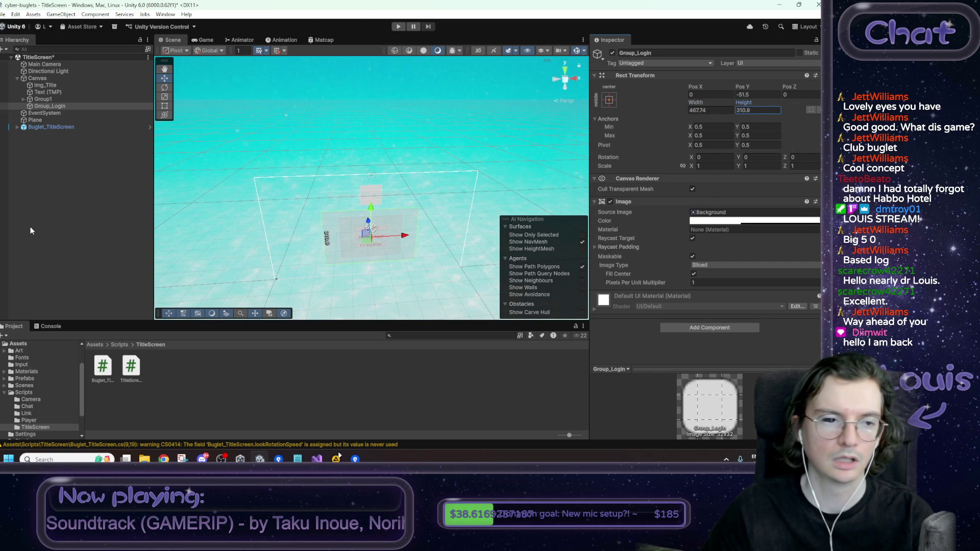
- Deactivate Group1 so only Group_Login shows
{"action": "left_click", "coordinate": [69, 230]}
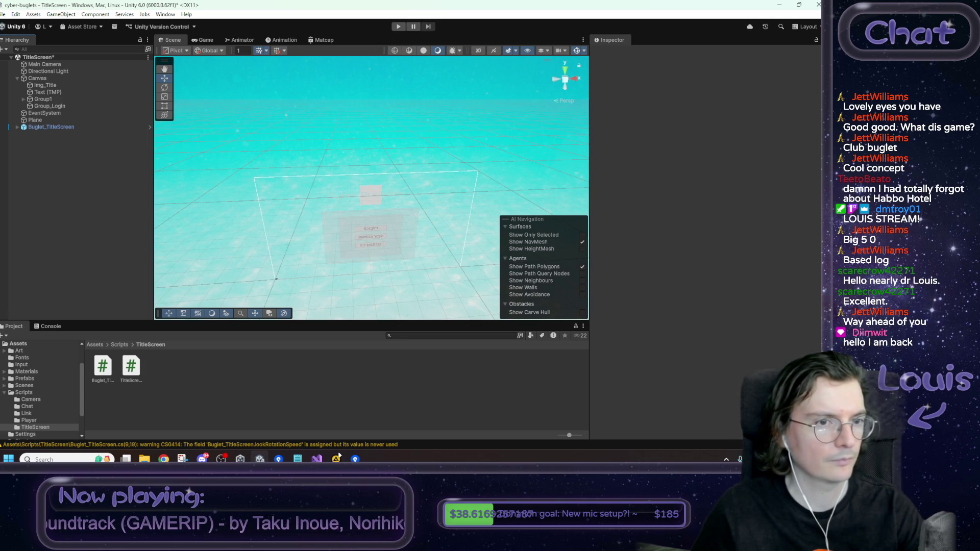
{"action": "left_click", "coordinate": [52, 99]}
{"action": "left_click", "coordinate": [612, 53]}
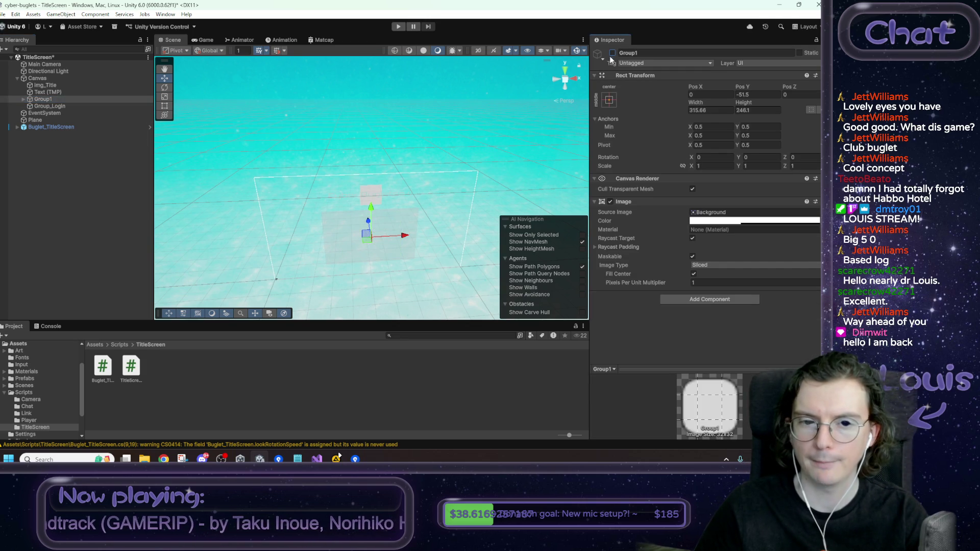
{"action": "left_click", "coordinate": [59, 106]}
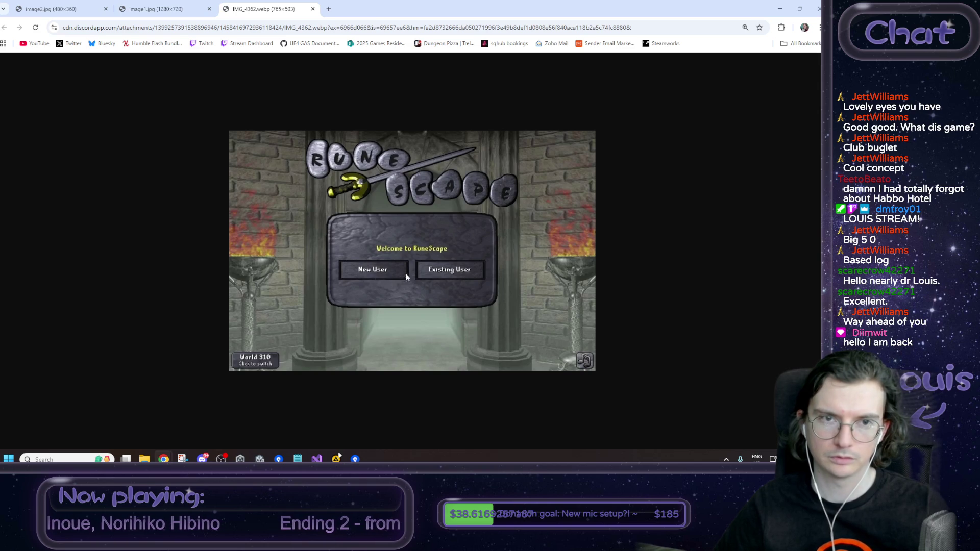
- Minimize Chrome after reviewing the RuneScape welcome screen reference
{"action": "left_click", "coordinate": [780, 8]}
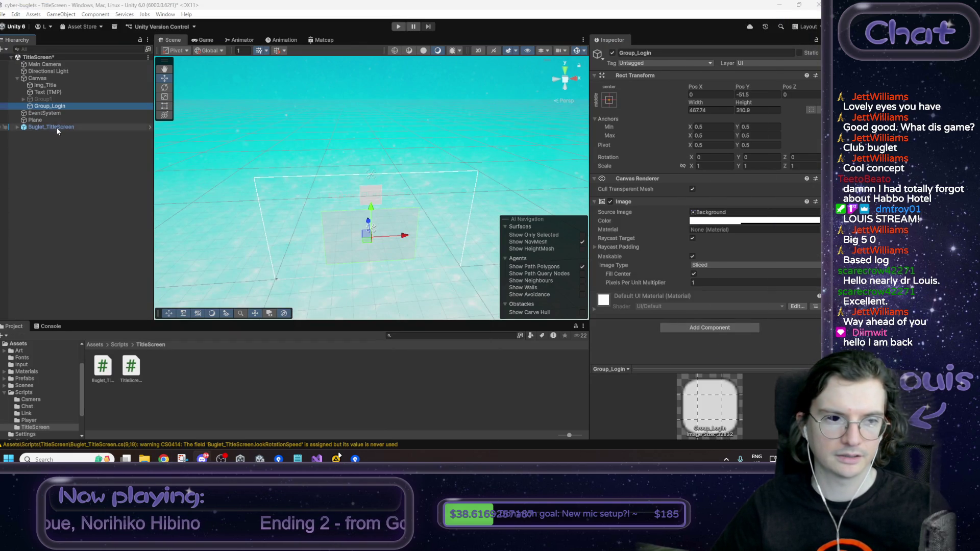
- Add a panel under Group_Login named Login_Group1 with its Image component turned off
{"action": "right_click", "coordinate": [38, 107]}
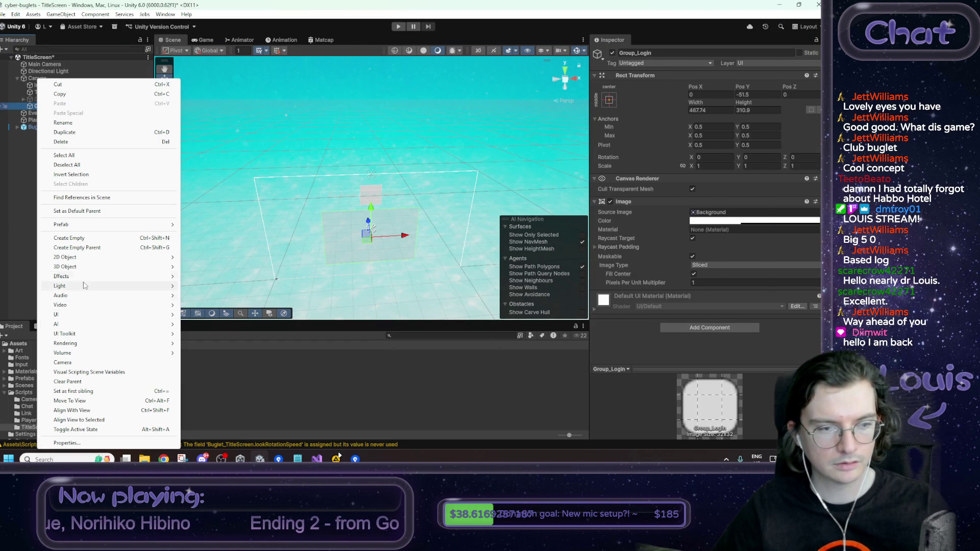
{"action": "mouse_move", "coordinate": [77, 315]}
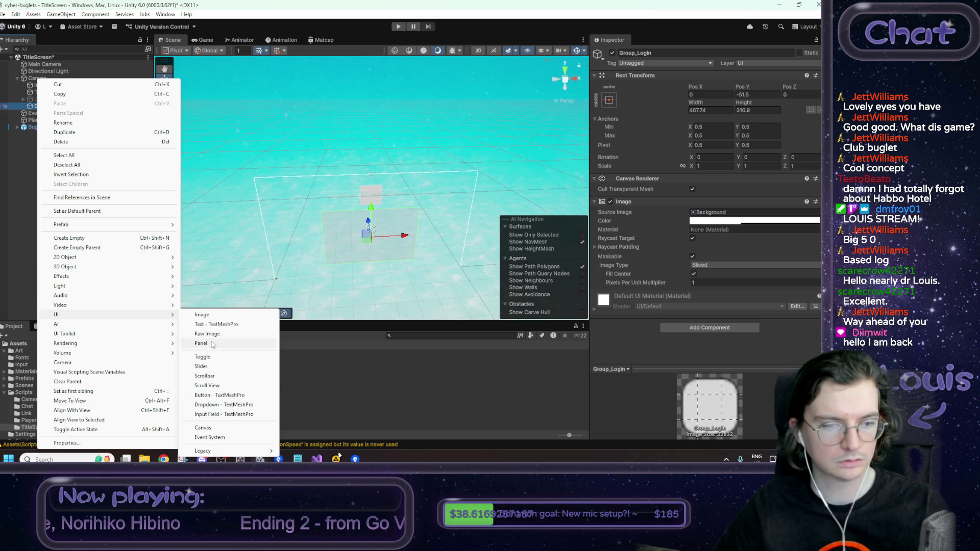
{"action": "left_click", "coordinate": [214, 343]}
{"action": "key", "text": "Return"}
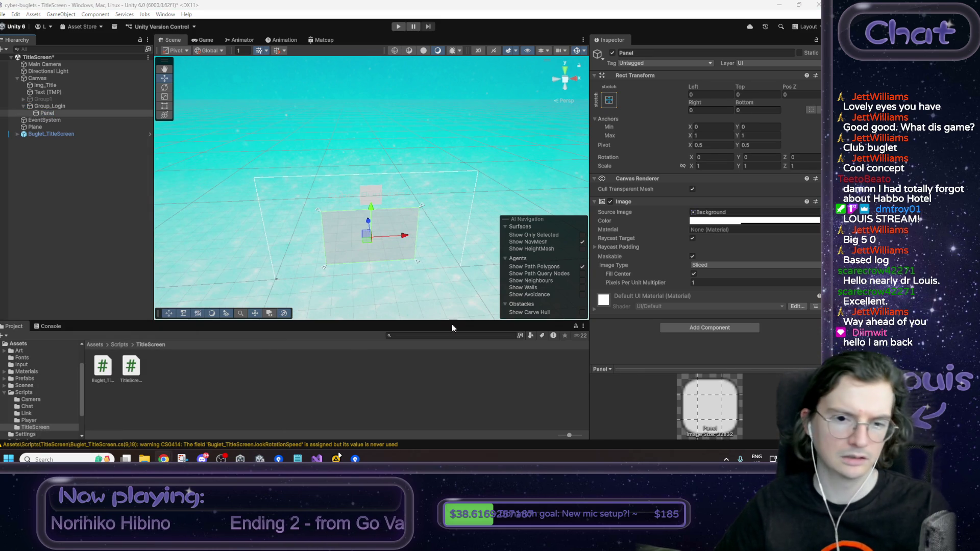
{"action": "left_click", "coordinate": [647, 53]}
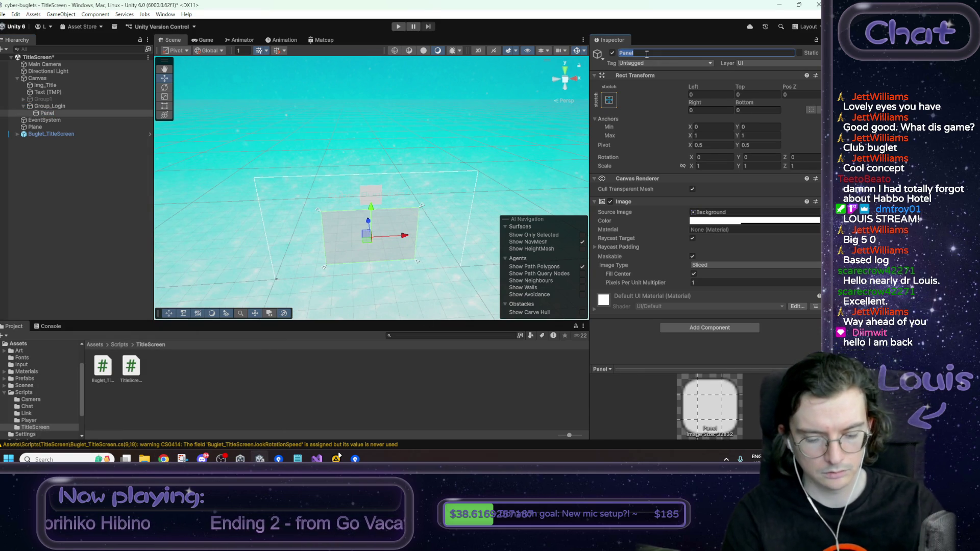
{"action": "type", "text": "Login_Group1"}
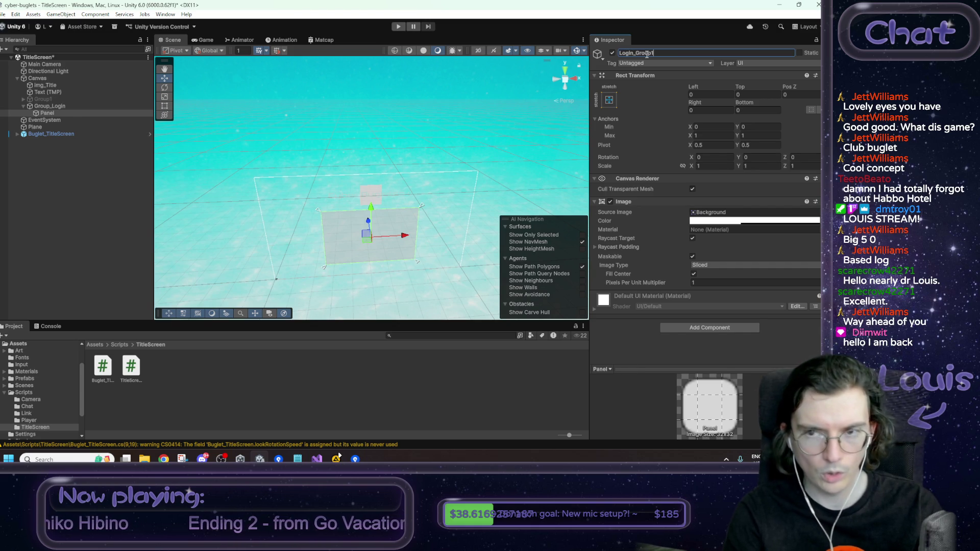
{"action": "key", "text": "Return"}
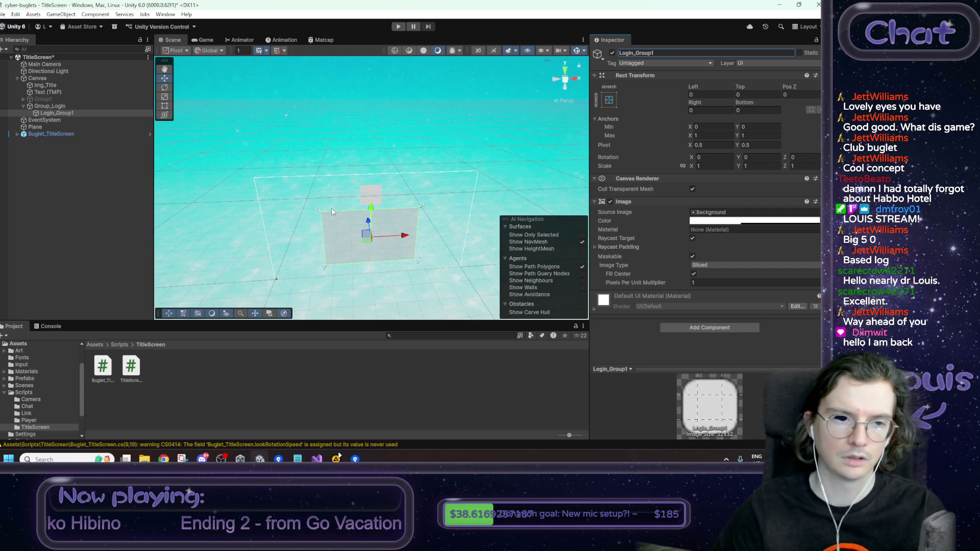
{"action": "left_click", "coordinate": [610, 202]}
- Add a TextMeshPro text child to Login_Group1
{"action": "right_click", "coordinate": [70, 113]}
{"action": "mouse_move", "coordinate": [114, 326]}
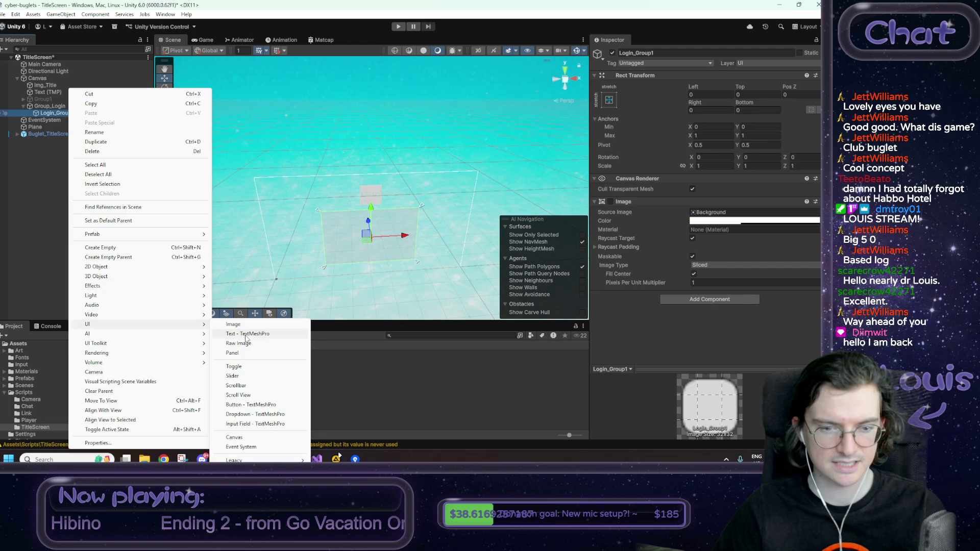
{"action": "left_click", "coordinate": [246, 334]}
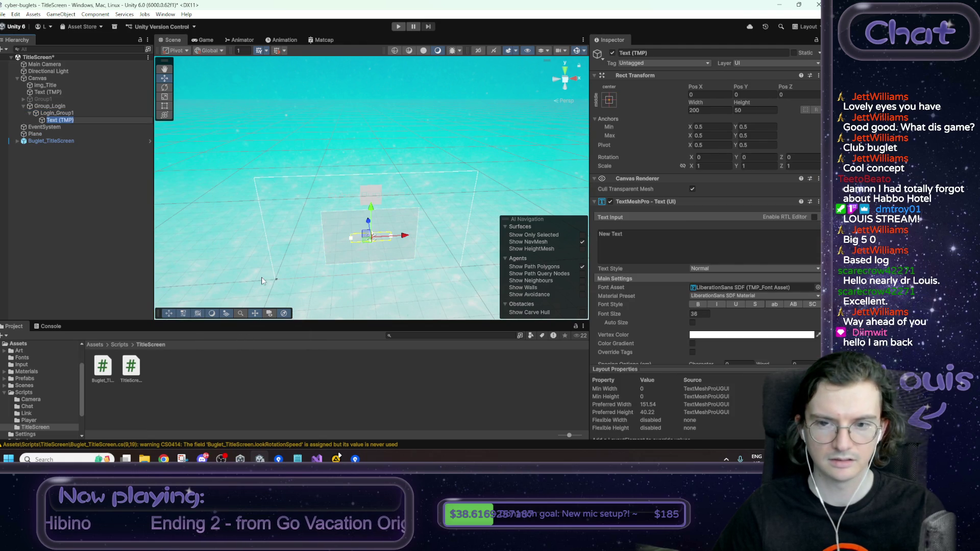
- Make the text read 'Welcome to Cyber Buglets' in Vipnagorgialla and raise it near the panel top
{"action": "left_click", "coordinate": [738, 248]}
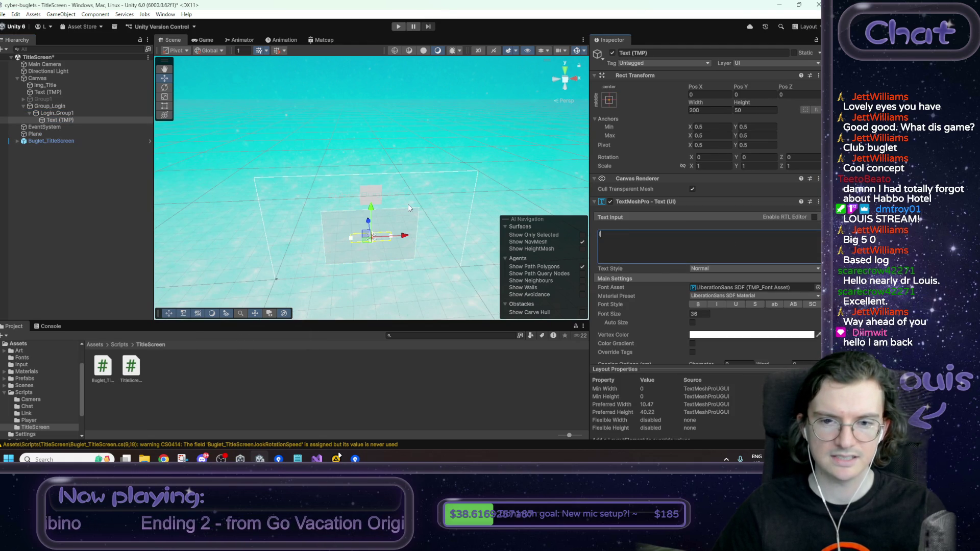
{"action": "left_click", "coordinate": [437, 210]}
{"action": "left_click", "coordinate": [51, 119]}
{"action": "key", "text": "f"}
{"action": "left_click_drag", "start_coordinate": [377, 230], "coordinate": [386, 204]}
{"action": "key", "text": "ctrl+z"}
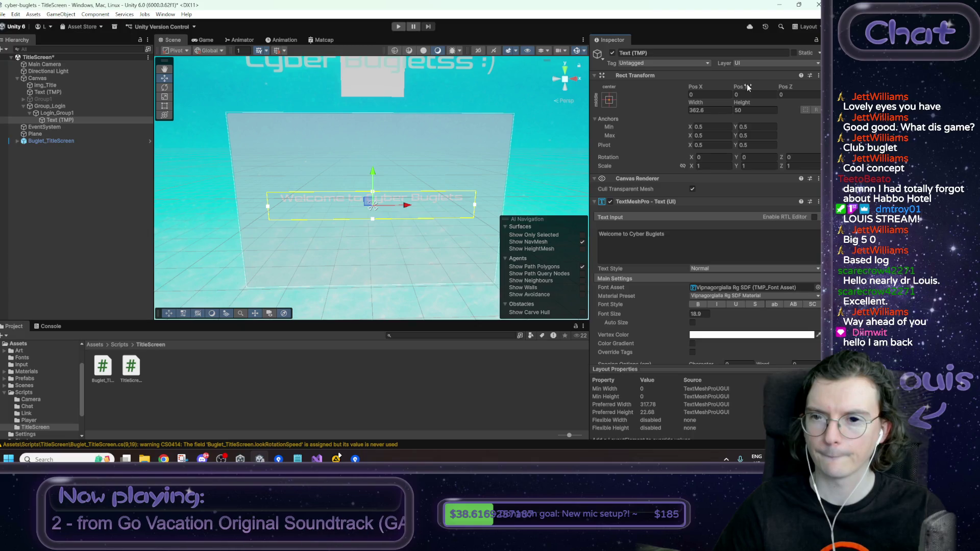
{"action": "left_click_drag", "start_coordinate": [813, 96], "coordinate": [10, 91]}
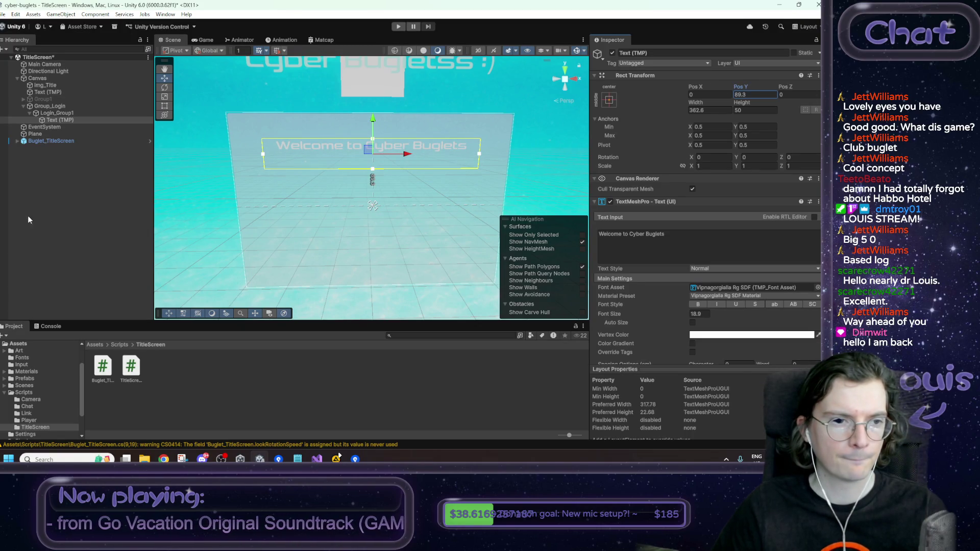
- Add a TextMeshPro button under Login_Group1
{"action": "right_click", "coordinate": [58, 115]}
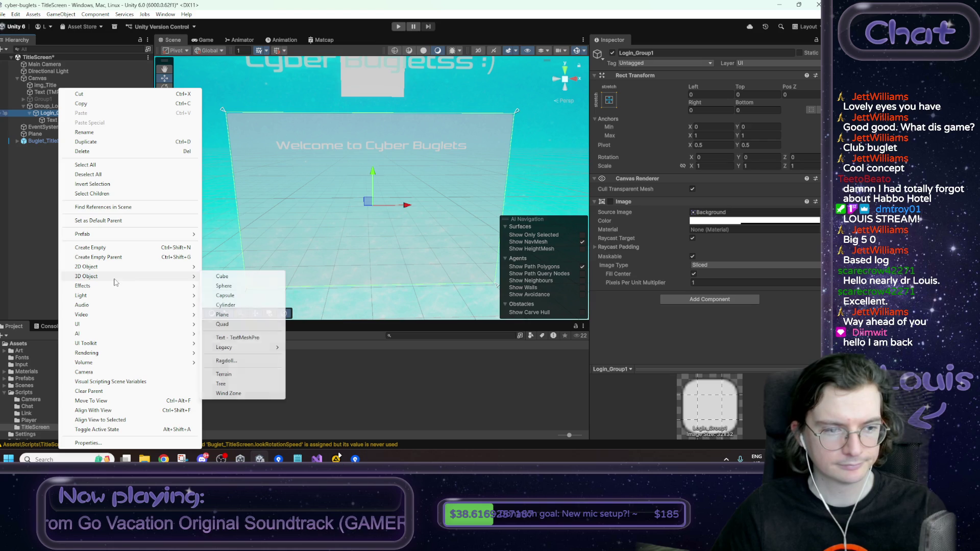
{"action": "mouse_move", "coordinate": [116, 324]}
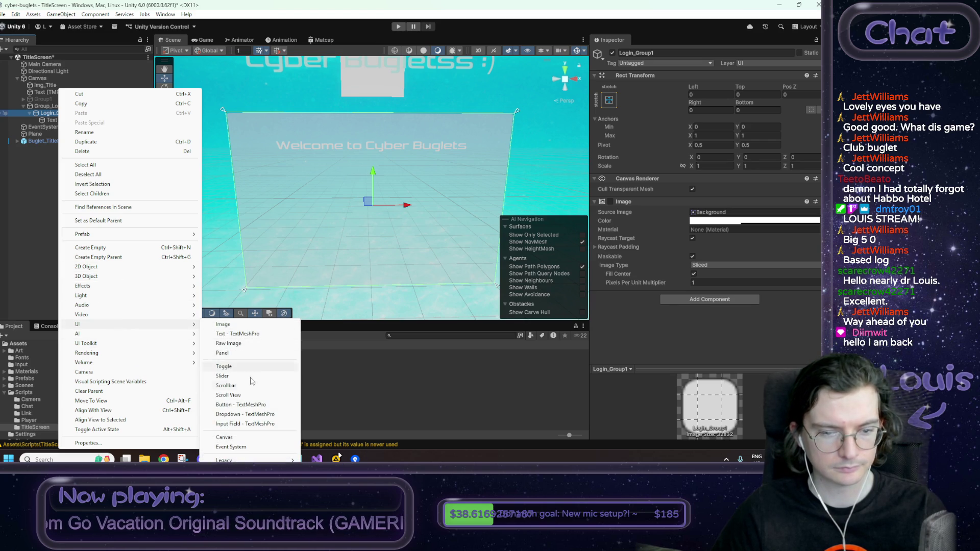
{"action": "left_click", "coordinate": [244, 405]}
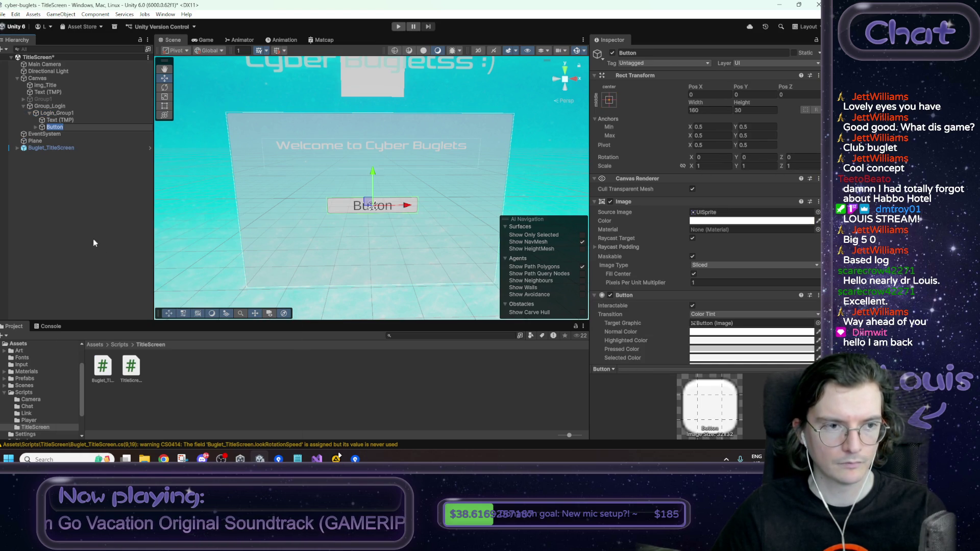
- Rename the new button Button_Guest
{"action": "left_click", "coordinate": [646, 53]}
{"action": "type", "text": "_Guest"}
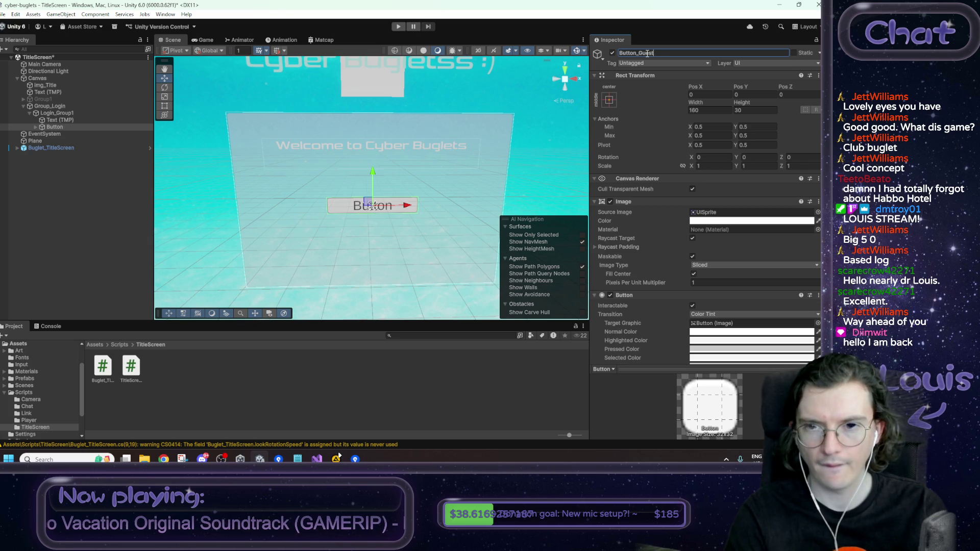
{"action": "key", "text": "Return"}
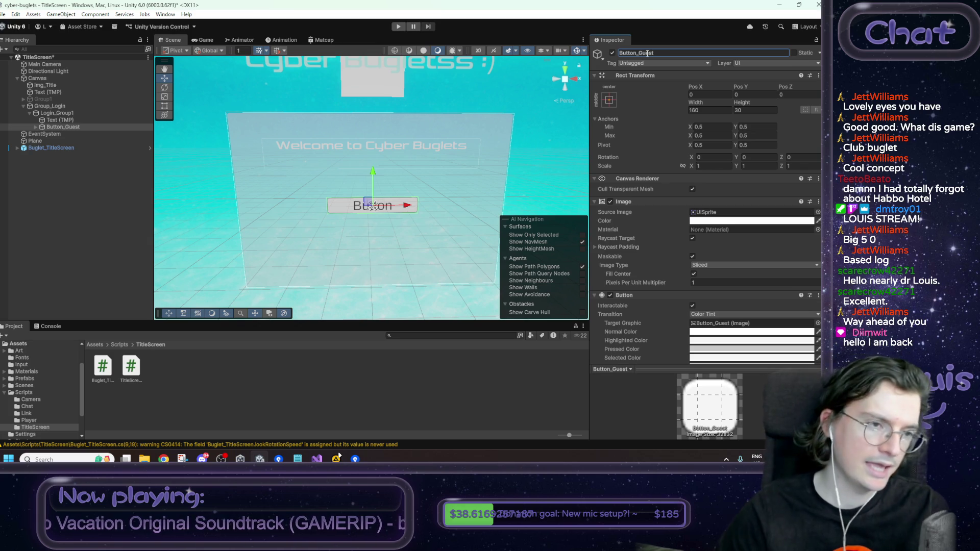
- Set Button_Guest's label to 'Log in as guest' in the Vipnagorgialla font
{"action": "scroll", "coordinate": [747, 296], "scroll_direction": "down", "scroll_amount": 3}
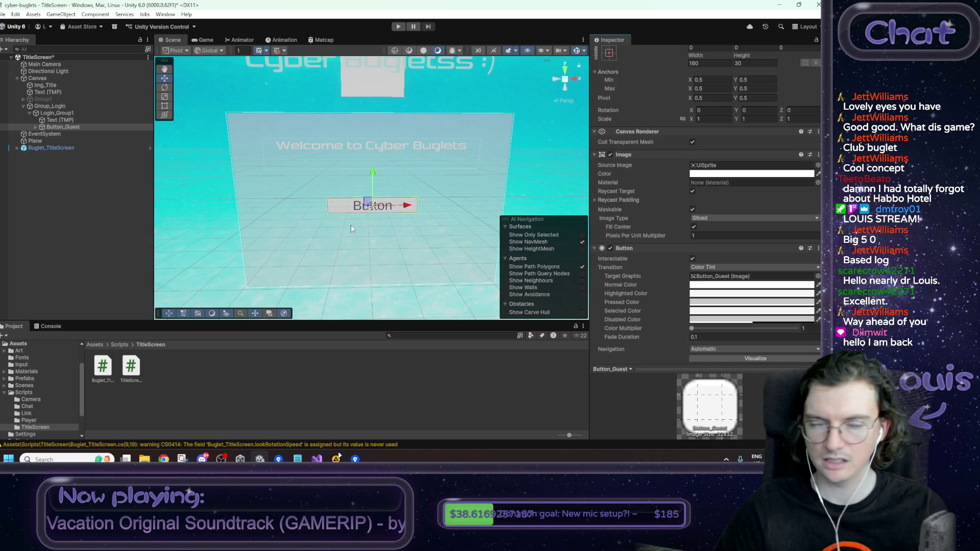
{"action": "left_click", "coordinate": [35, 127]}
{"action": "left_click", "coordinate": [59, 133]}
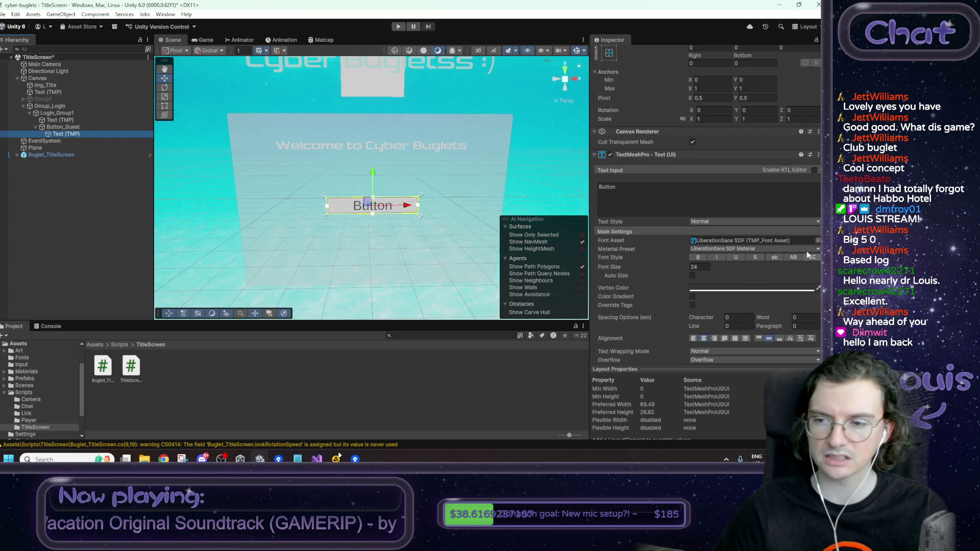
{"action": "left_click", "coordinate": [818, 241]}
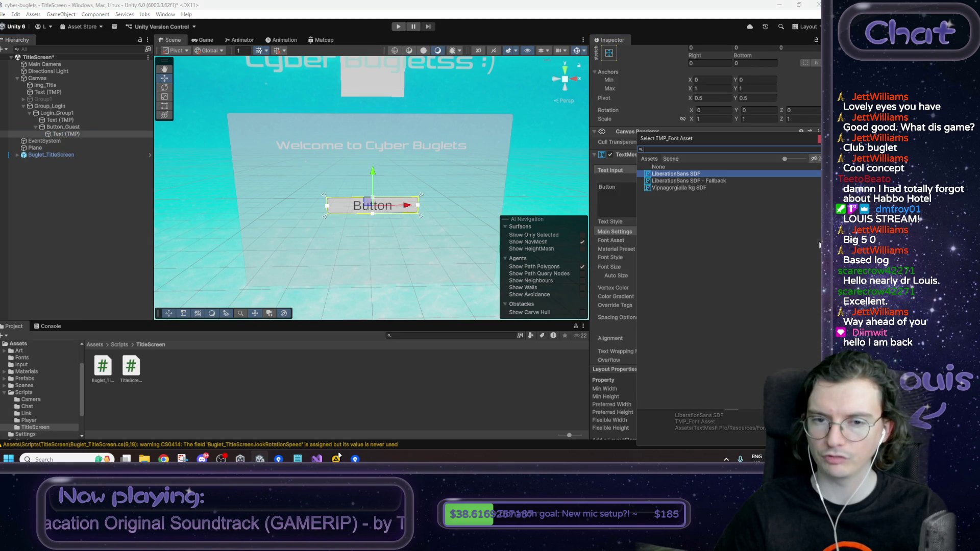
{"action": "double_click", "coordinate": [690, 188]}
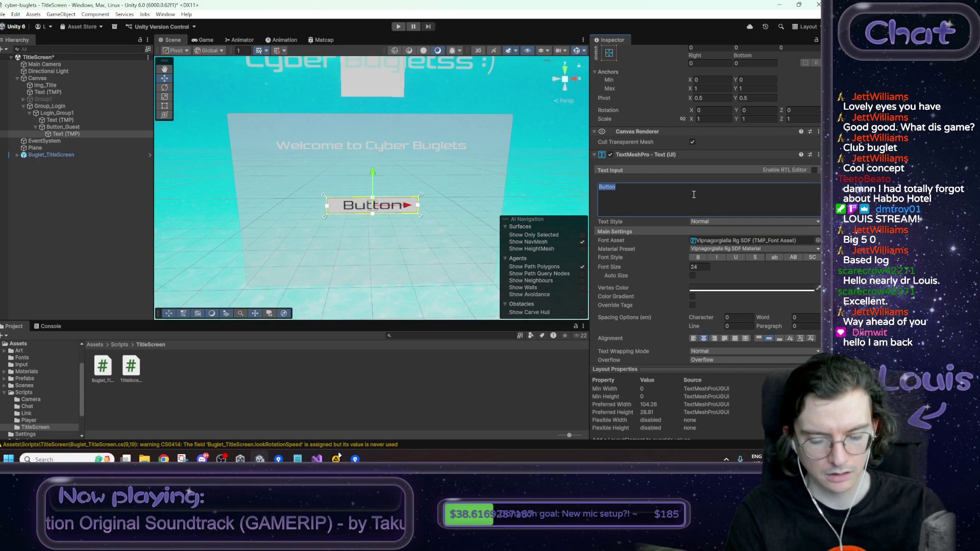
{"action": "type", "text": "Login as "}
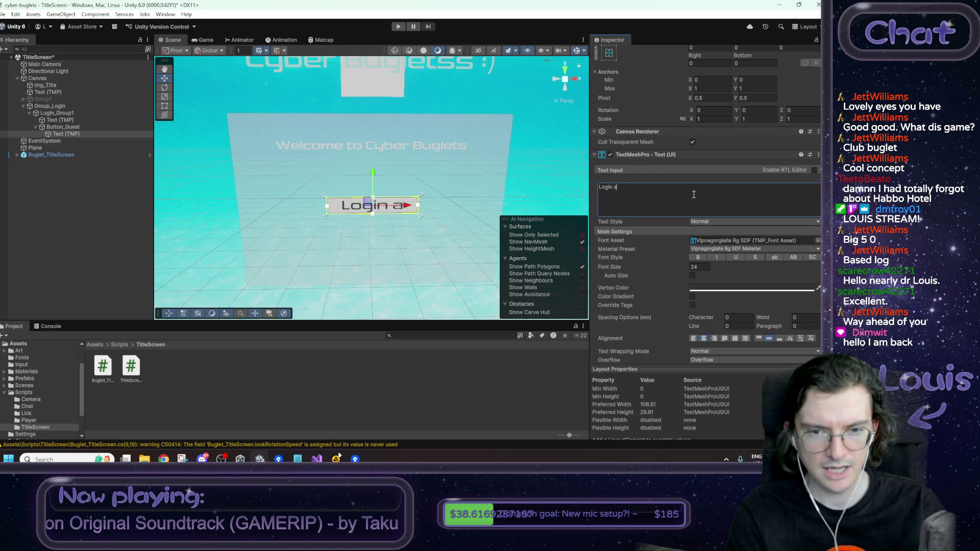
{"action": "type", "text": "guest"}
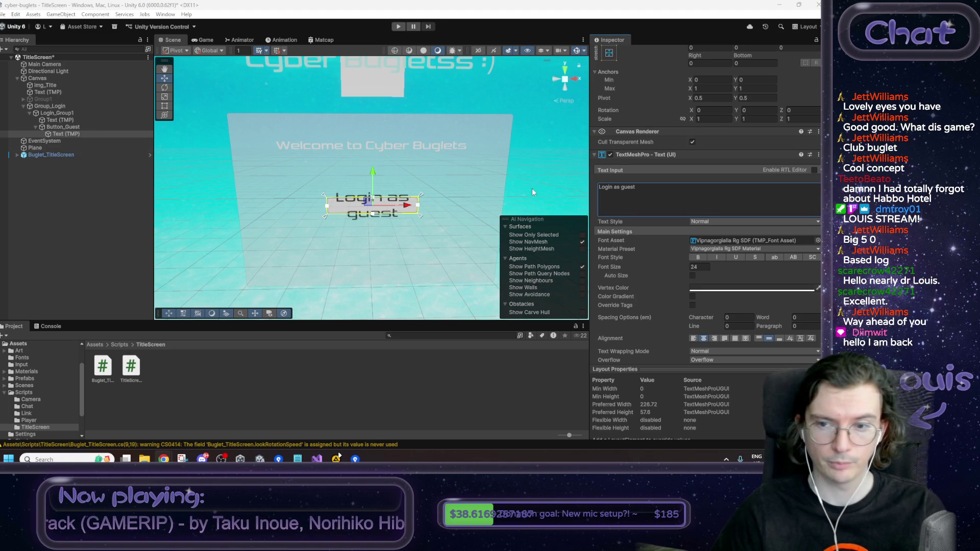
{"action": "left_click", "coordinate": [610, 187]}
{"action": "key", "text": "BackSpace"}
{"action": "type", "text": "I"}
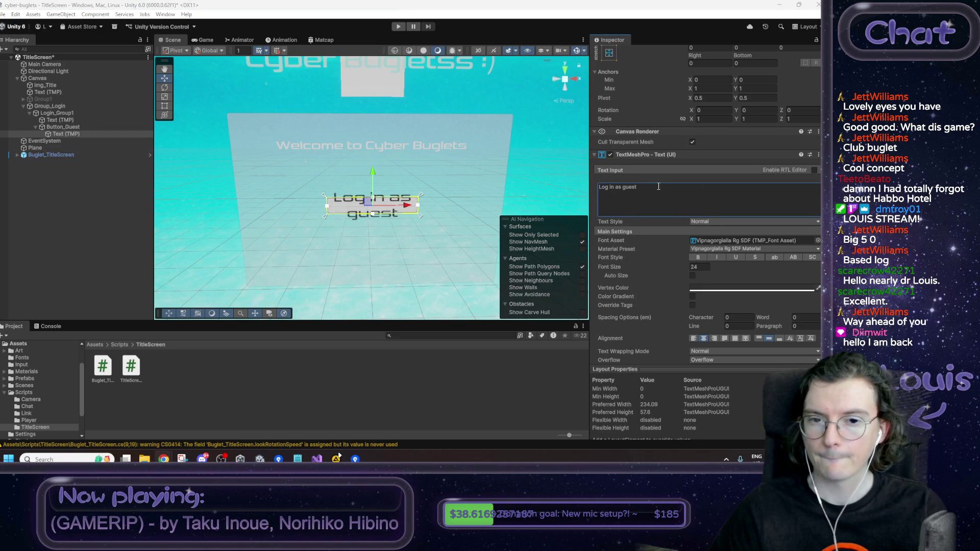
{"action": "left_click", "coordinate": [100, 127]}
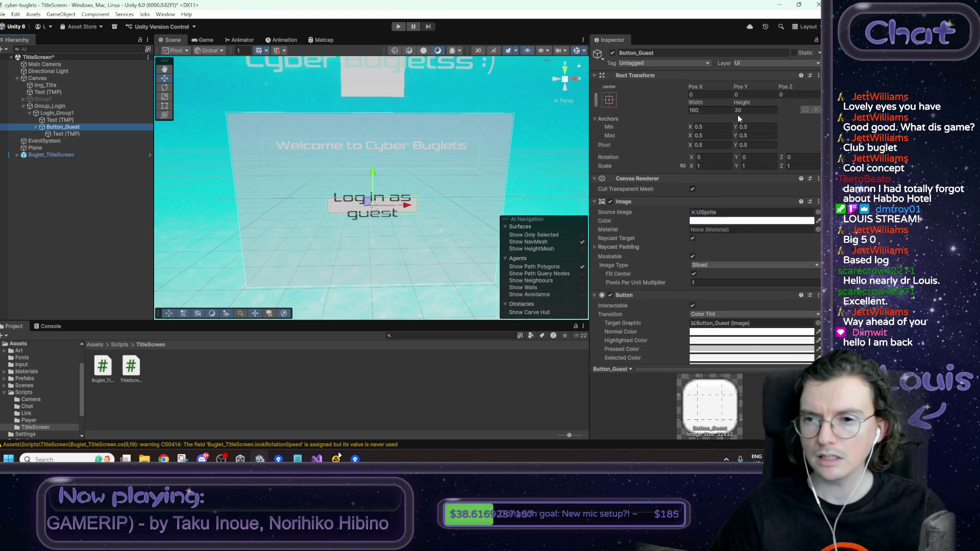
- Make Button_Guest about 65 tall, duplicate it, and place the two buttons at Pos X -100 and 100
{"action": "mouse_move", "coordinate": [740, 104]}
{"action": "left_mouse_down"}
{"action": "mouse_move", "coordinate": [765, 105]}
{"action": "mouse_move", "coordinate": [430, 111]}
{"action": "left_mouse_up"}
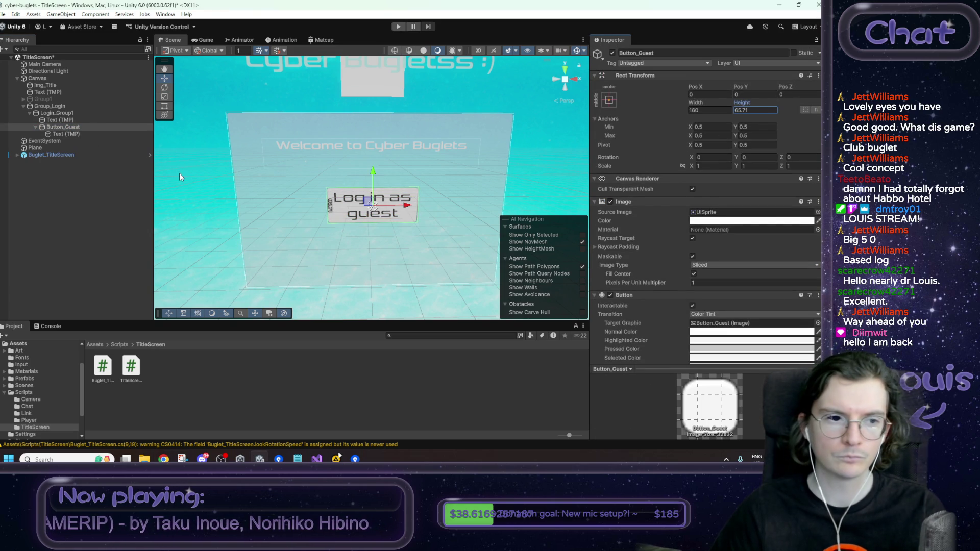
{"action": "left_click", "coordinate": [74, 128]}
{"action": "key", "text": "ctrl+d"}
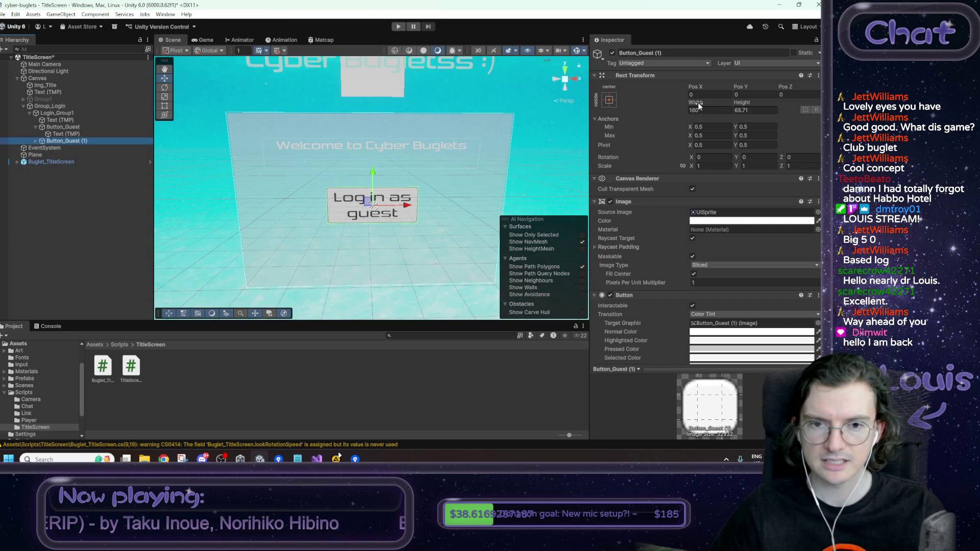
{"action": "mouse_move", "coordinate": [694, 87]}
{"action": "left_mouse_down"}
{"action": "mouse_move", "coordinate": [456, 91]}
{"action": "mouse_move", "coordinate": [463, 96]}
{"action": "left_mouse_up"}
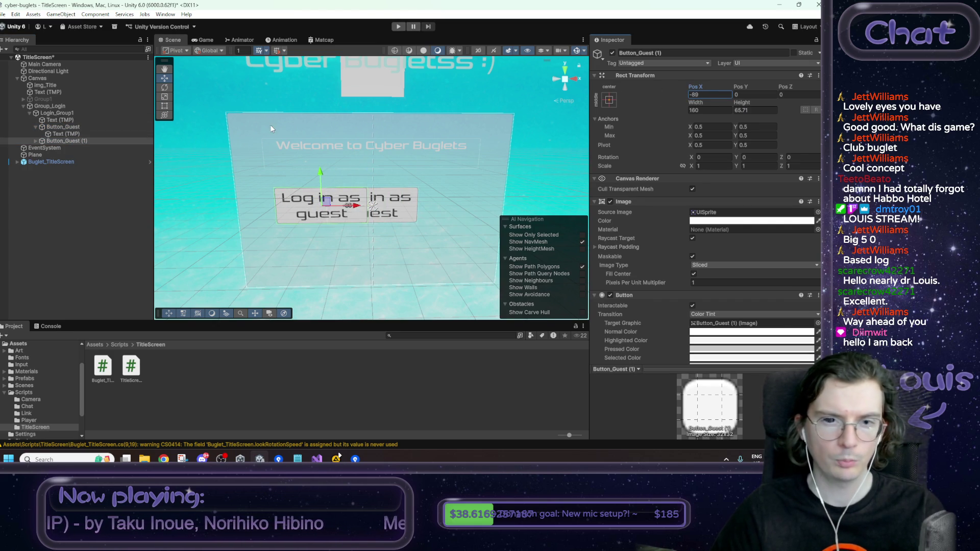
{"action": "key", "text": "ctrl+z"}
{"action": "left_click", "coordinate": [63, 127]}
{"action": "left_click_drag", "start_coordinate": [694, 88], "coordinate": [568, 91]}
{"action": "left_click_drag", "start_coordinate": [800, 106], "coordinate": [399, 105]}
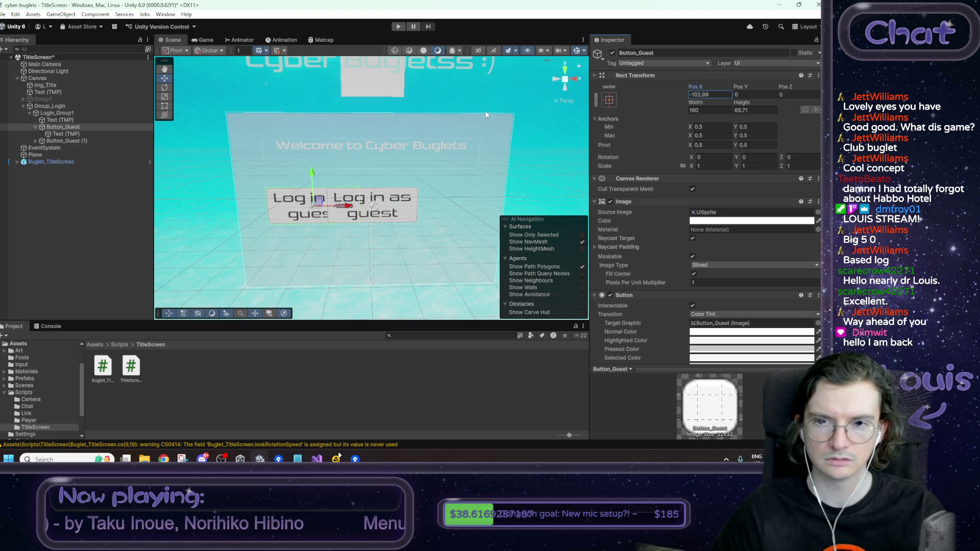
{"action": "double_click", "coordinate": [698, 94]}
{"action": "type", "text": "-100"}
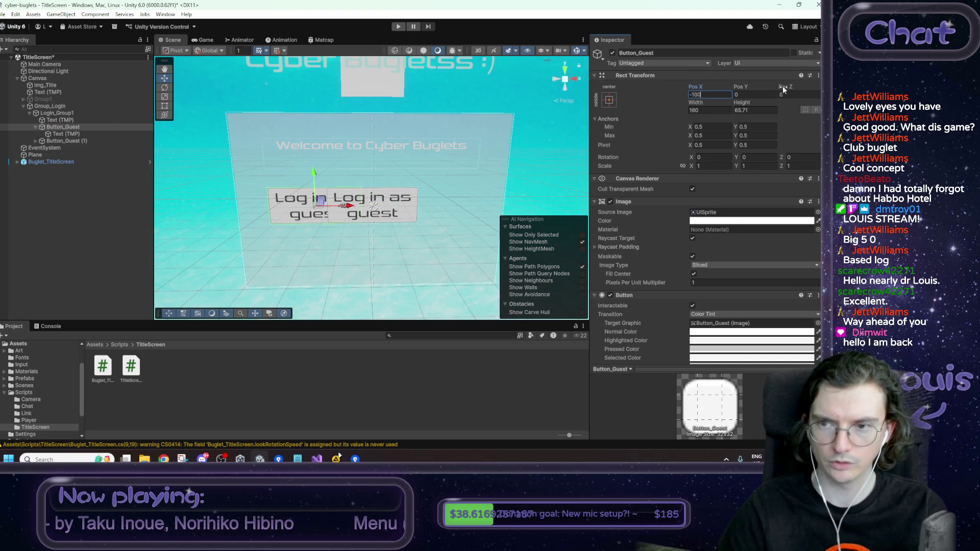
{"action": "left_click", "coordinate": [63, 134]}
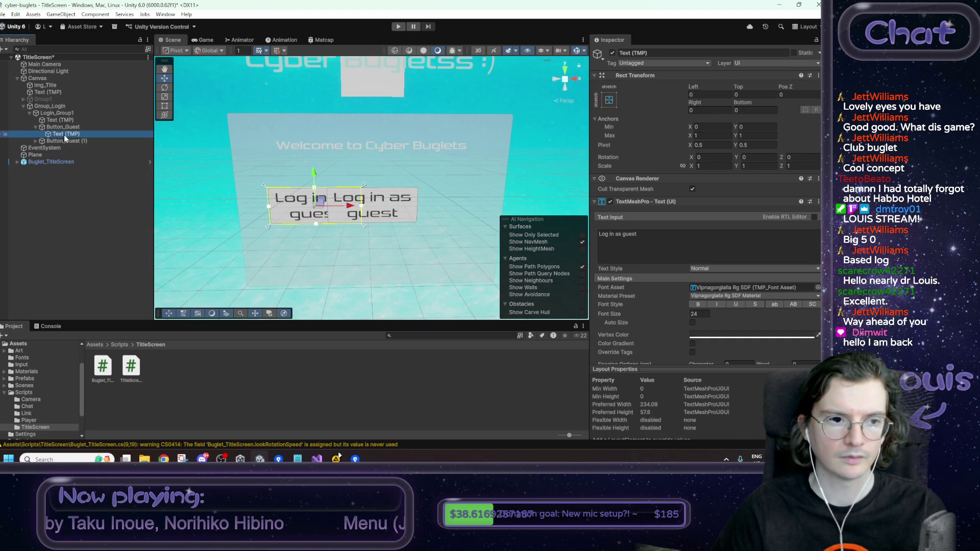
{"action": "left_click", "coordinate": [66, 140]}
{"action": "left_click", "coordinate": [707, 94]}
{"action": "type", "text": "100"}
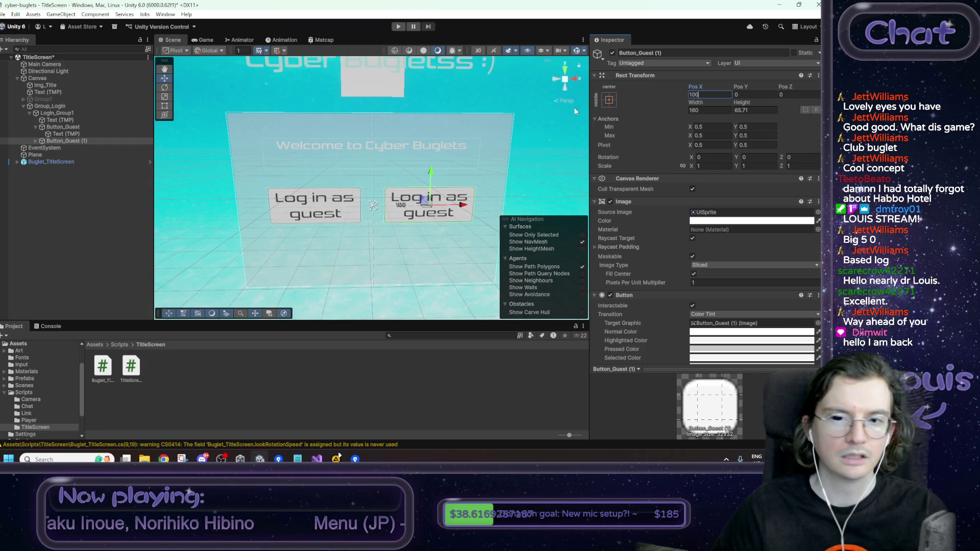
- Rename the copy Button_User and change its label to 'Existing user'
{"action": "left_click", "coordinate": [674, 54]}
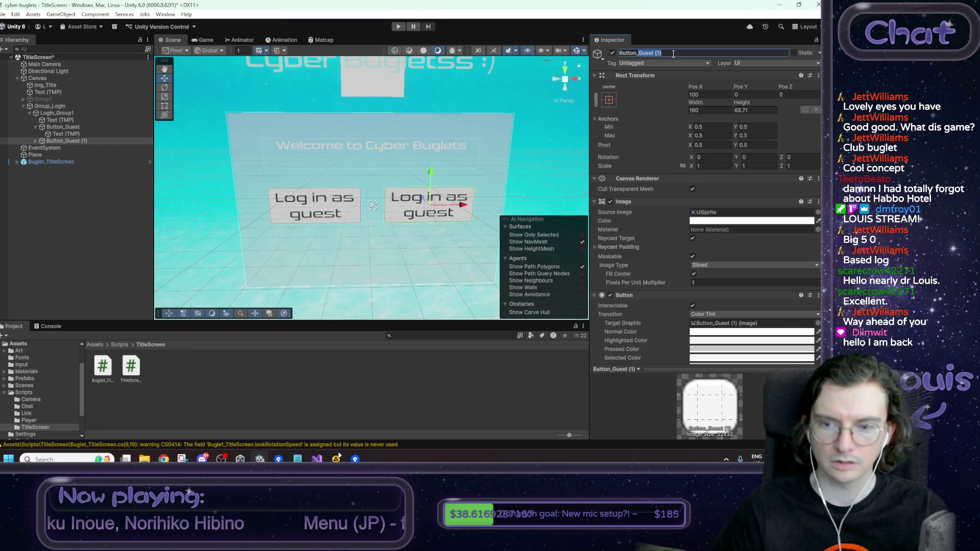
{"action": "type", "text": "User"}
{"action": "key", "text": "Return"}
{"action": "left_click", "coordinate": [36, 141]}
{"action": "left_click", "coordinate": [50, 148]}
{"action": "left_click", "coordinate": [613, 245]}
{"action": "key", "text": "ctrl+a"}
{"action": "type", "text": "Existing user"}
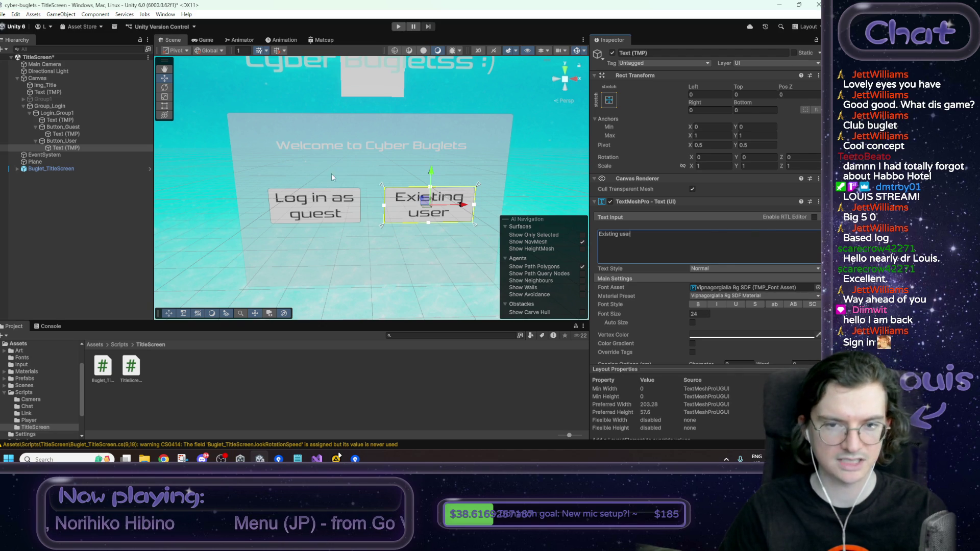
- Enlarge the welcome heading's font to about 33 so it wraps, and raise its Pos Y
{"action": "left_click", "coordinate": [67, 121]}
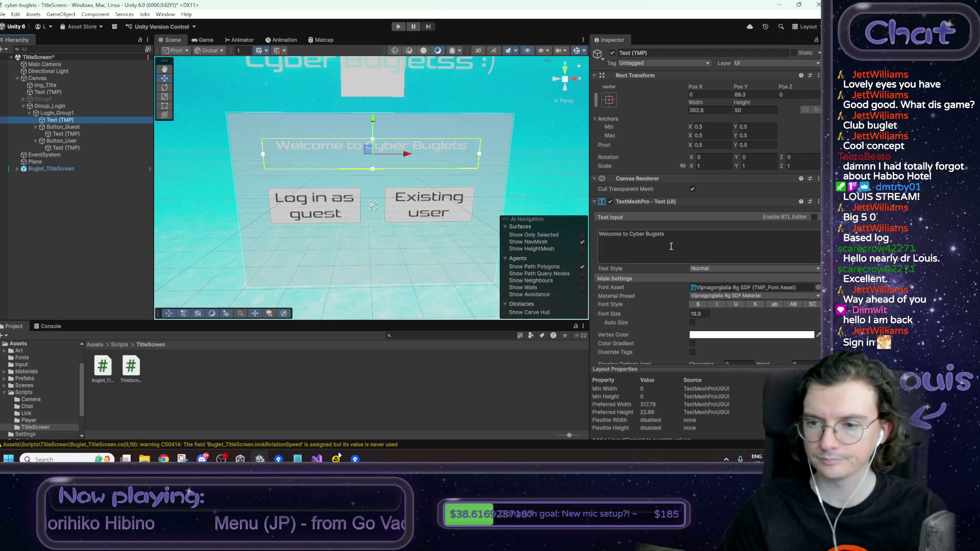
{"action": "left_click_drag", "start_coordinate": [695, 316], "coordinate": [786, 309]}
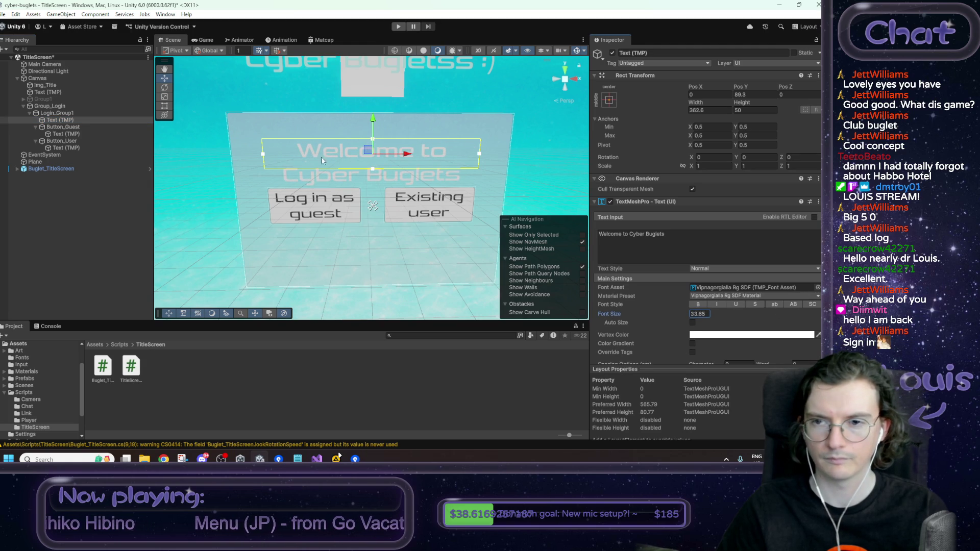
{"action": "left_click_drag", "start_coordinate": [724, 88], "coordinate": [794, 88]}
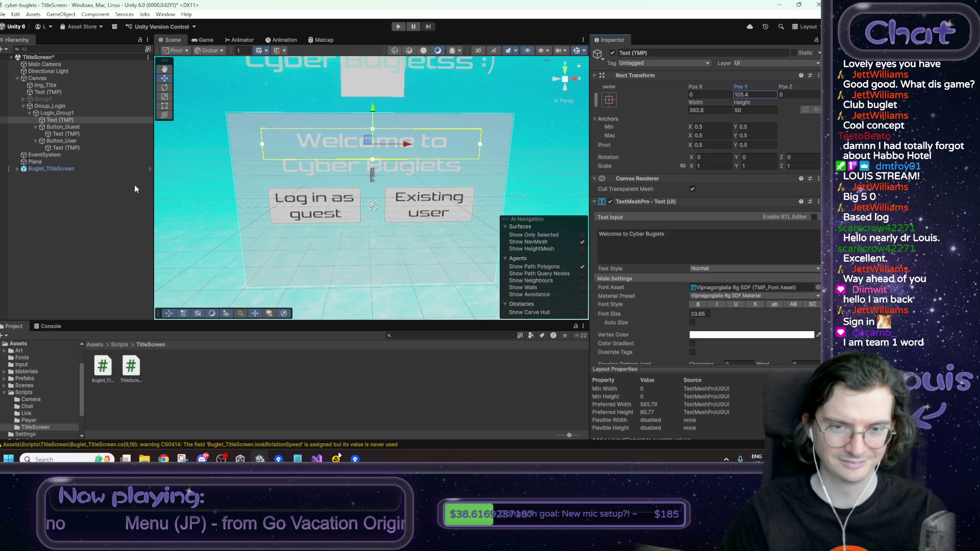
- Set both Button_Guest and Button_User to Pos Y -30
{"action": "left_click", "coordinate": [69, 139]}
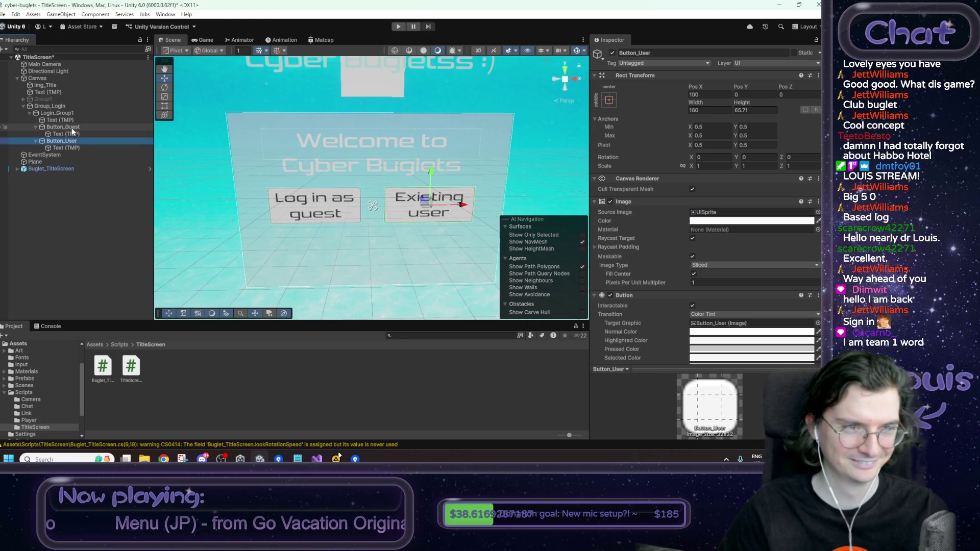
{"action": "left_click", "coordinate": [71, 128], "text": "ctrl"}
{"action": "mouse_move", "coordinate": [741, 88]}
{"action": "left_mouse_down"}
{"action": "mouse_move", "coordinate": [778, 91]}
{"action": "mouse_move", "coordinate": [680, 99]}
{"action": "mouse_move", "coordinate": [696, 101]}
{"action": "left_mouse_up"}
{"action": "left_click", "coordinate": [741, 95]}
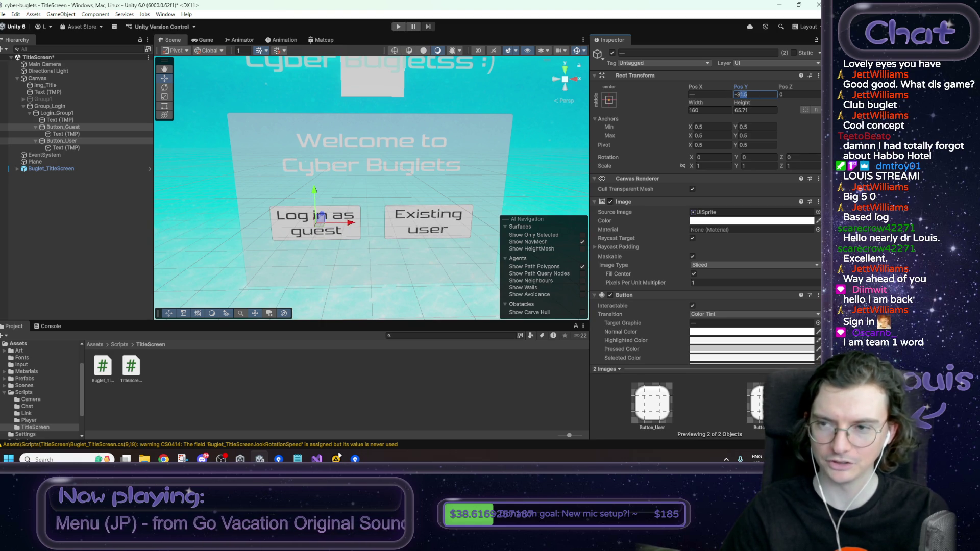
{"action": "type", "text": "-30"}
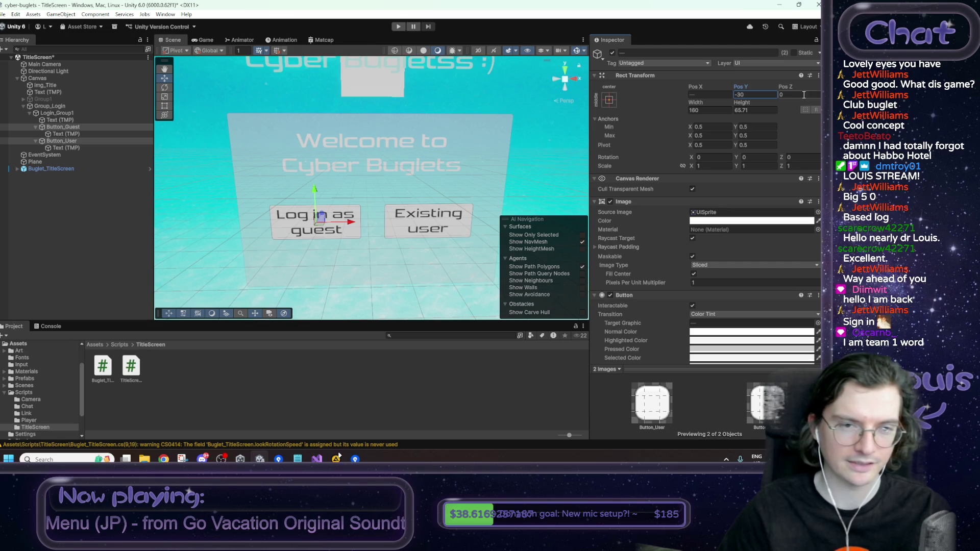
{"action": "left_click", "coordinate": [532, 162]}
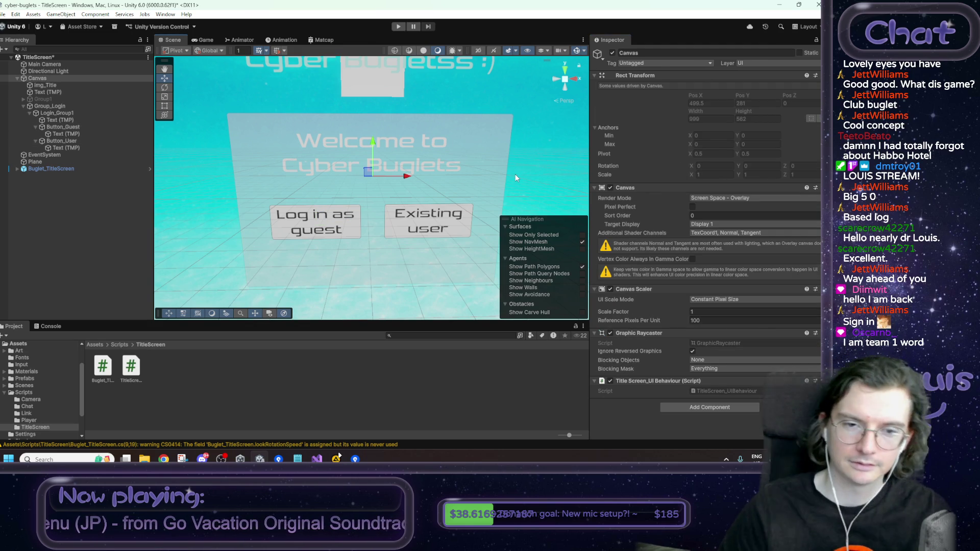
- Lower the welcome heading's Pos Y to about 93.6, closer to the buttons
{"action": "left_click", "coordinate": [84, 113]}
{"action": "left_click", "coordinate": [78, 119]}
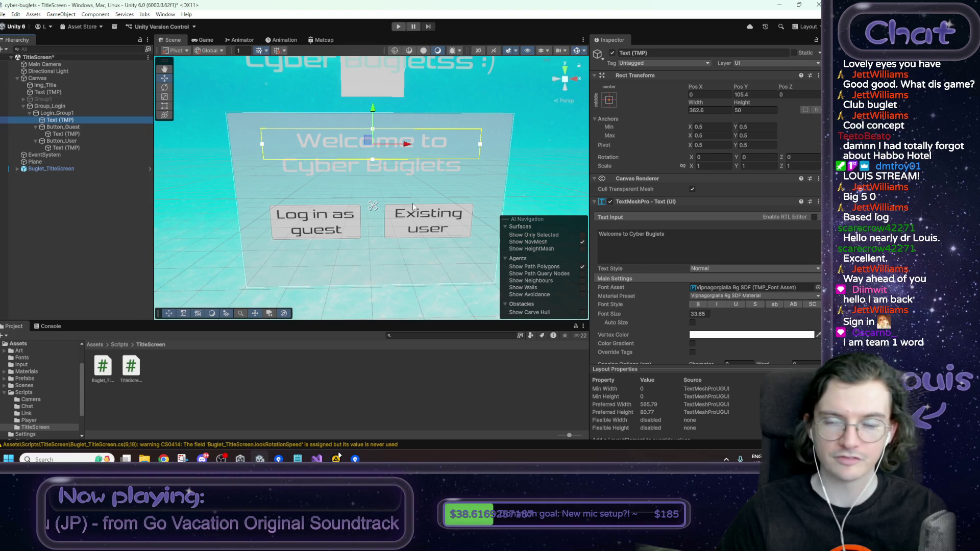
{"action": "left_click_drag", "start_coordinate": [738, 87], "coordinate": [562, 100]}
{"action": "left_click", "coordinate": [543, 148]}
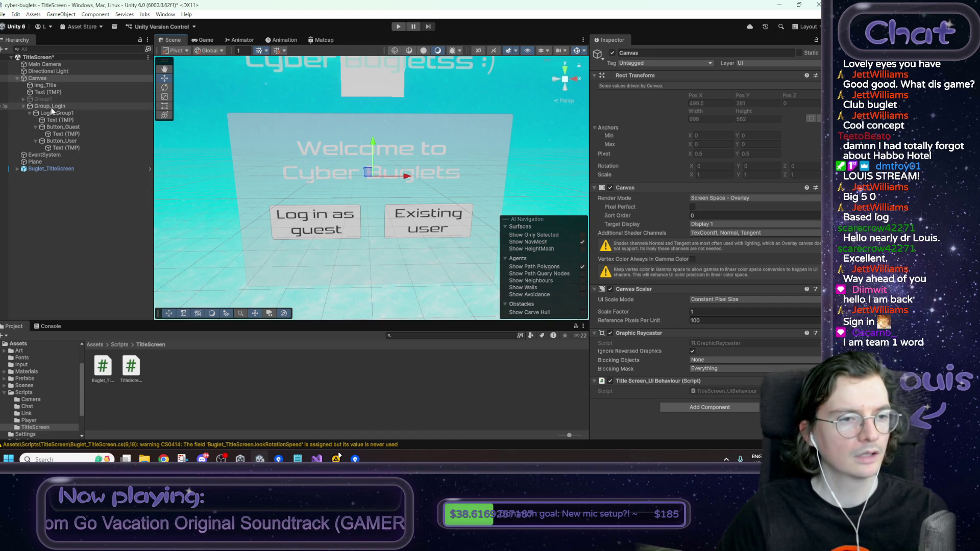
{"action": "left_click", "coordinate": [75, 112]}
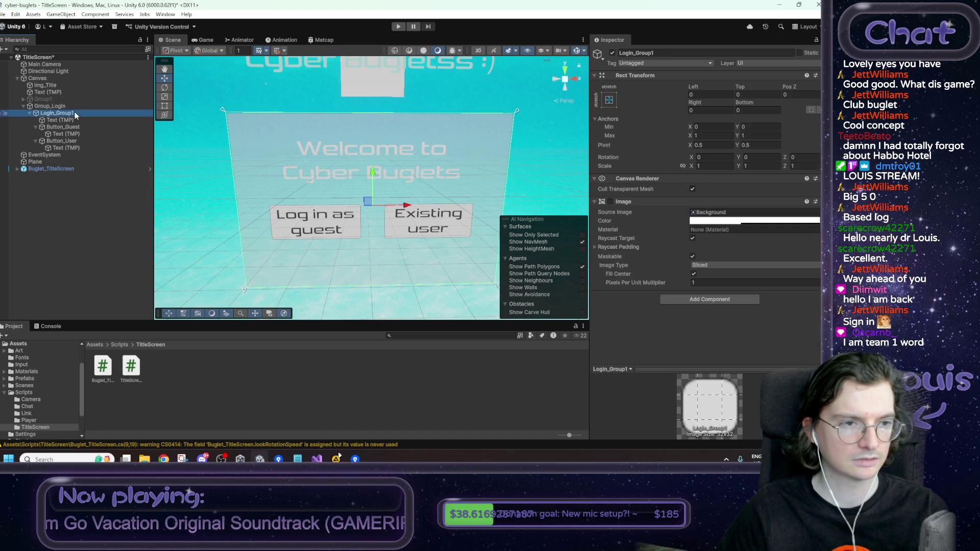
- Collapse both button rows, duplicate Login_Group1, and name the copy Login_Group2
{"action": "left_click", "coordinate": [36, 128]}
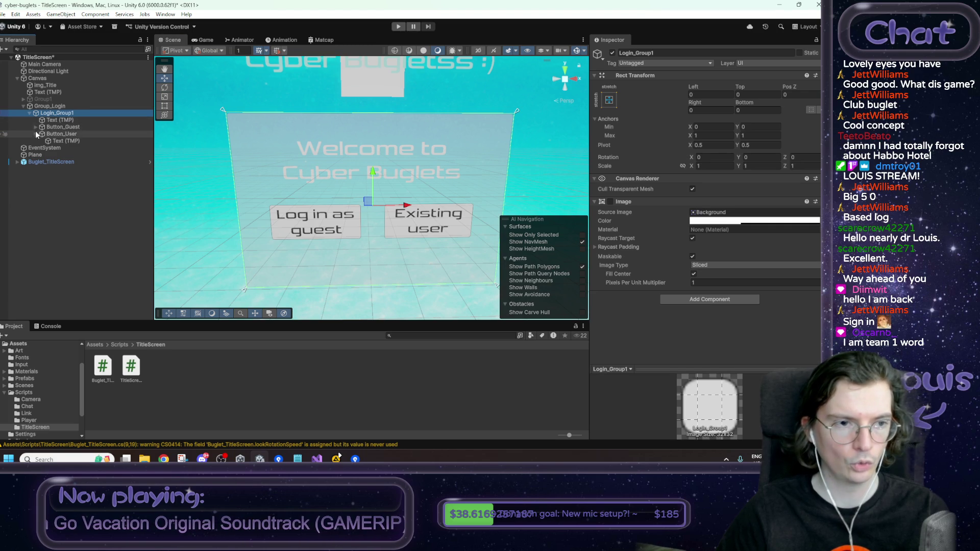
{"action": "left_click", "coordinate": [35, 134]}
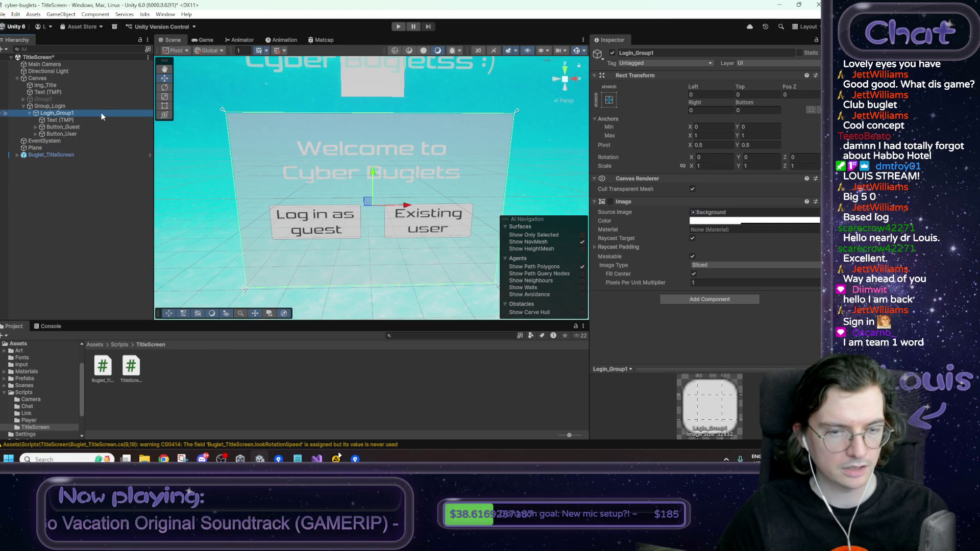
{"action": "key", "text": "ctrl+d"}
{"action": "left_click", "coordinate": [659, 53]}
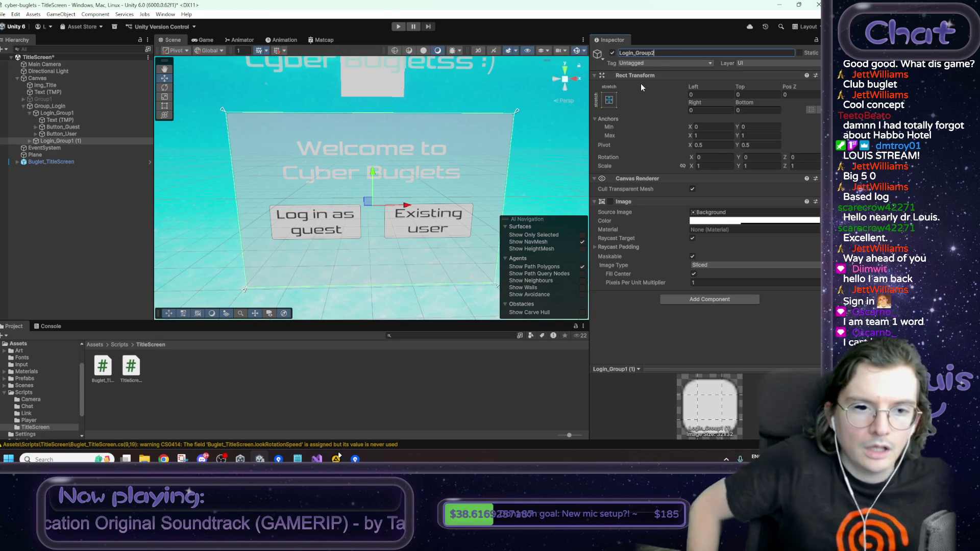
{"action": "key", "text": "Return"}
- Close the RuneScape screenshot tab, view the MapleStory login reference in Chrome, then return to Unity
{"action": "mouse_move", "coordinate": [163, 459]}
{"action": "left_click", "coordinate": [320, 423]}
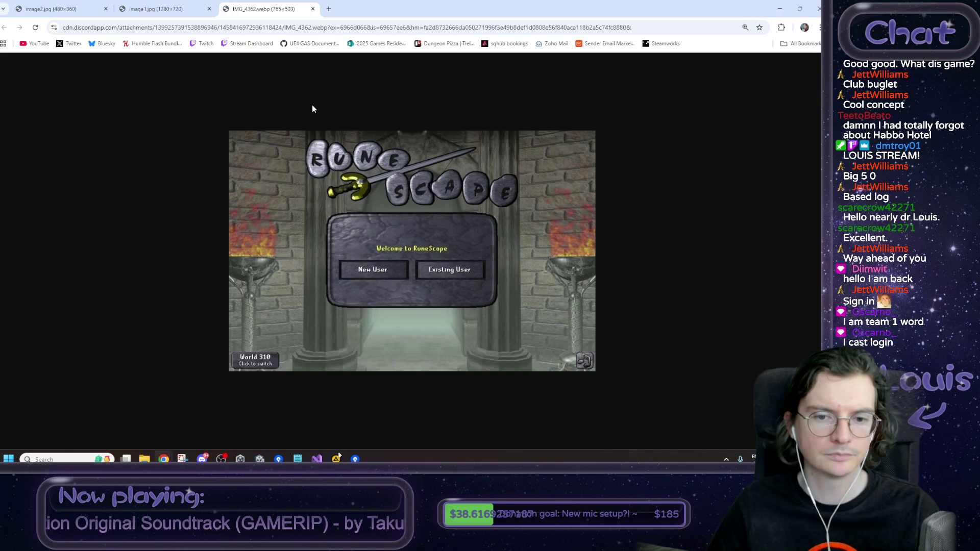
{"action": "middle_click", "coordinate": [262, 11]}
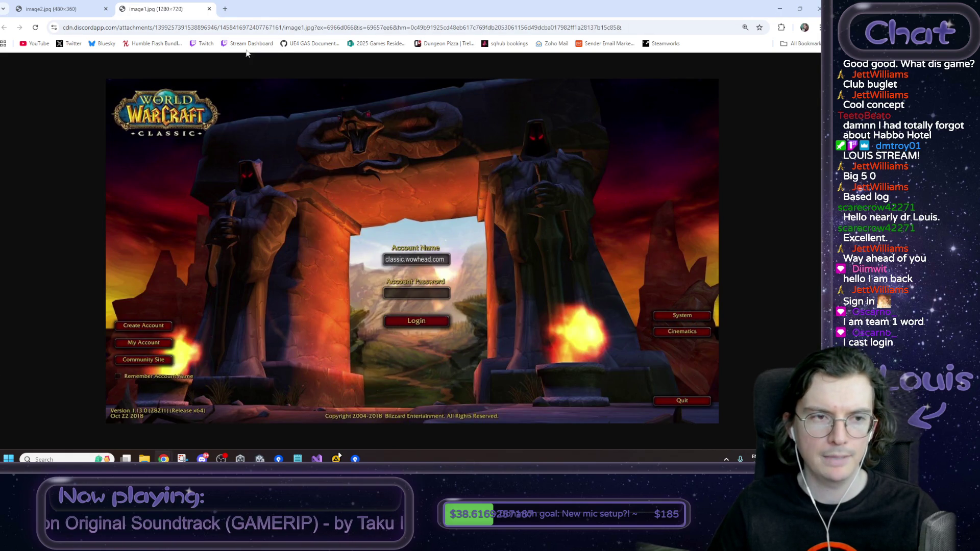
{"action": "left_click", "coordinate": [71, 11]}
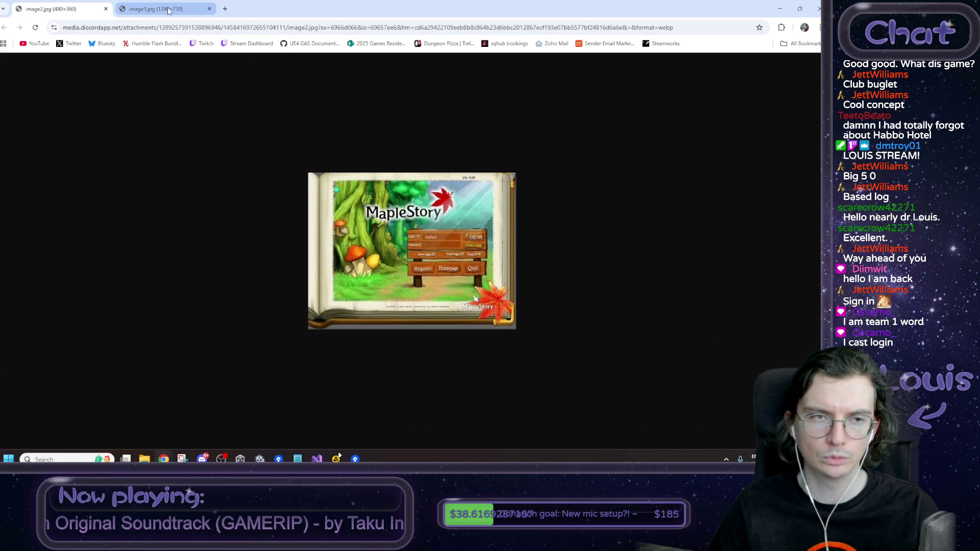
{"action": "mouse_move", "coordinate": [170, 8]}
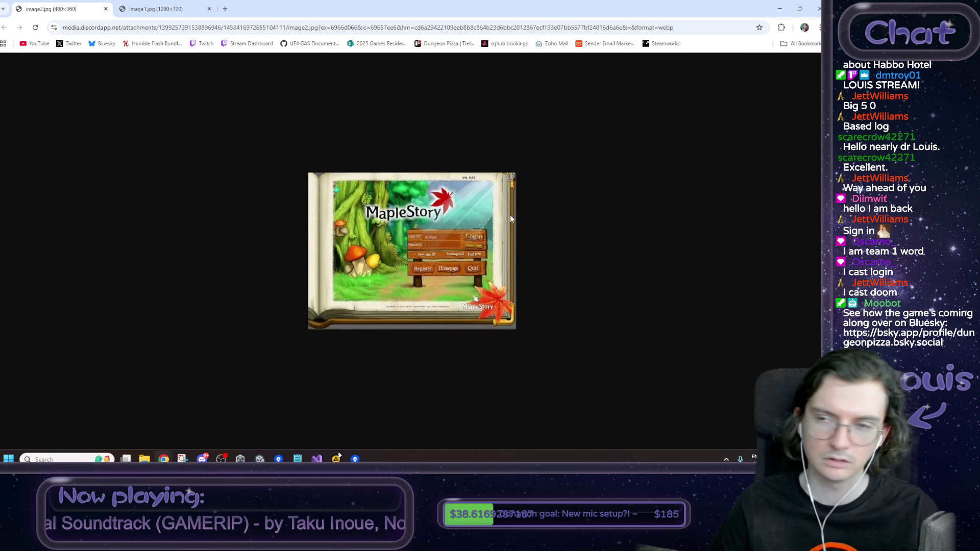
{"action": "left_click", "coordinate": [780, 9]}
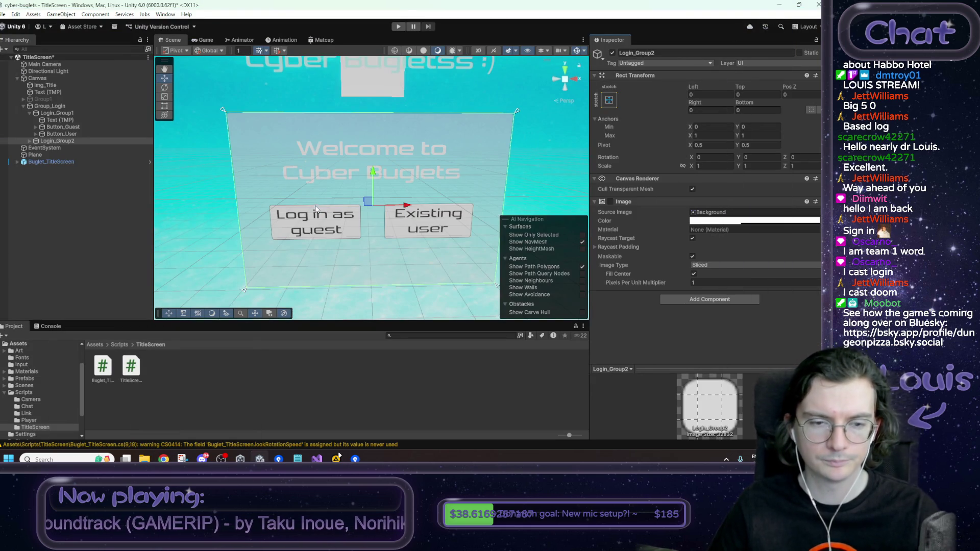
- Rename Button_Guest under Login_Group2 to Button_Back
{"action": "left_click", "coordinate": [29, 141]}
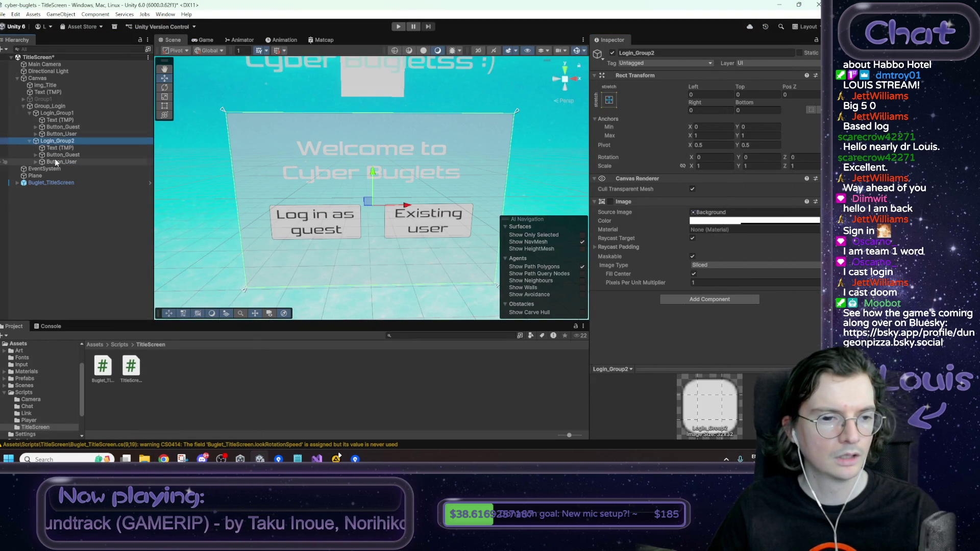
{"action": "left_click", "coordinate": [87, 164]}
{"action": "left_click", "coordinate": [82, 155]}
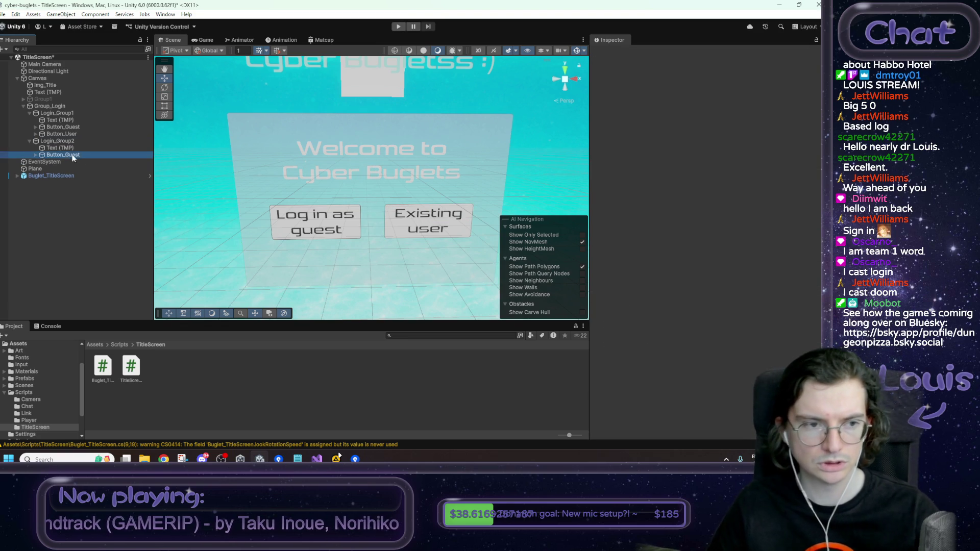
{"action": "left_click", "coordinate": [673, 52]}
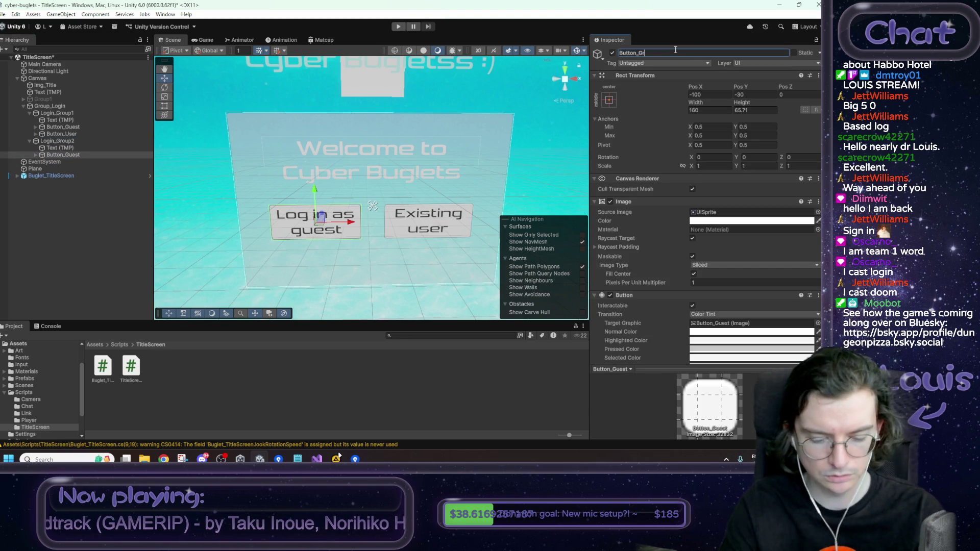
{"action": "key", "text": "BackSpace"}
{"action": "type", "text": "Back"}
{"action": "key", "text": "Return"}
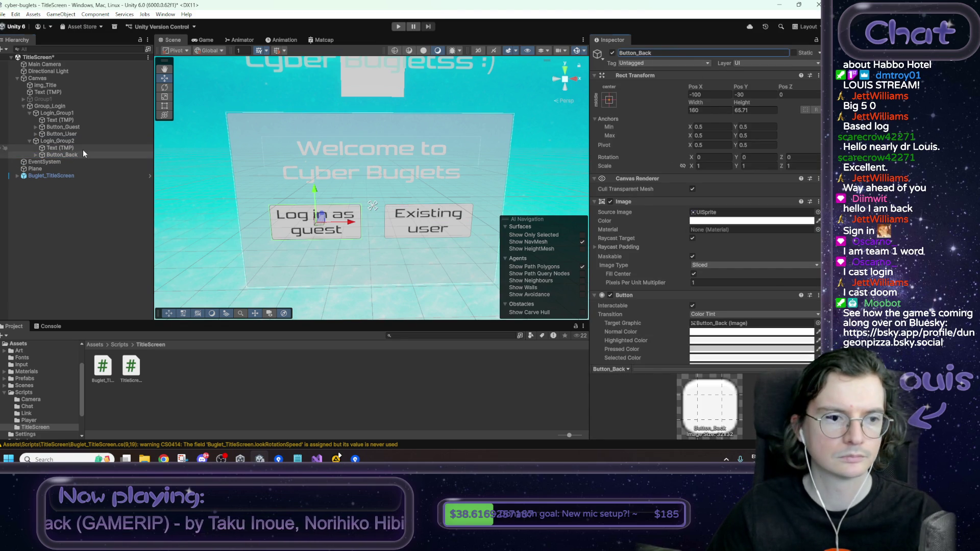
- Change the button's label to 'Back' and move it below the Log in as guest button
{"action": "left_click", "coordinate": [83, 149]}
{"action": "left_click", "coordinate": [35, 155]}
{"action": "left_click", "coordinate": [60, 162]}
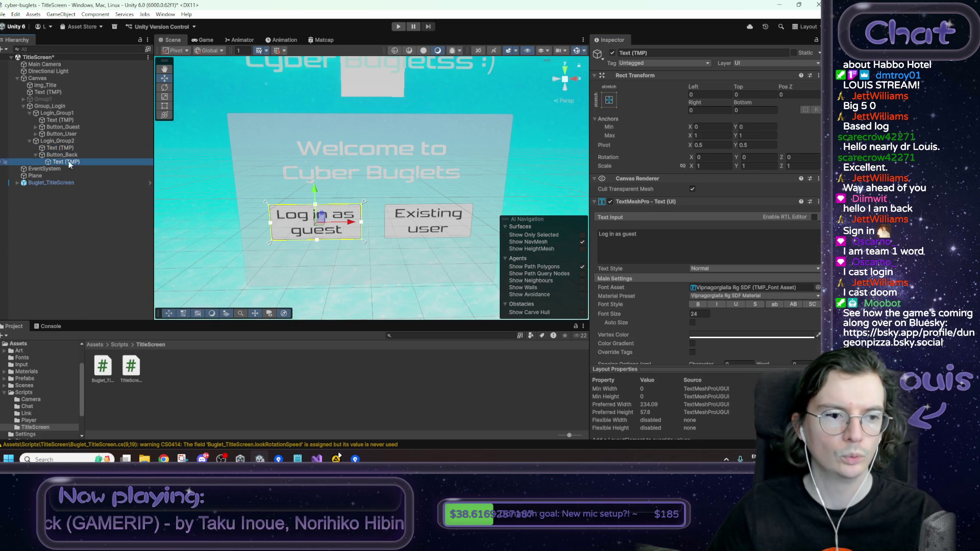
{"action": "left_click", "coordinate": [659, 234]}
{"action": "type", "text": "Back"}
{"action": "key", "text": "BackSpace"}
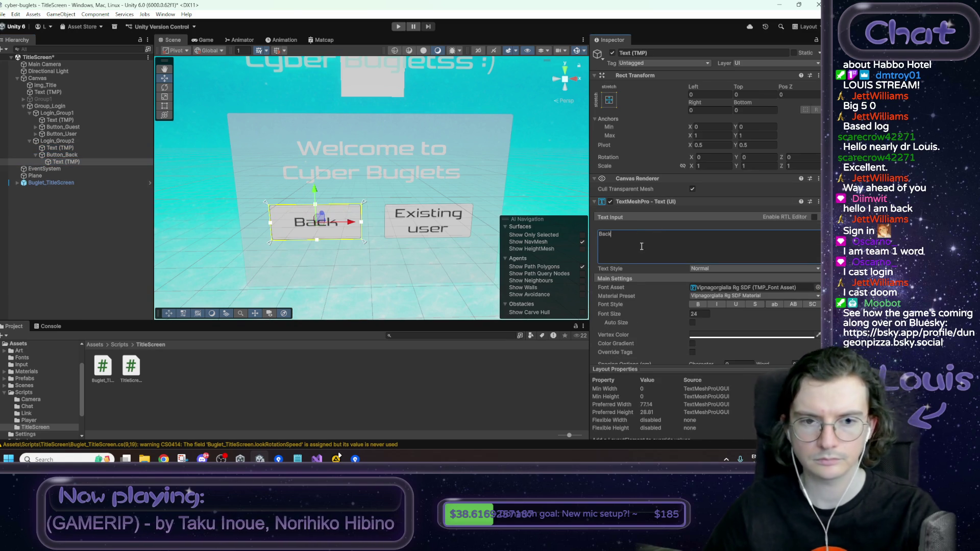
{"action": "left_click", "coordinate": [321, 221]}
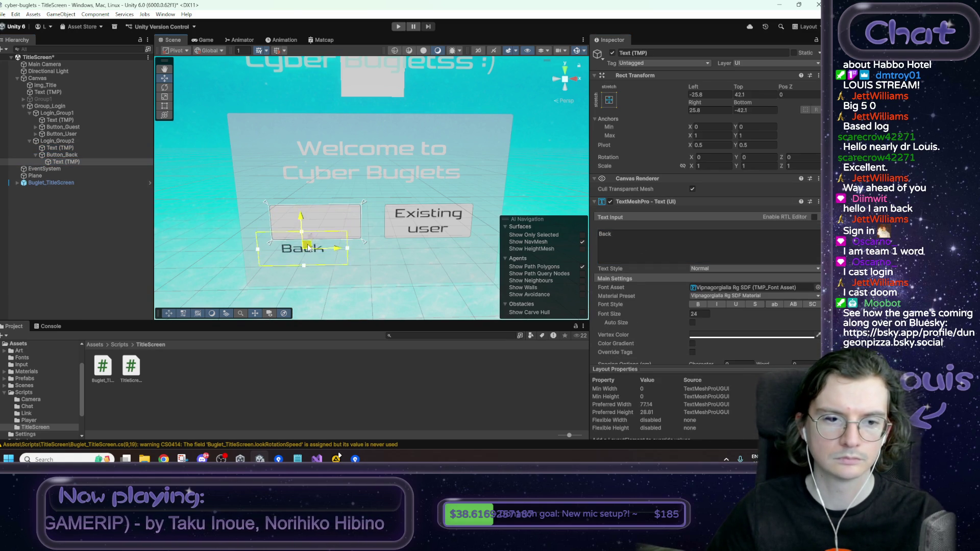
{"action": "left_click_drag", "start_coordinate": [325, 220], "coordinate": [306, 259]}
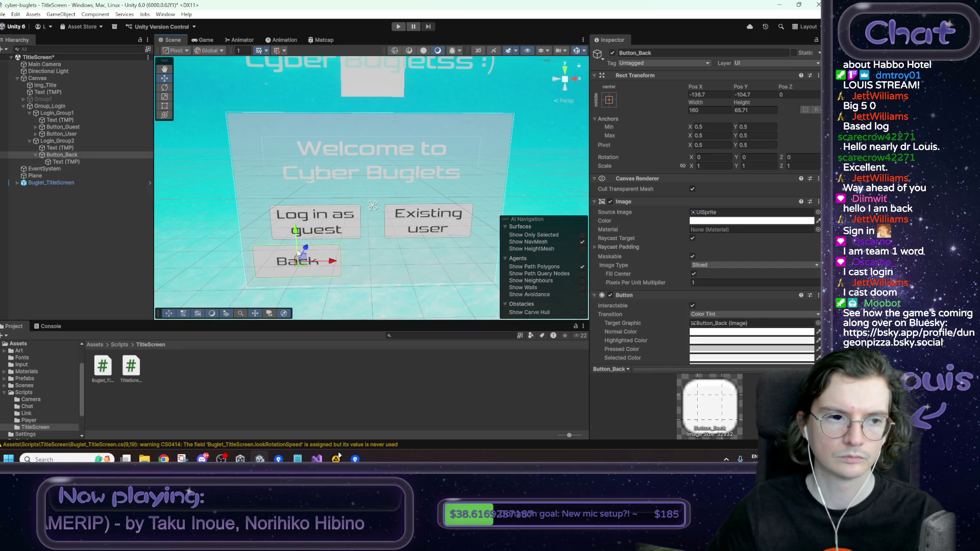
{"action": "left_click", "coordinate": [57, 113]}
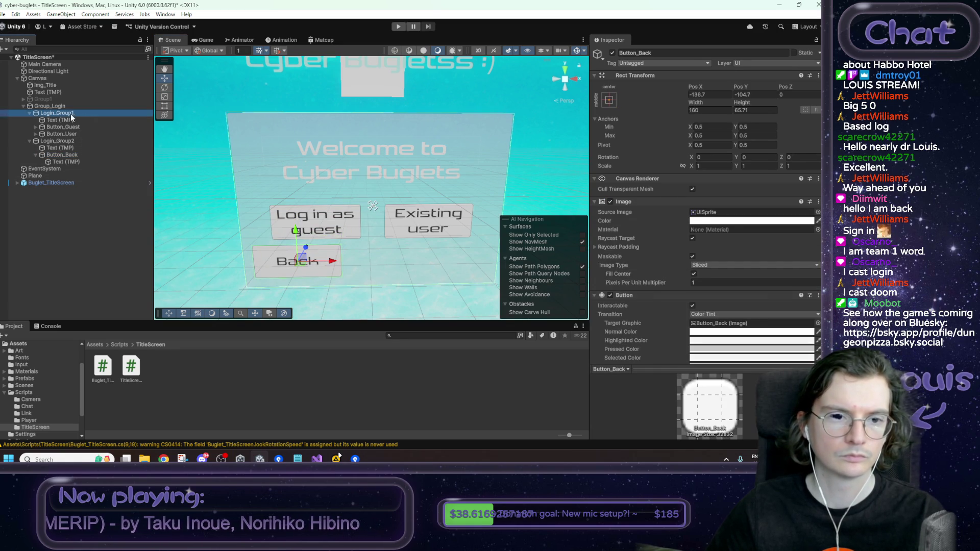
- Hide Login_Group1 and change Login_Group2's heading text to 'Buglet ID:'
{"action": "left_click", "coordinate": [613, 53]}
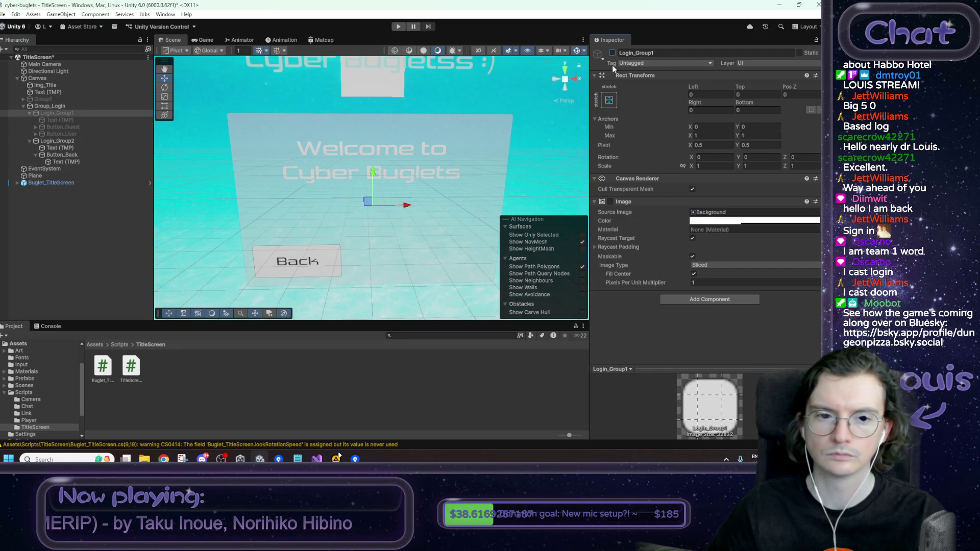
{"action": "left_click", "coordinate": [81, 148]}
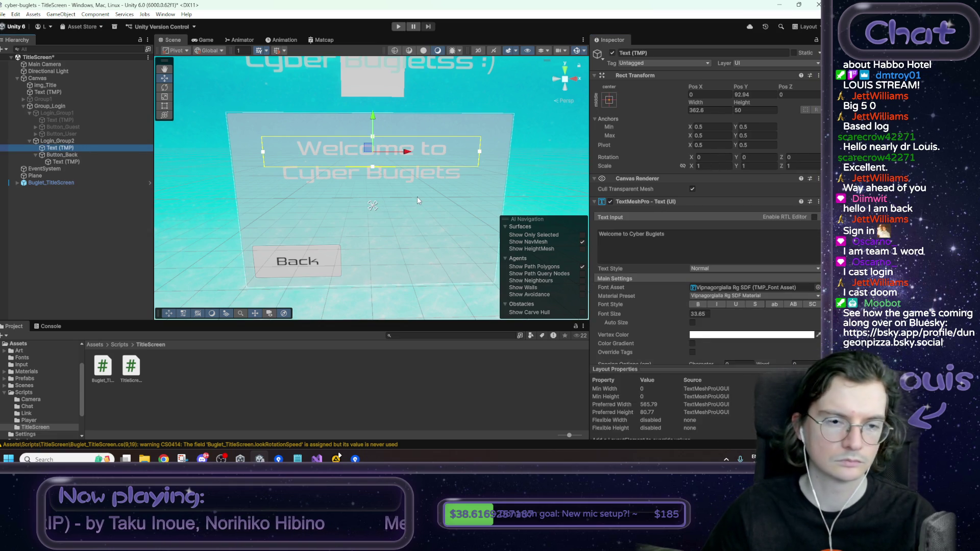
{"action": "left_click", "coordinate": [707, 245]}
{"action": "key", "text": "ctrl+a"}
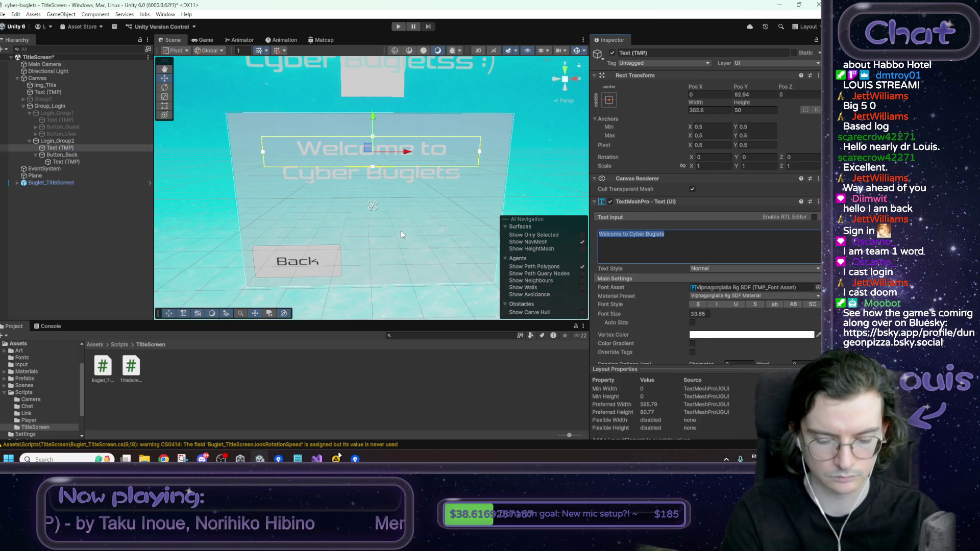
{"action": "type", "text": "Login ID"}
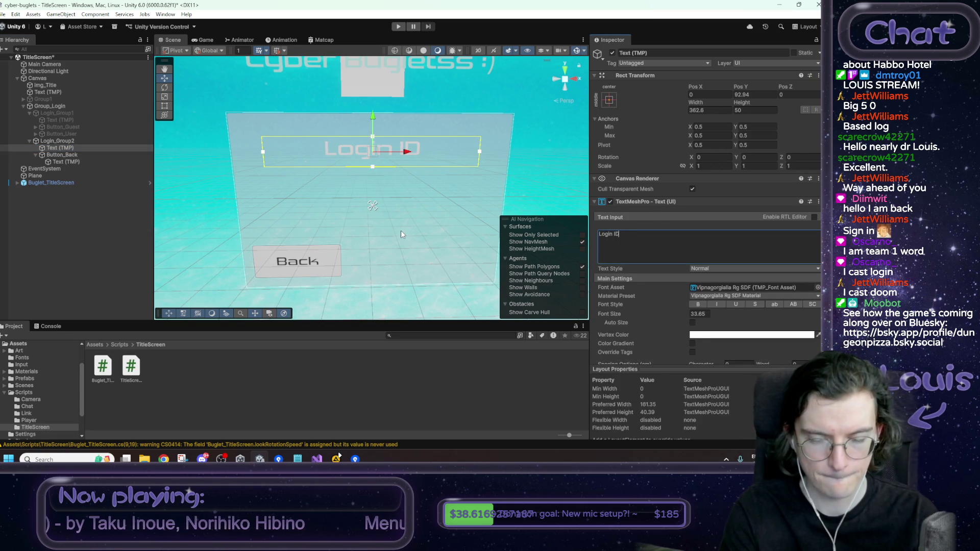
{"action": "key", "text": "BackSpace"}
{"action": "key", "text": "BackSpace"}
{"action": "key", "text": "BackSpace"}
{"action": "type", "text": "Buglet ID:"}
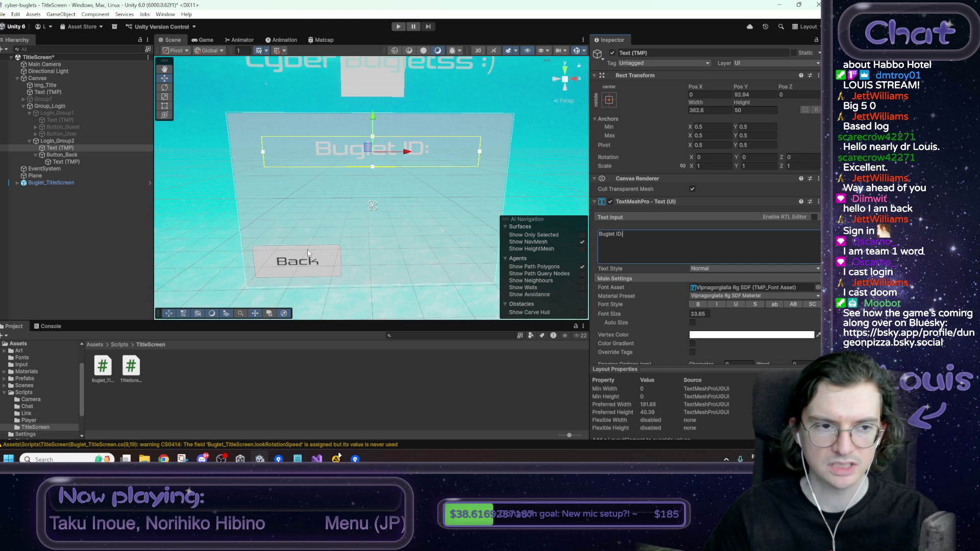
- Make the label font size 20, right/middle aligned, 134.4 wide, shifted left to Pos X -133.6
{"action": "mouse_move", "coordinate": [615, 314]}
{"action": "left_mouse_down"}
{"action": "mouse_move", "coordinate": [663, 313]}
{"action": "mouse_move", "coordinate": [618, 314]}
{"action": "mouse_move", "coordinate": [644, 314]}
{"action": "left_mouse_up"}
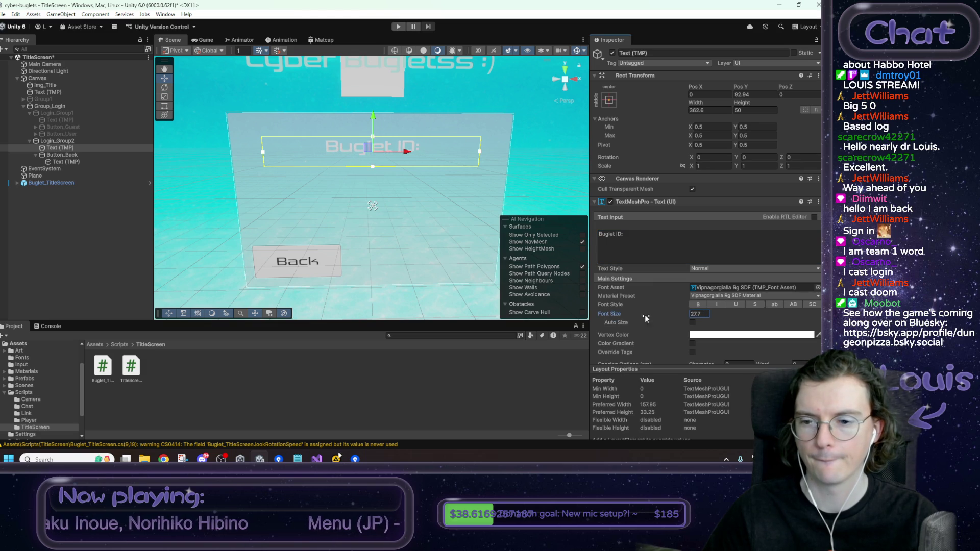
{"action": "left_click", "coordinate": [705, 313]}
{"action": "type", "text": "20"}
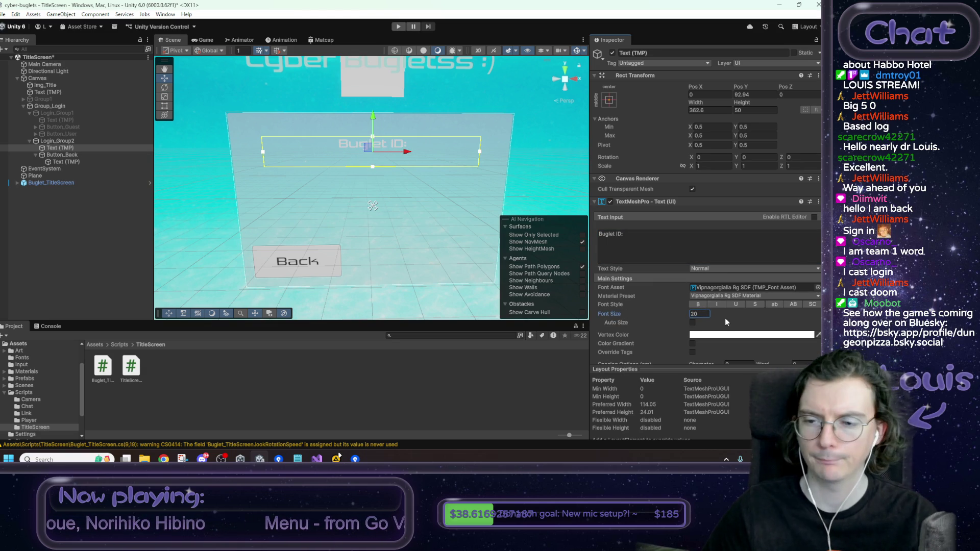
{"action": "scroll", "coordinate": [724, 321], "scroll_direction": "down", "scroll_amount": 3}
{"action": "left_click", "coordinate": [714, 339]}
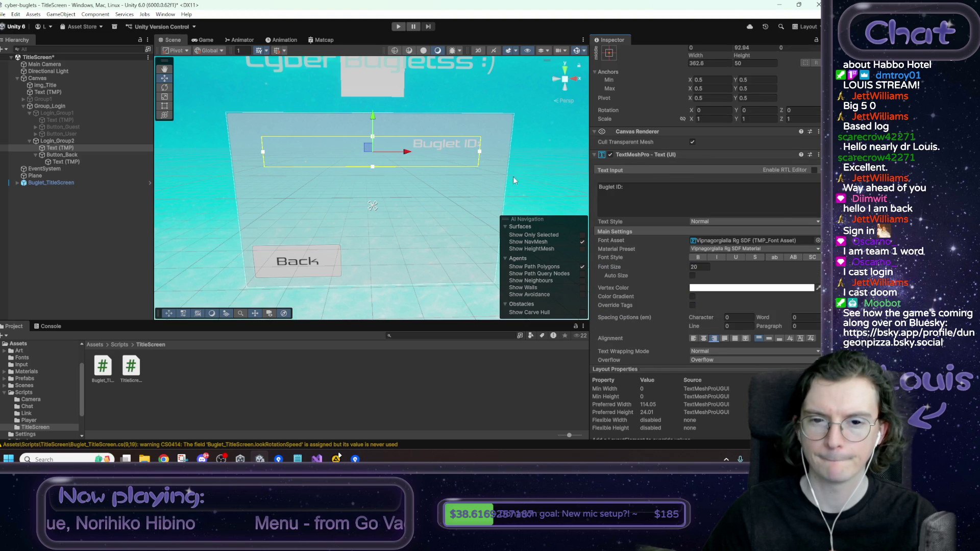
{"action": "scroll", "coordinate": [714, 111], "scroll_direction": "up", "scroll_amount": 3}
{"action": "mouse_move", "coordinate": [699, 107]}
{"action": "left_mouse_down"}
{"action": "mouse_move", "coordinate": [655, 100]}
{"action": "mouse_move", "coordinate": [137, 123]}
{"action": "left_mouse_up"}
{"action": "scroll", "coordinate": [768, 317], "scroll_direction": "down", "scroll_amount": 4}
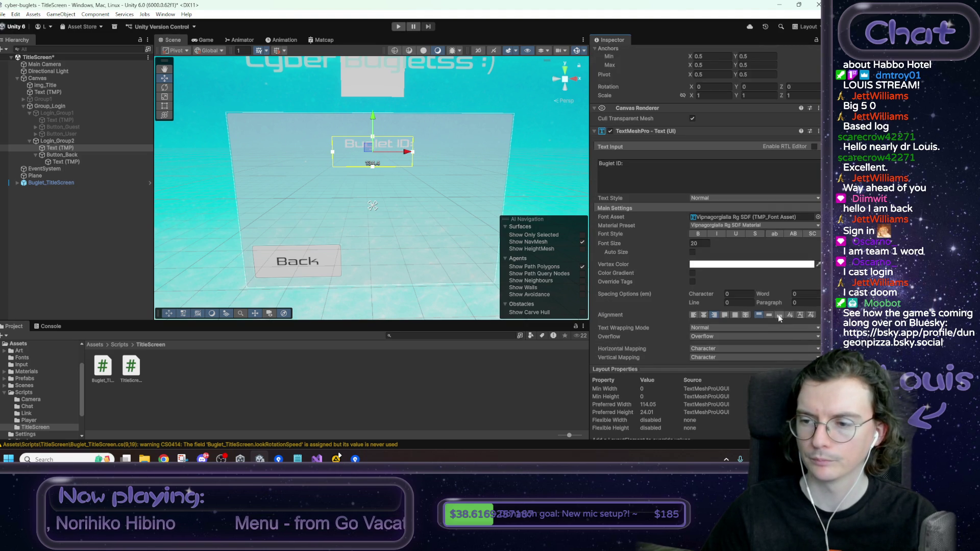
{"action": "left_click", "coordinate": [768, 316]}
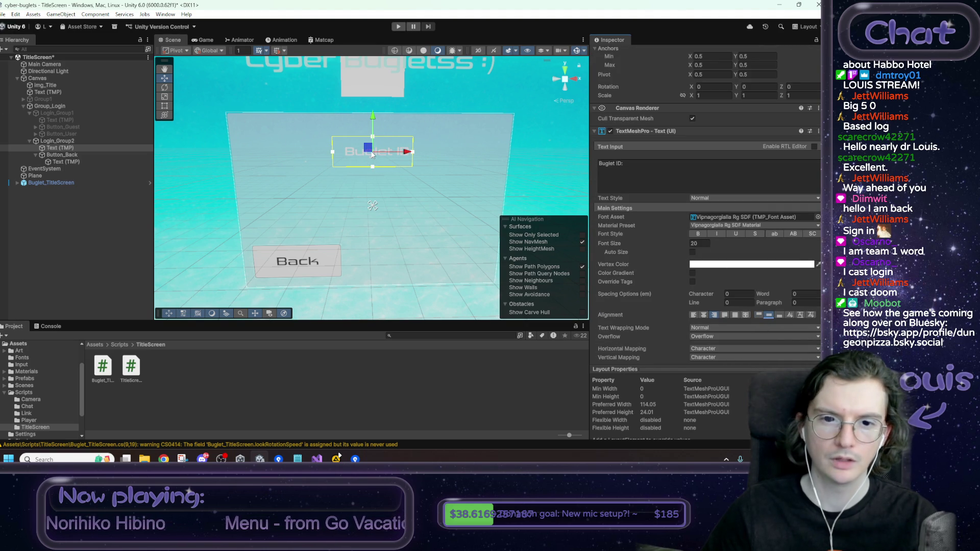
{"action": "scroll", "coordinate": [740, 122], "scroll_direction": "up", "scroll_amount": 4}
{"action": "left_click_drag", "start_coordinate": [693, 87], "coordinate": [593, 88]}
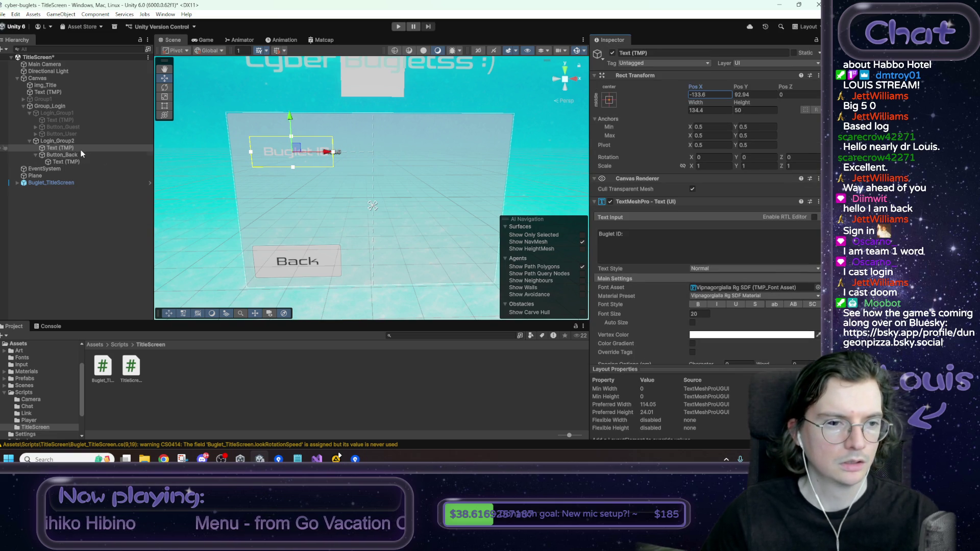
- Add a 160×30 TMP input field to Login_Group2 at Pos X 161.8, beside the Buglet ID: label
{"action": "right_click", "coordinate": [69, 148]}
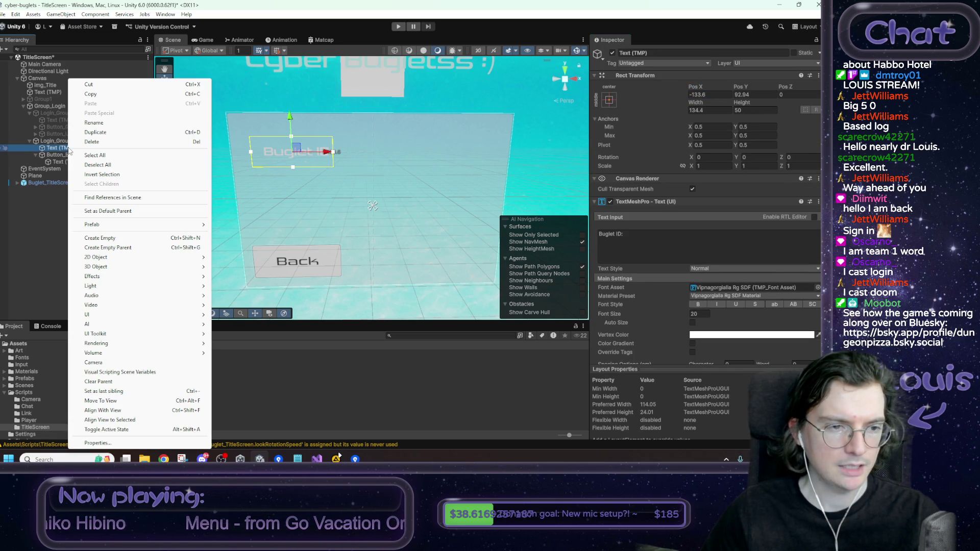
{"action": "mouse_move", "coordinate": [168, 314]}
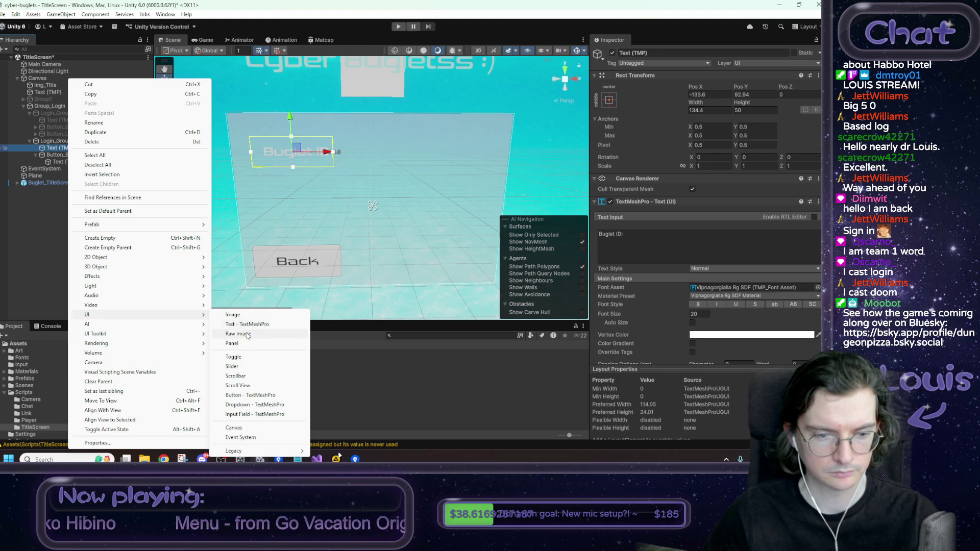
{"action": "left_click", "coordinate": [261, 414]}
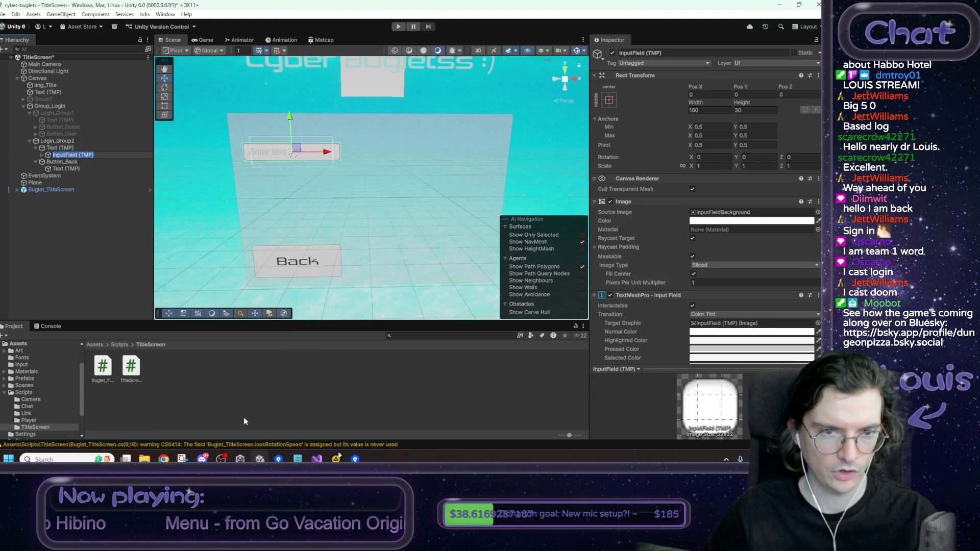
{"action": "left_click", "coordinate": [110, 268]}
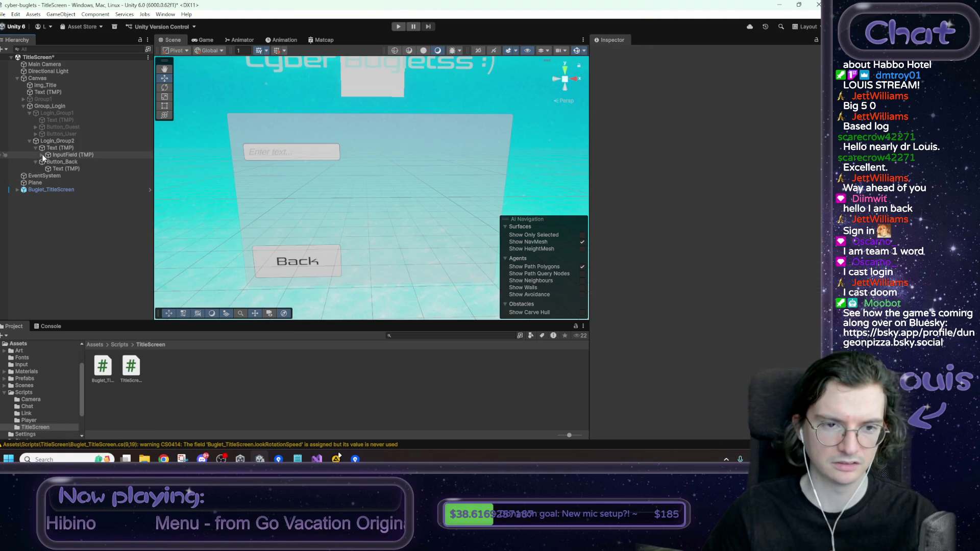
{"action": "left_click", "coordinate": [65, 155]}
{"action": "key", "text": "ctrl+z"}
{"action": "key", "text": "ctrl+z"}
{"action": "key", "text": "ctrl+z"}
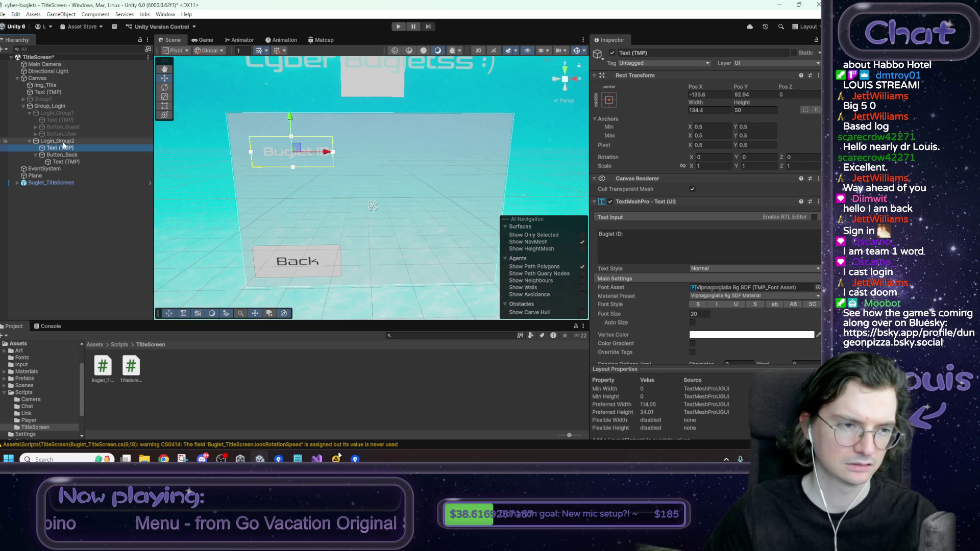
{"action": "right_click", "coordinate": [66, 142]}
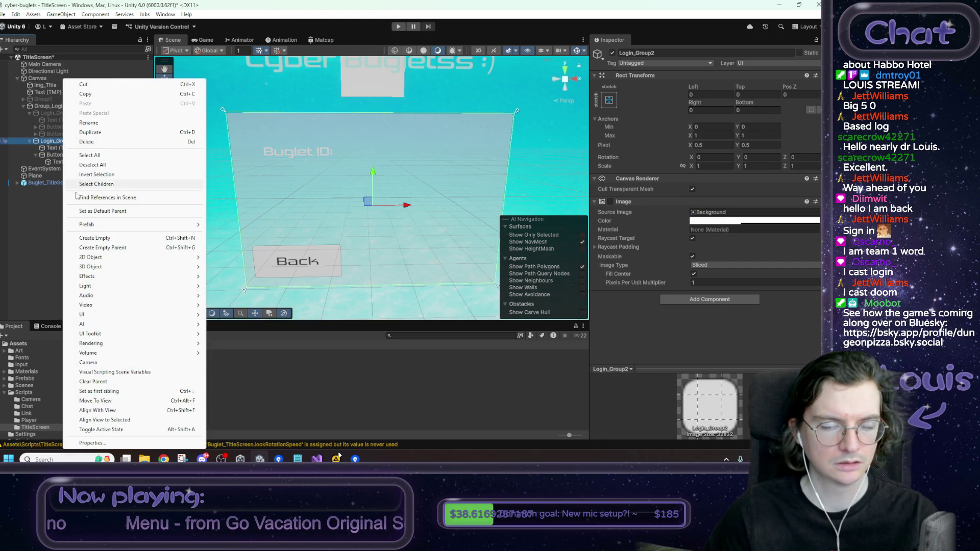
{"action": "left_click", "coordinate": [35, 236]}
{"action": "key", "text": "ctrl+y"}
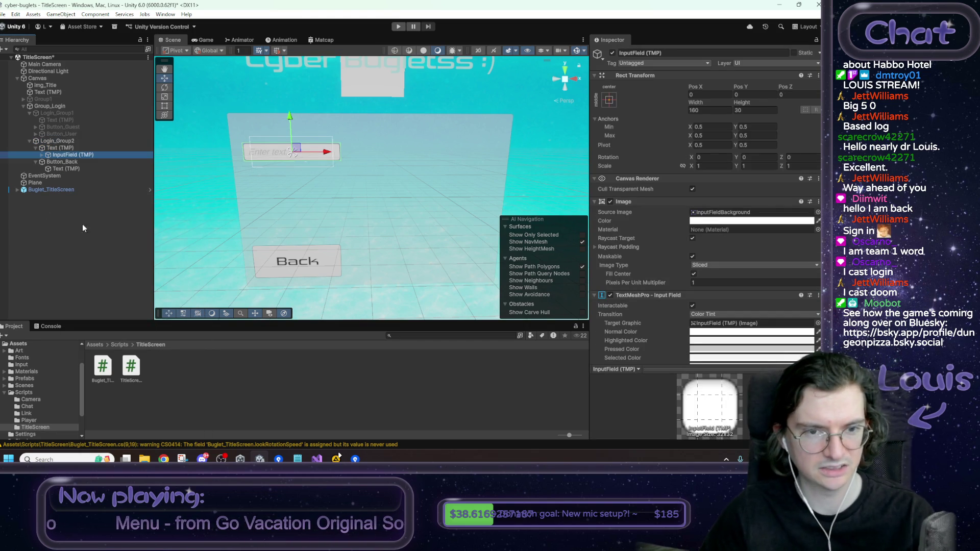
{"action": "mouse_move", "coordinate": [325, 154]}
{"action": "left_mouse_down"}
{"action": "mouse_move", "coordinate": [439, 154]}
{"action": "mouse_move", "coordinate": [423, 154]}
{"action": "left_mouse_up"}
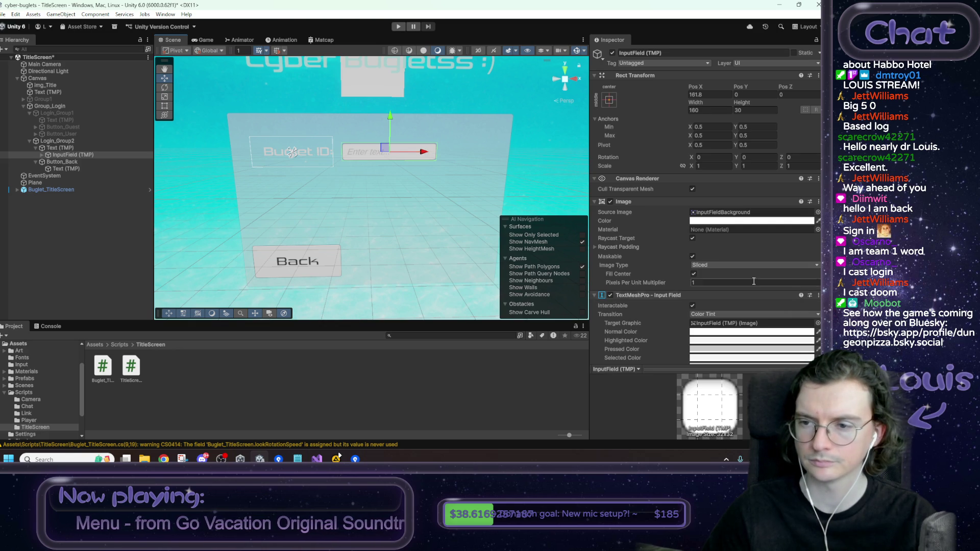
{"action": "left_click", "coordinate": [42, 154]}
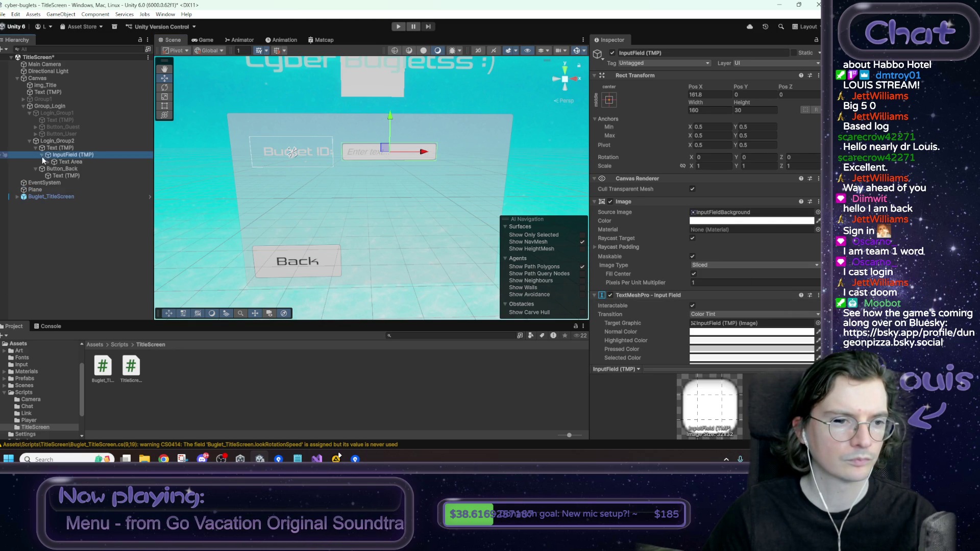
- Set the input field's Text and Placeholder font assets to Vipnagorgialla Rg SDF
{"action": "left_click", "coordinate": [54, 161]}
{"action": "left_click", "coordinate": [47, 161]}
{"action": "left_click", "coordinate": [69, 175]}
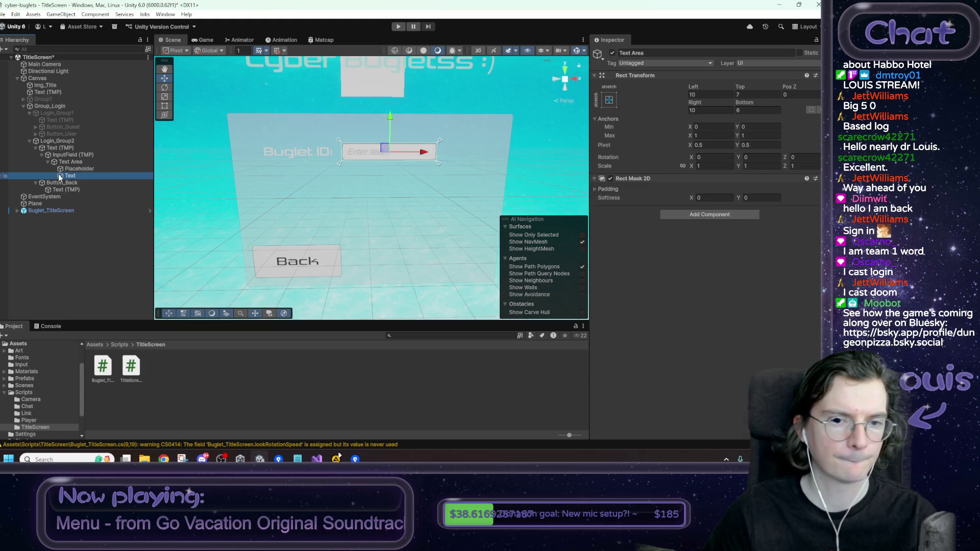
{"action": "left_click", "coordinate": [818, 288]}
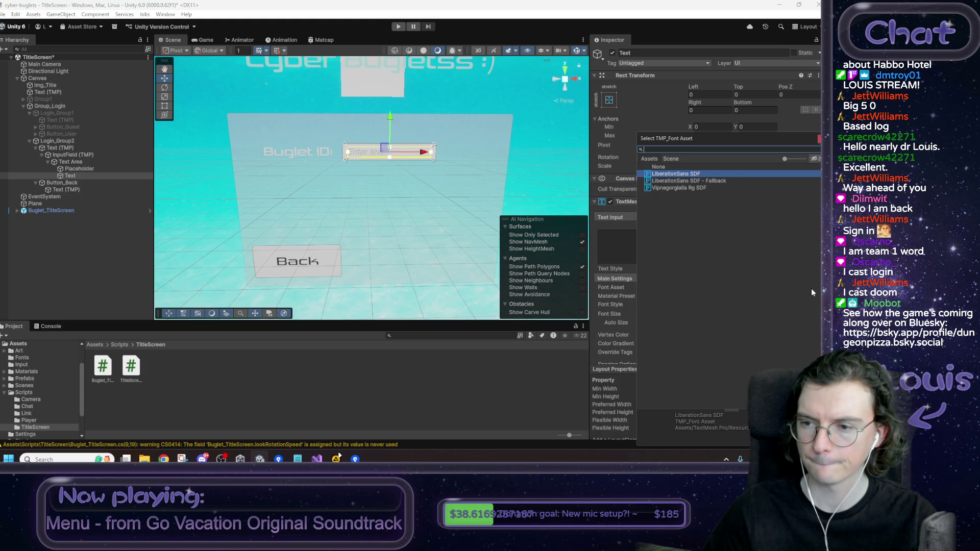
{"action": "double_click", "coordinate": [688, 189]}
{"action": "left_click", "coordinate": [85, 168]}
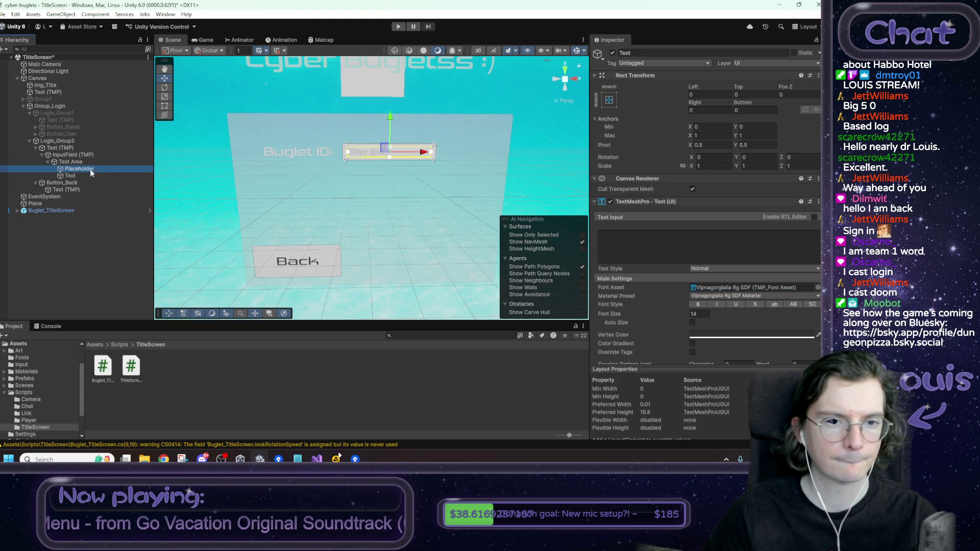
{"action": "left_click", "coordinate": [818, 288]}
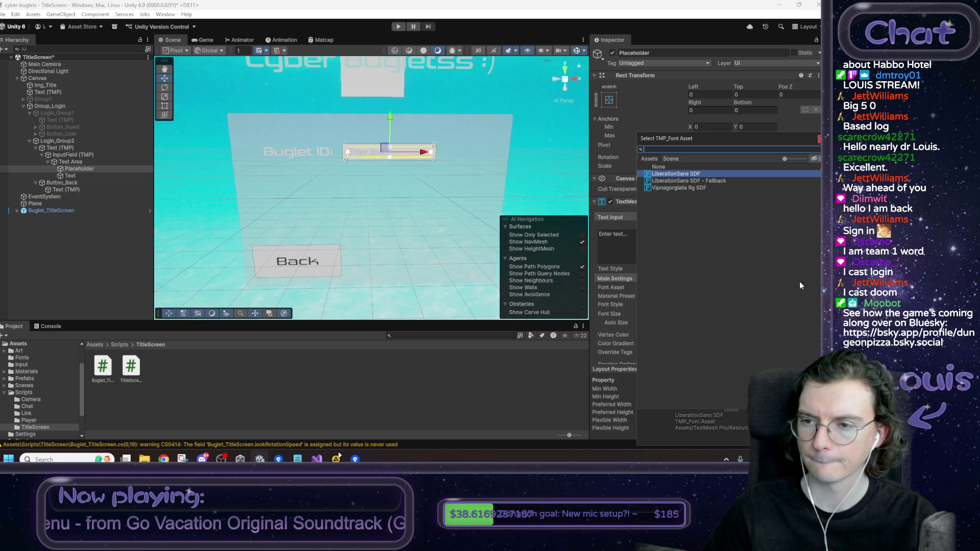
{"action": "left_click", "coordinate": [676, 187]}
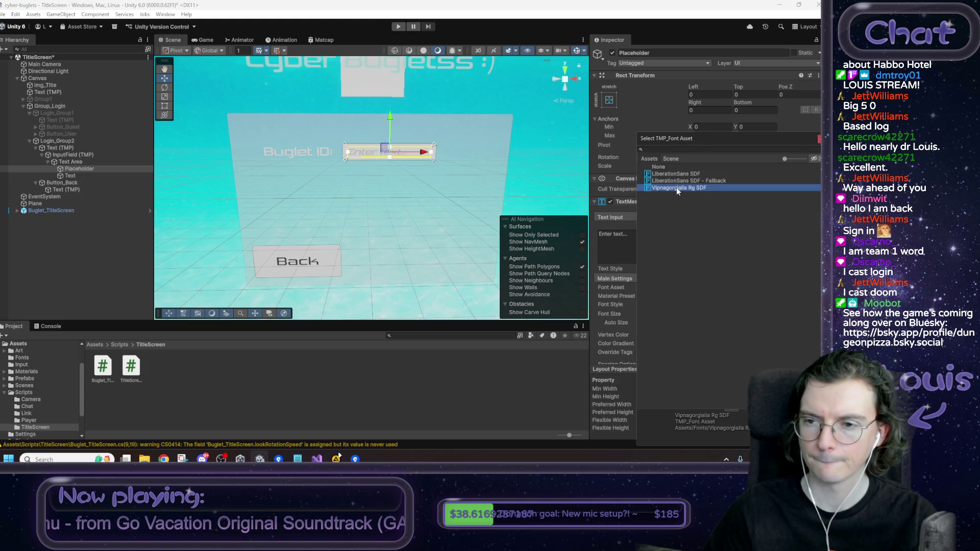
{"action": "double_click", "coordinate": [673, 189]}
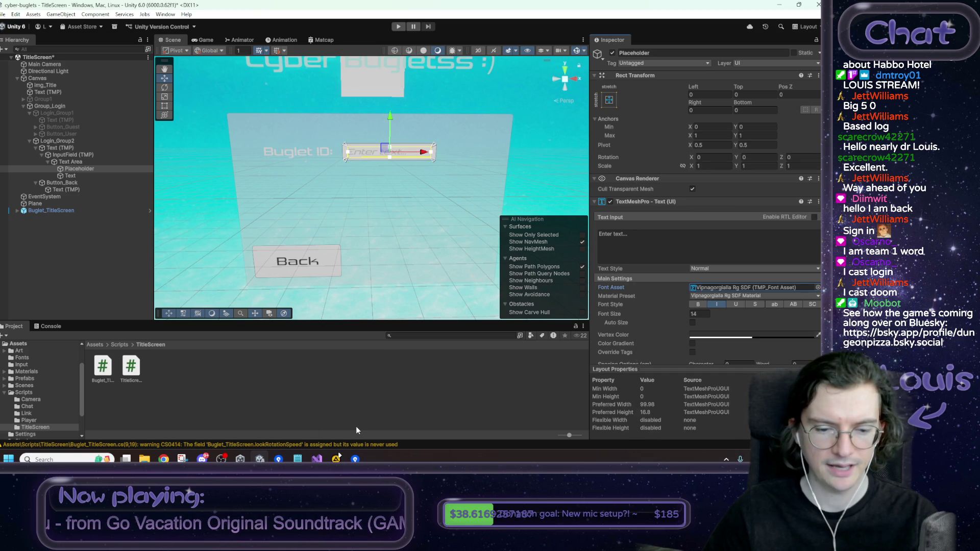
- Check the MapleStory reference image in Chrome, then return to Unity
{"action": "mouse_move", "coordinate": [163, 459]}
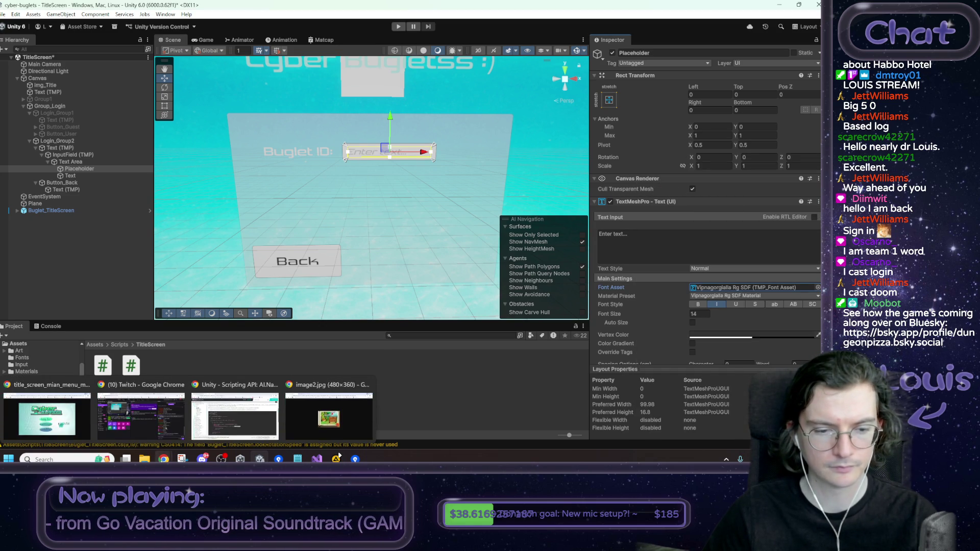
{"action": "left_click", "coordinate": [325, 423]}
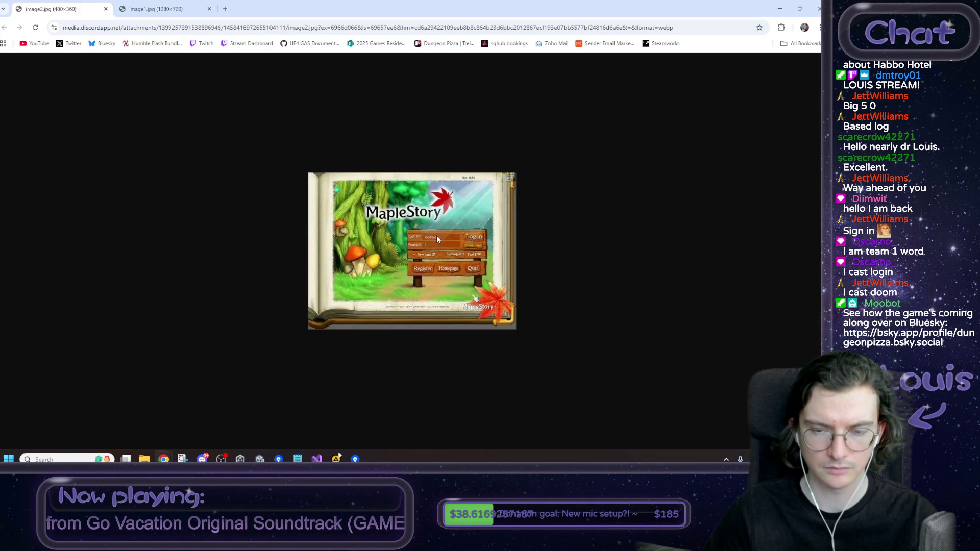
{"action": "left_click", "coordinate": [780, 9]}
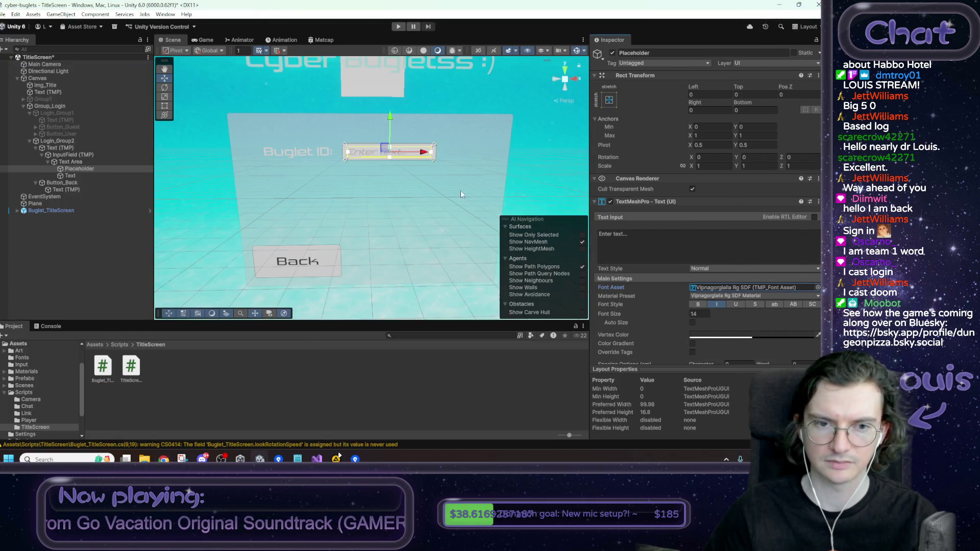
- Delete the 'Enter text...' placeholder wording so the Buglet ID box looks blank
{"action": "left_click", "coordinate": [600, 239]}
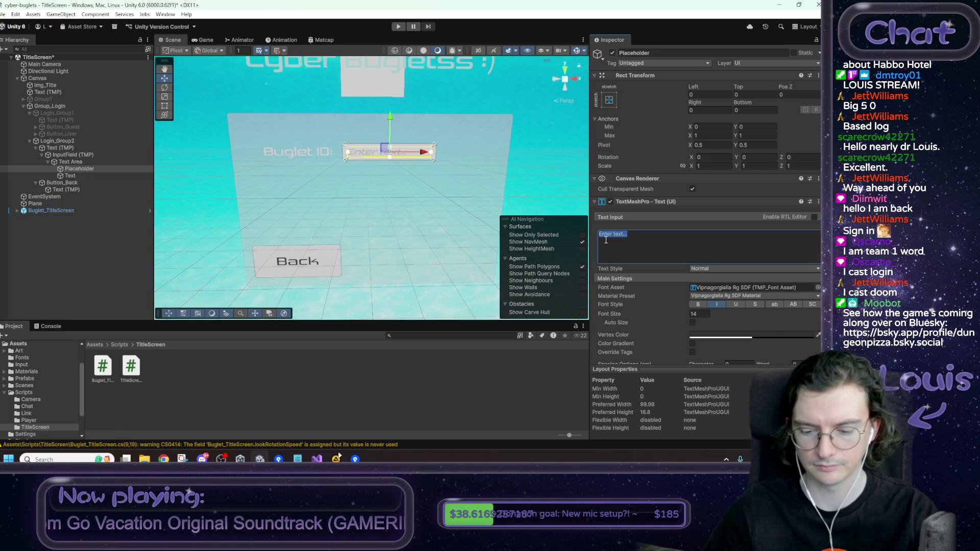
{"action": "left_click", "coordinate": [430, 227]}
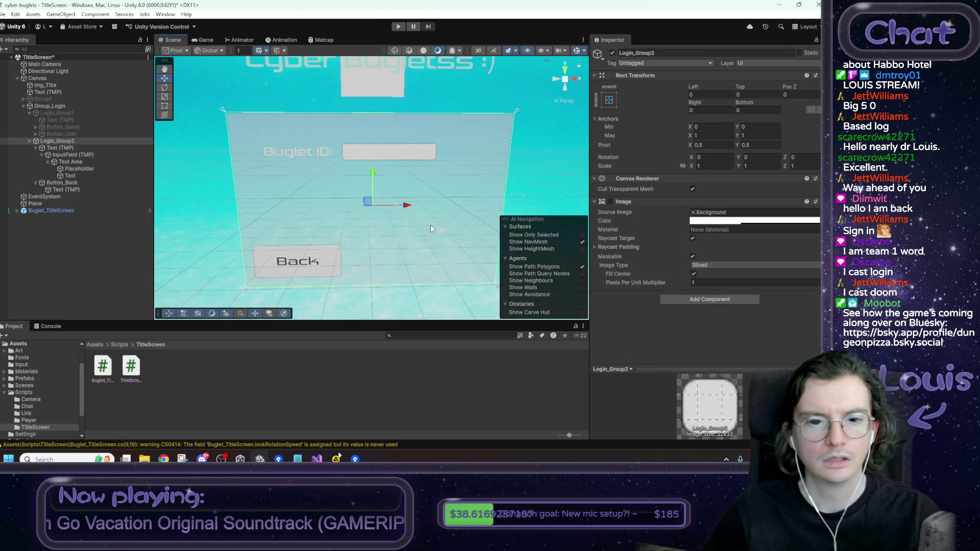
{"action": "left_click", "coordinate": [88, 176]}
{"action": "left_click", "coordinate": [74, 162]}
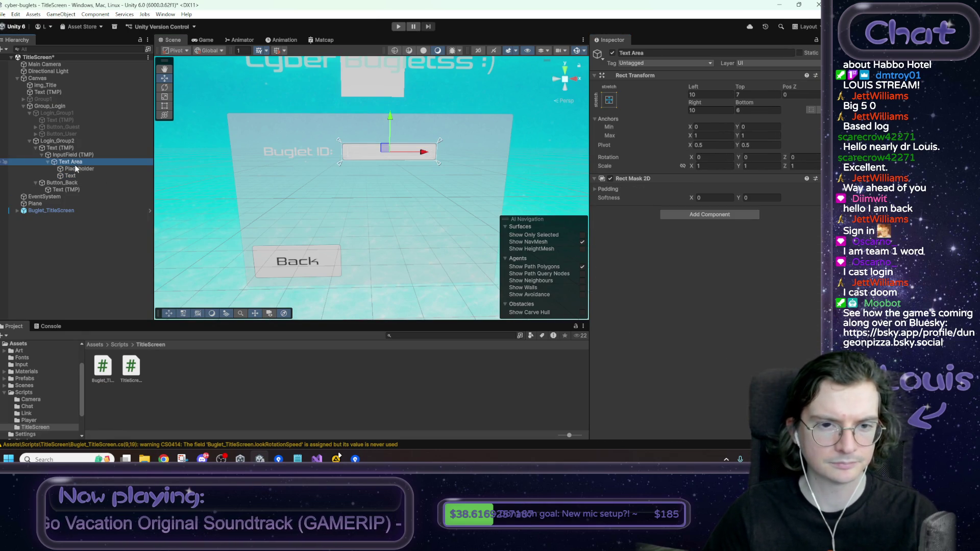
{"action": "left_click", "coordinate": [62, 149]}
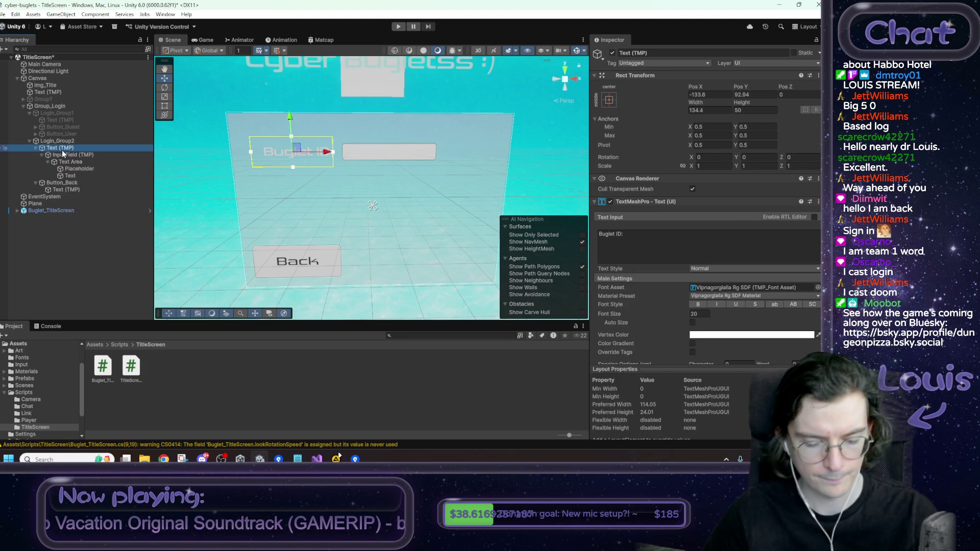
- Duplicate the Buglet ID row, move the copy below it, and relabel it 'Password:'
{"action": "key", "text": "ctrl+d"}
{"action": "left_click_drag", "start_coordinate": [295, 119], "coordinate": [295, 148]}
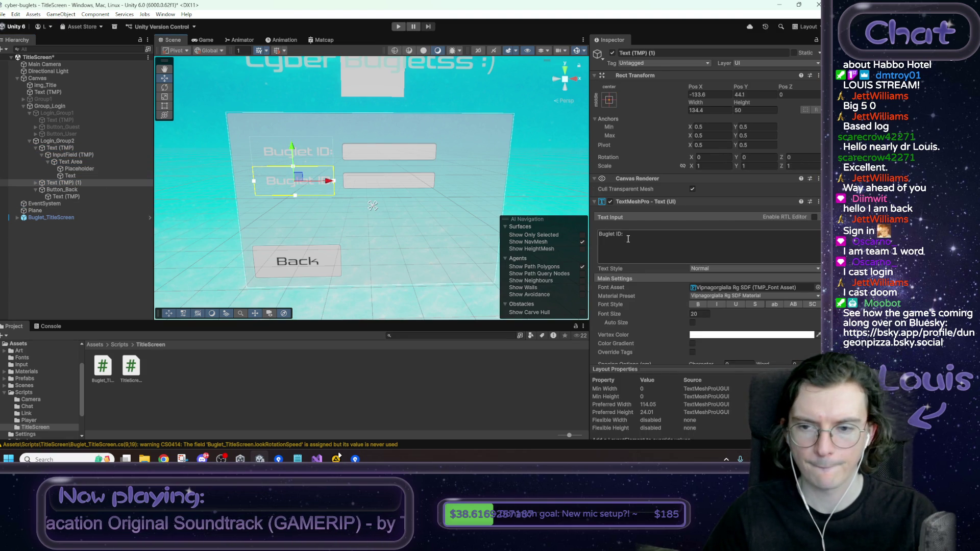
{"action": "key", "text": "ctrl+a"}
{"action": "type", "text": "pass"}
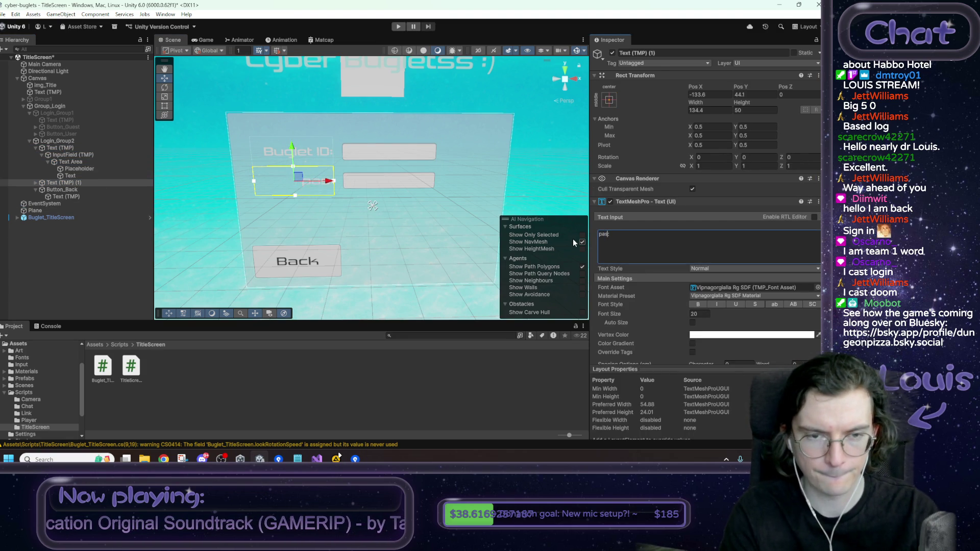
{"action": "key", "text": "ctrl+a"}
{"action": "type", "text": "Password:"}
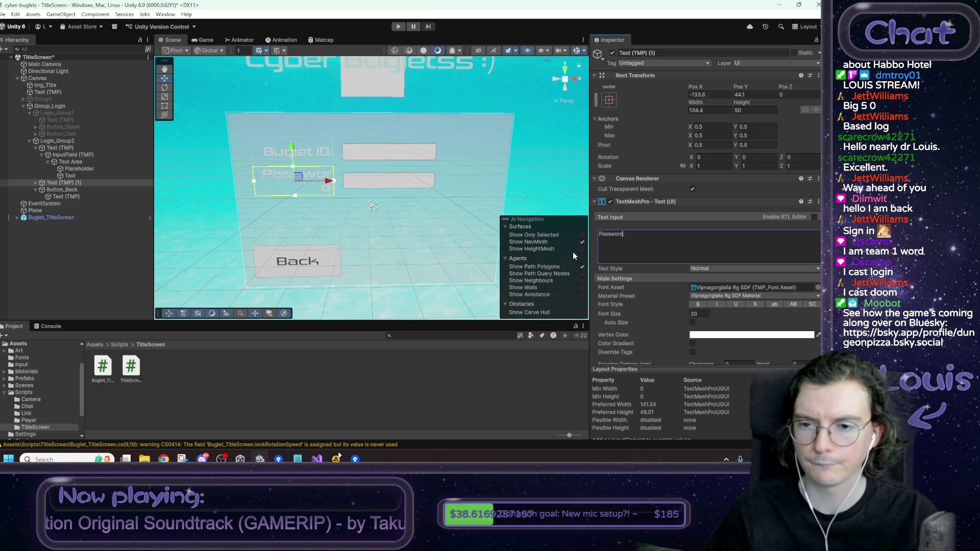
- Widen both the Buglet ID: and Password: labels to about 148.6
{"action": "left_click", "coordinate": [65, 149], "text": "ctrl"}
{"action": "left_click", "coordinate": [689, 103]}
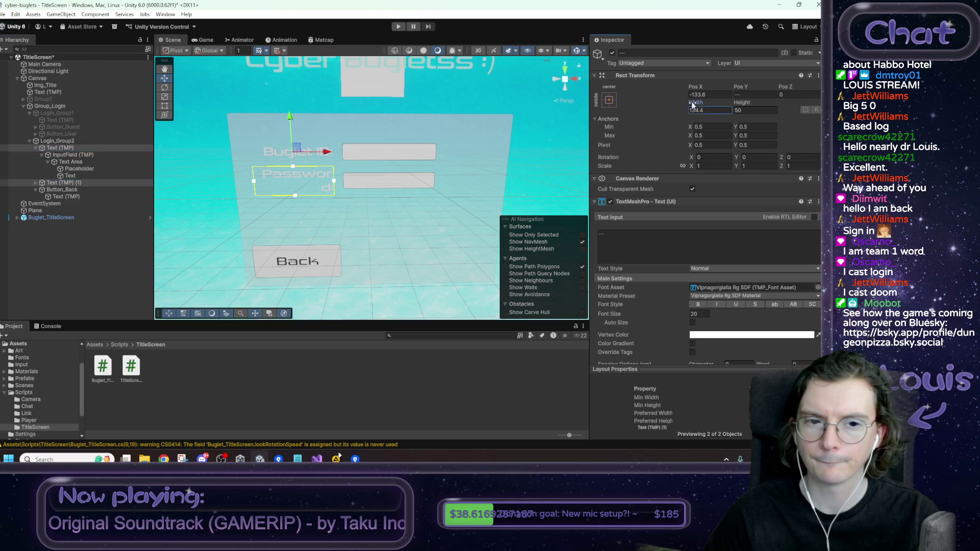
{"action": "mouse_move", "coordinate": [675, 106]}
{"action": "left_mouse_down"}
{"action": "mouse_move", "coordinate": [58, 102]}
{"action": "mouse_move", "coordinate": [69, 96]}
{"action": "left_mouse_up"}
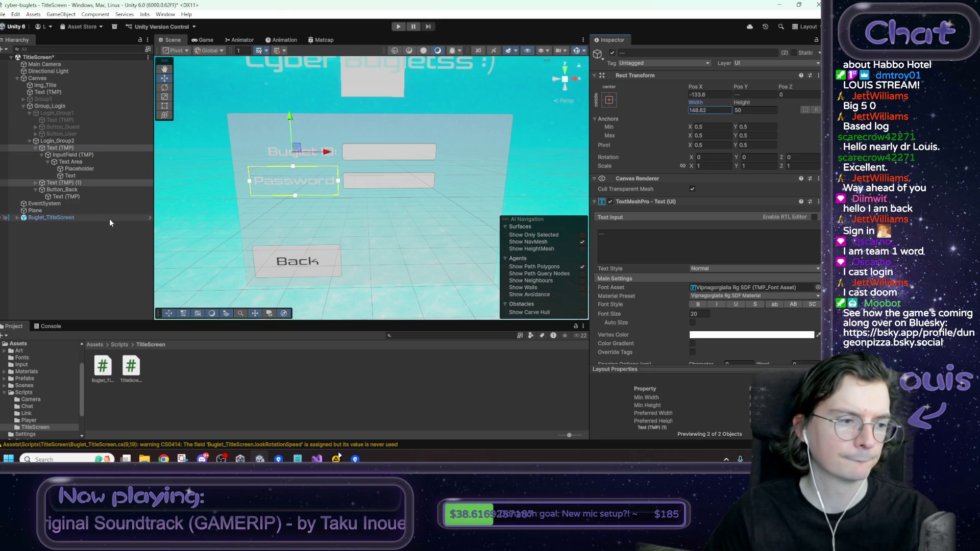
- Inspect the Password field's parts, then lower both the Buglet ID and Password rows together
{"action": "left_click", "coordinate": [36, 183]}
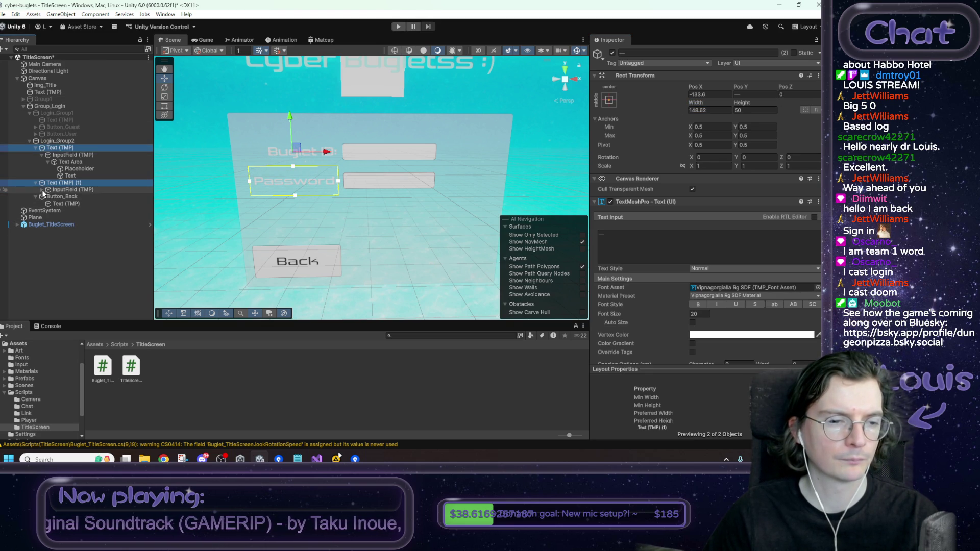
{"action": "left_click", "coordinate": [42, 189]}
{"action": "left_click", "coordinate": [49, 197]}
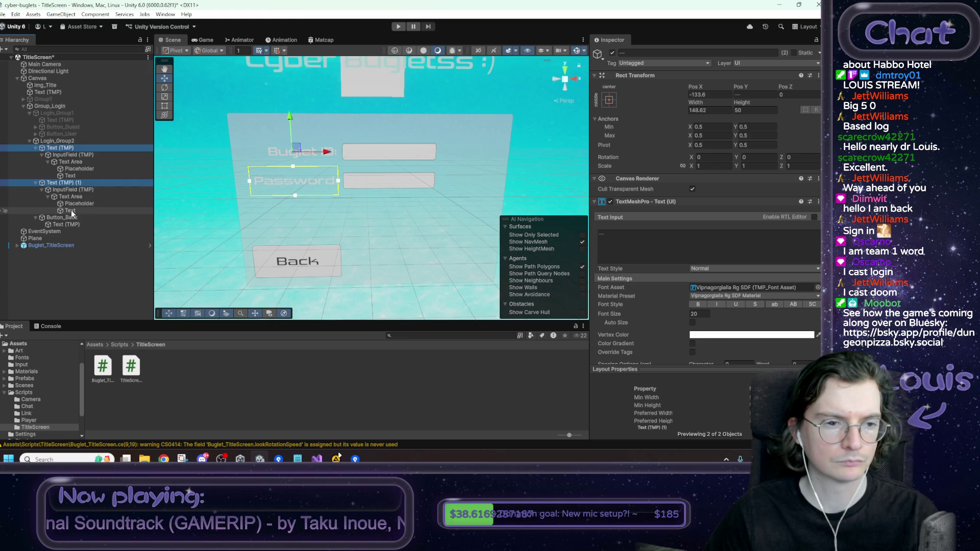
{"action": "left_click", "coordinate": [70, 210]}
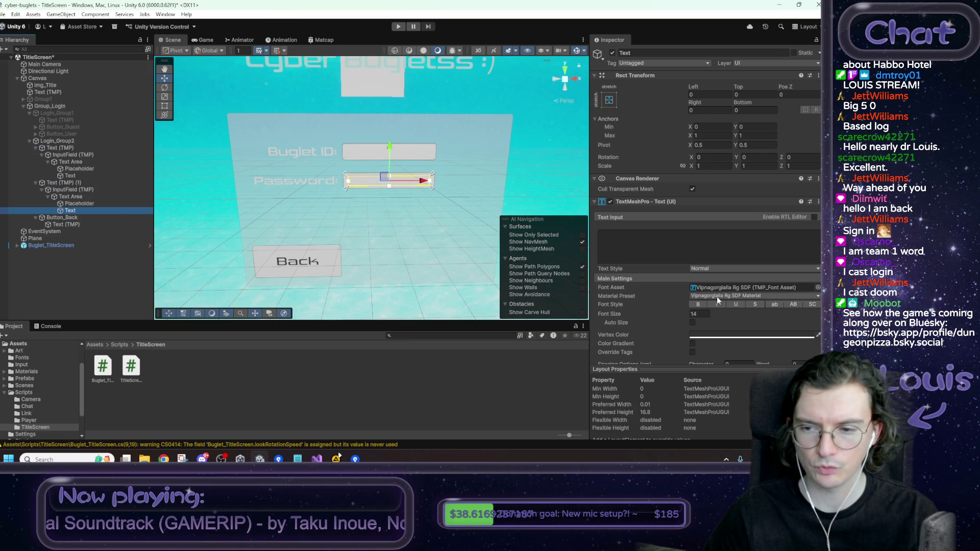
{"action": "scroll", "coordinate": [722, 301], "scroll_direction": "down", "scroll_amount": 5}
{"action": "scroll", "coordinate": [731, 284], "scroll_direction": "up", "scroll_amount": 5}
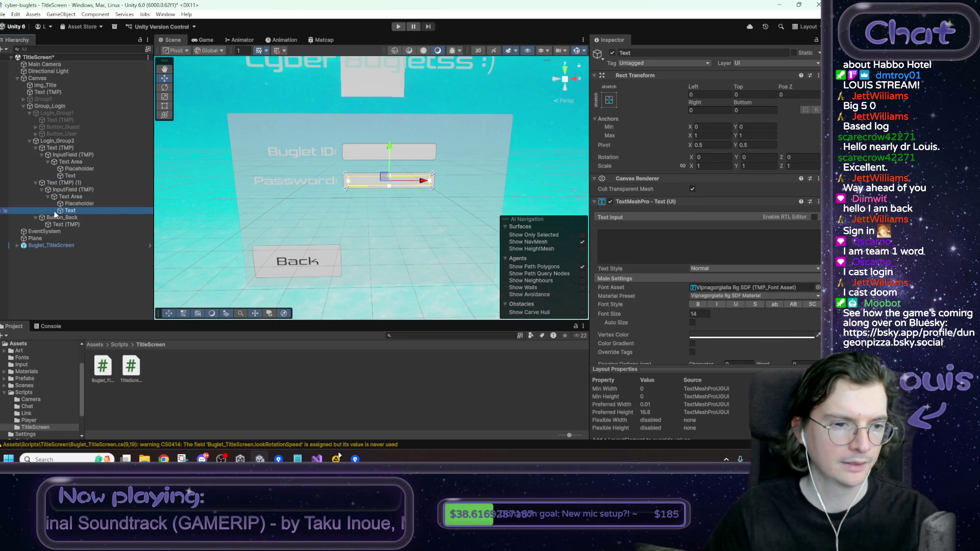
{"action": "left_click", "coordinate": [67, 183]}
{"action": "left_click", "coordinate": [66, 150], "text": "ctrl"}
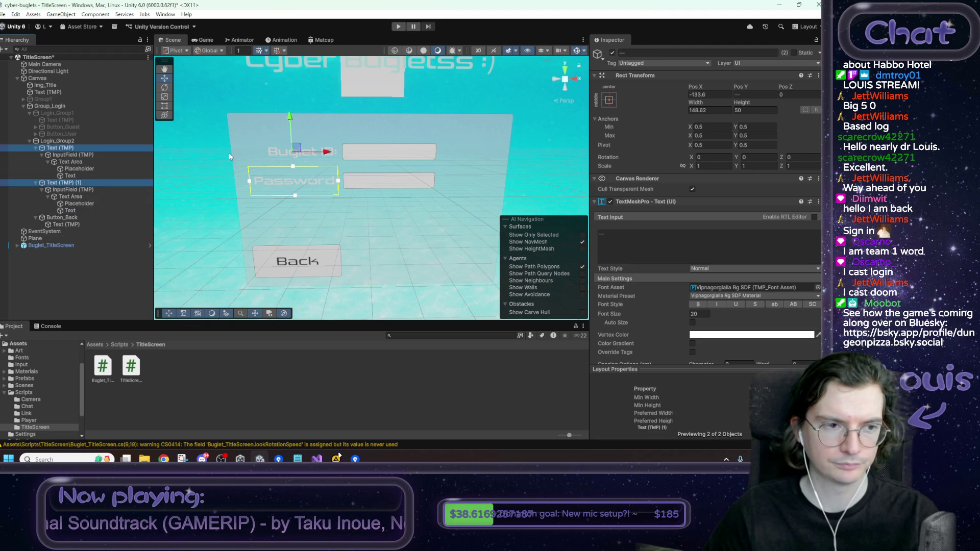
{"action": "left_click_drag", "start_coordinate": [285, 123], "coordinate": [295, 136]}
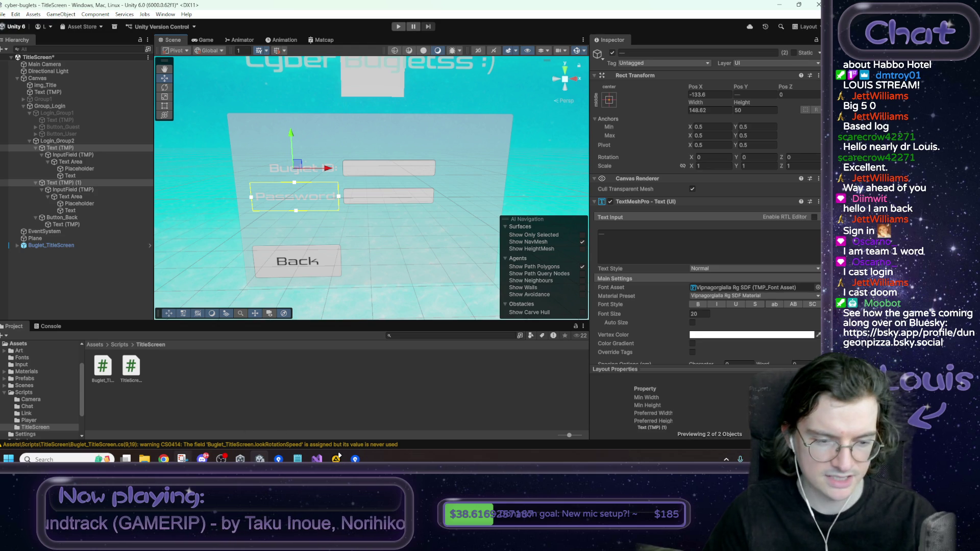
- Compare against the MapleStory reference image in Chrome, then return to Unity
{"action": "mouse_move", "coordinate": [163, 459]}
{"action": "left_click", "coordinate": [332, 418]}
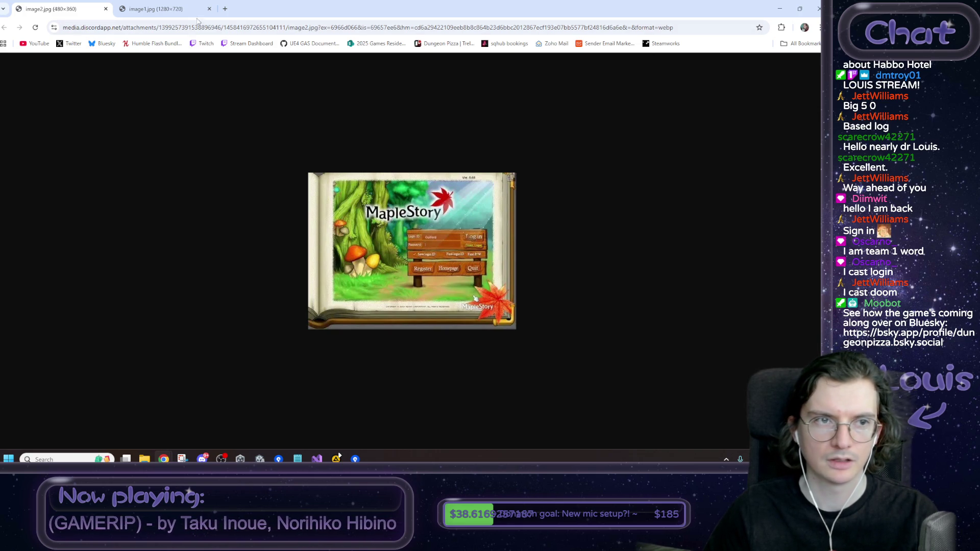
{"action": "left_click", "coordinate": [779, 9]}
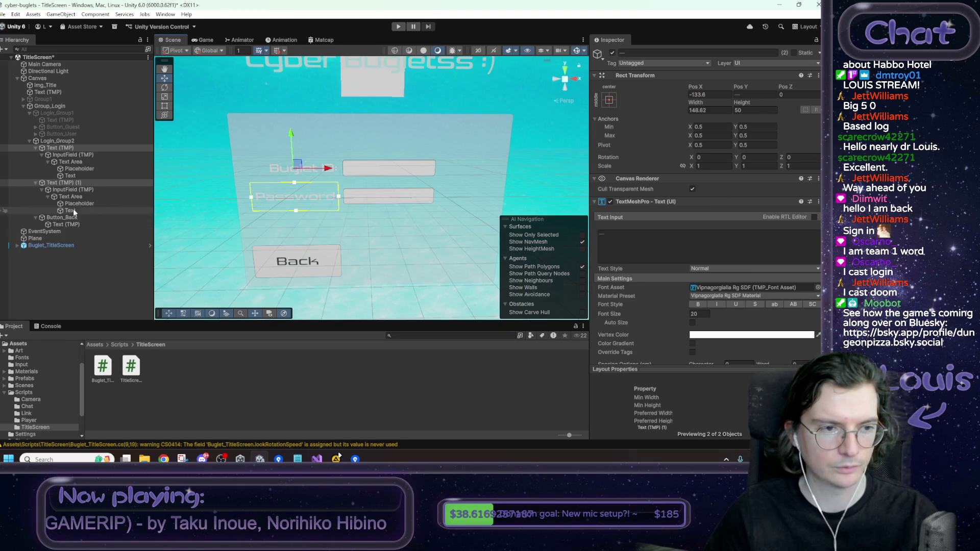
- Duplicate Button_Back and rename the copy Button_Login
{"action": "right_click", "coordinate": [67, 141]}
{"action": "left_click", "coordinate": [32, 283]}
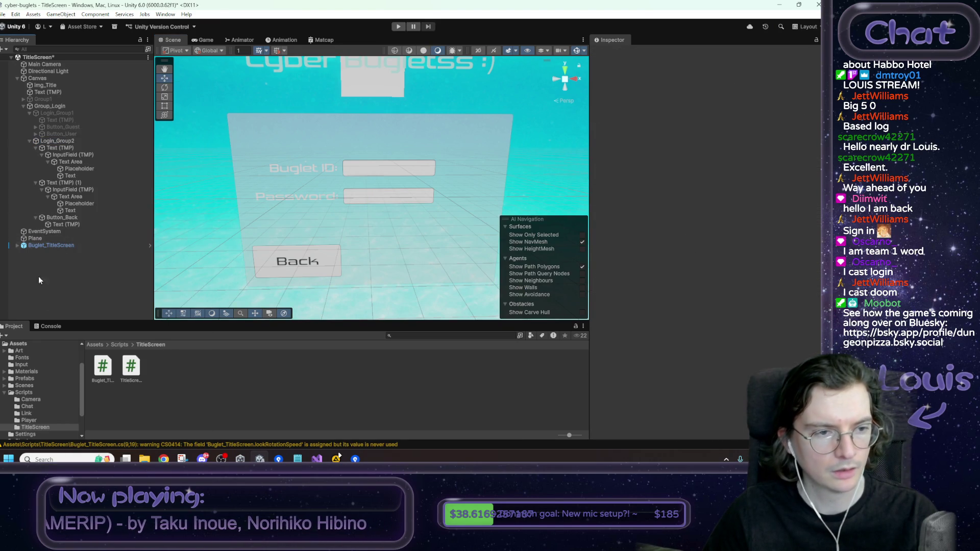
{"action": "left_click", "coordinate": [78, 213]}
{"action": "left_click", "coordinate": [75, 219]}
{"action": "key", "text": "ctrl+d"}
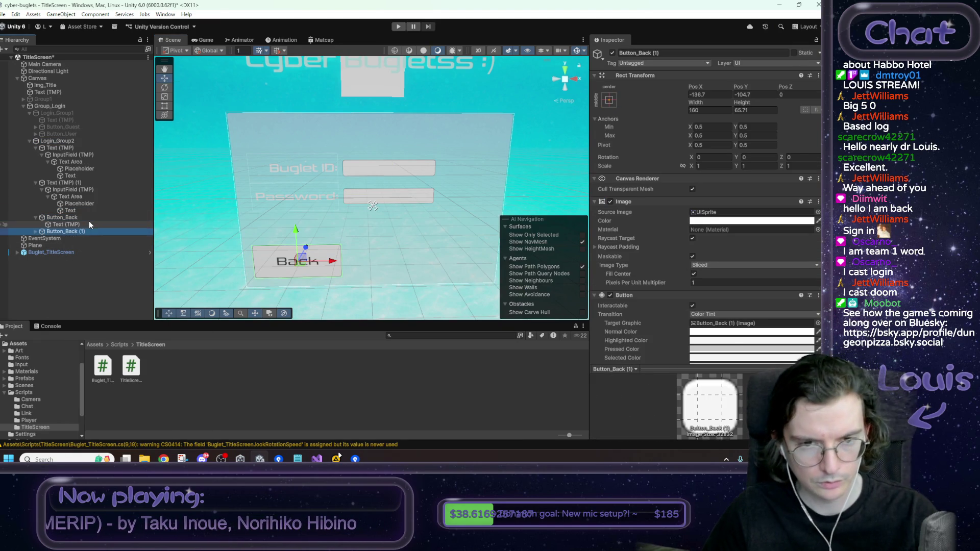
{"action": "left_click_drag", "start_coordinate": [639, 53], "coordinate": [678, 51]}
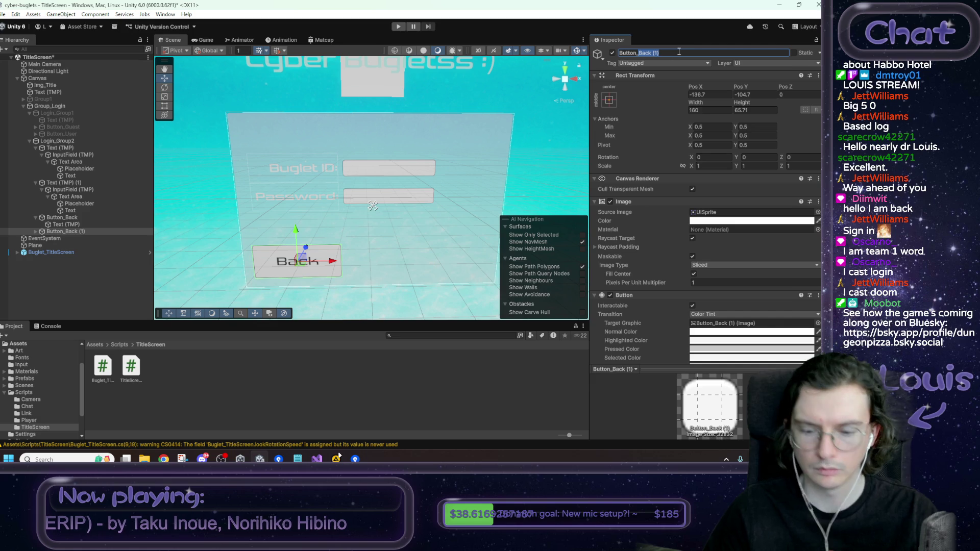
{"action": "type", "text": "Login"}
{"action": "key", "text": "Return"}
- Change Button_Login's label text from 'Back' to 'Log In'
{"action": "scroll", "coordinate": [712, 273], "scroll_direction": "down", "scroll_amount": 5}
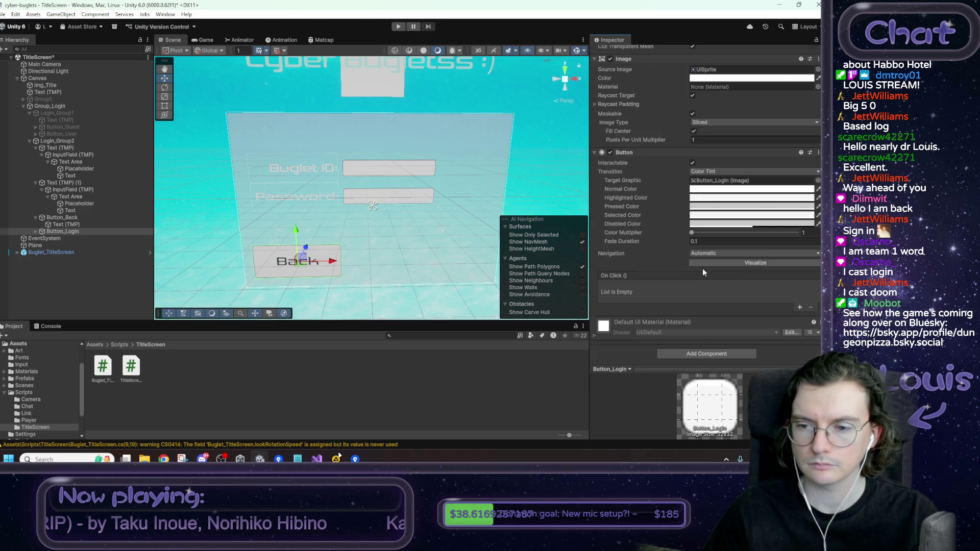
{"action": "scroll", "coordinate": [702, 255], "scroll_direction": "up", "scroll_amount": 5}
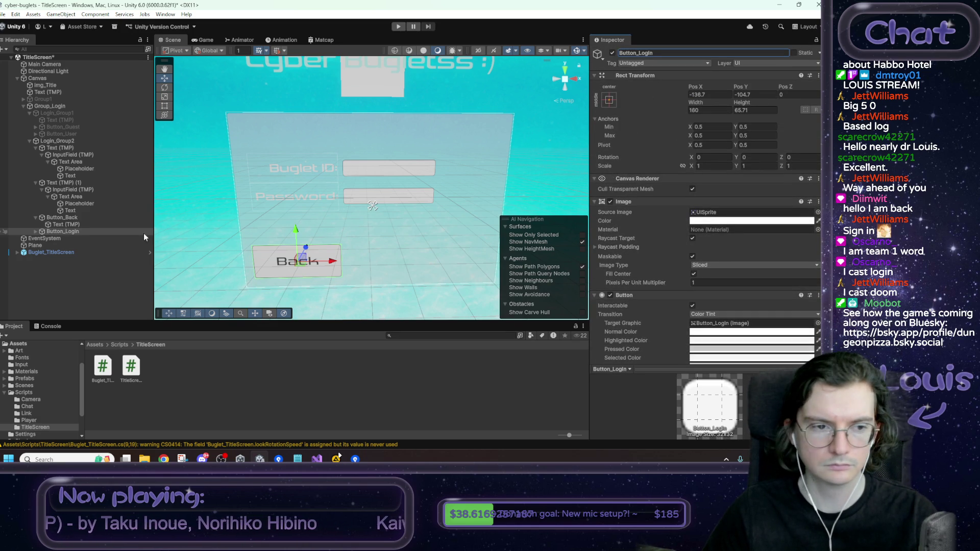
{"action": "left_click", "coordinate": [36, 232]}
{"action": "double_click", "coordinate": [605, 234]}
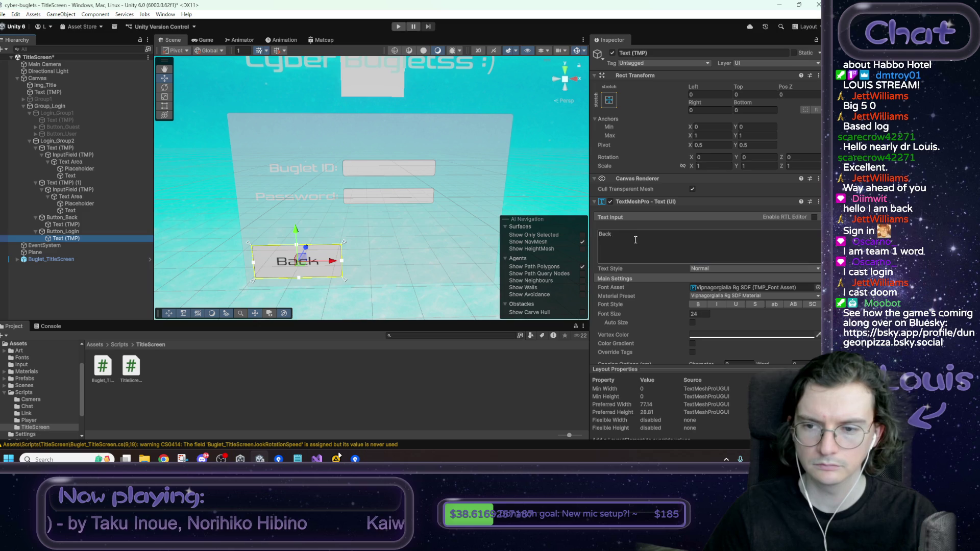
{"action": "type", "text": "Log In"}
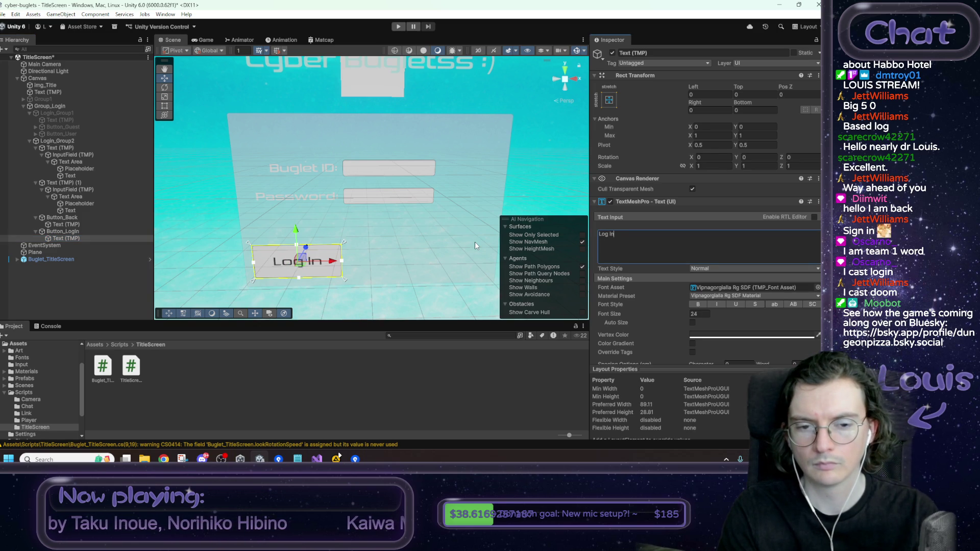
{"action": "left_click", "coordinate": [537, 171]}
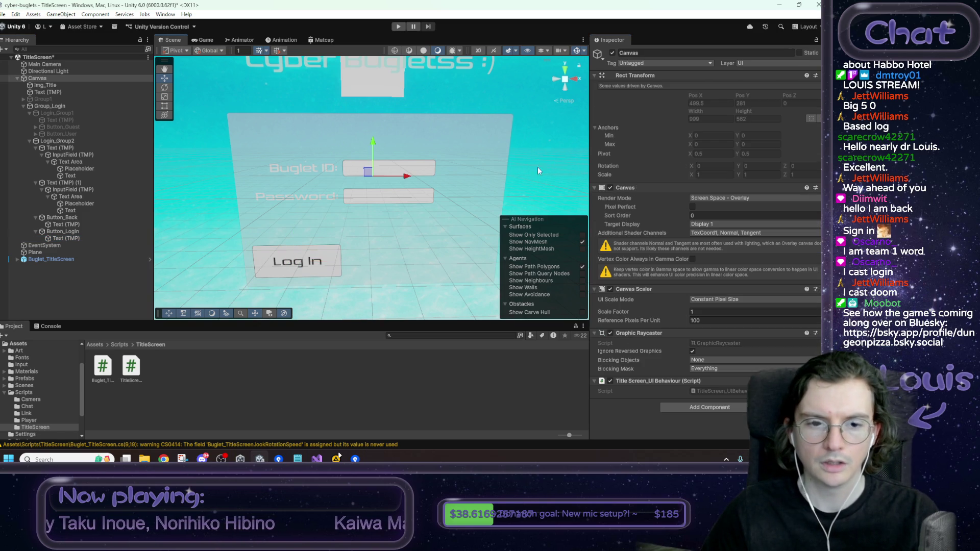
{"action": "left_click", "coordinate": [68, 232]}
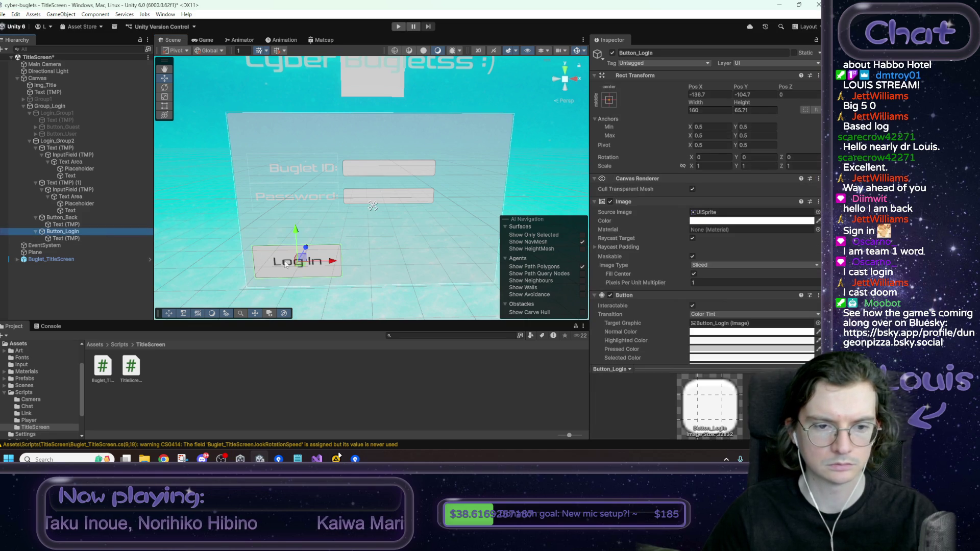
- Move Button_Login right of the Buglet ID field, 108.6 wide at Pos X 172.6, Pos Y 40.8
{"action": "left_click_drag", "start_coordinate": [308, 258], "coordinate": [482, 180]}
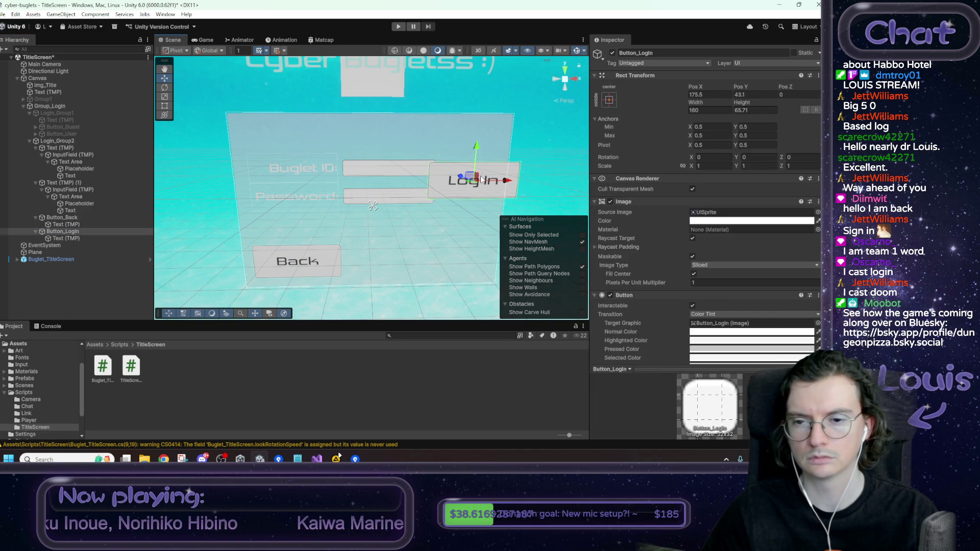
{"action": "left_click_drag", "start_coordinate": [696, 104], "coordinate": [641, 107]}
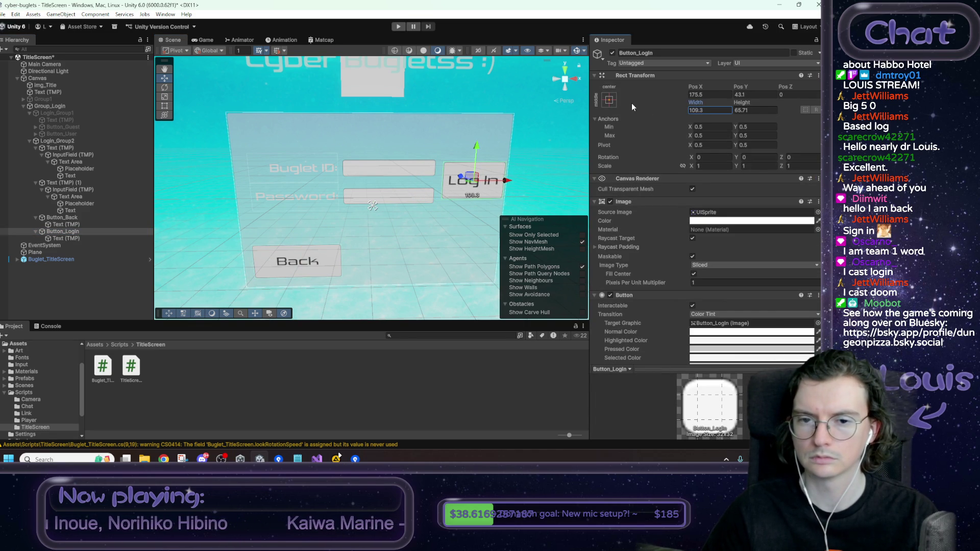
{"action": "left_click_drag", "start_coordinate": [469, 177], "coordinate": [466, 180]}
{"action": "left_click", "coordinate": [550, 179]}
{"action": "mouse_move", "coordinate": [551, 186]}
{"action": "left_mouse_down"}
{"action": "mouse_move", "coordinate": [570, 177]}
{"action": "mouse_move", "coordinate": [558, 188]}
{"action": "left_mouse_up"}
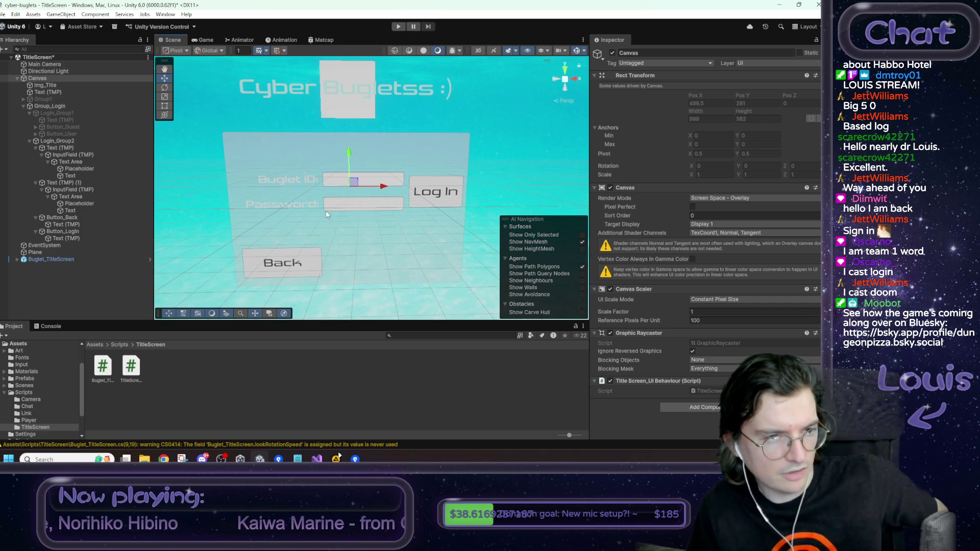
- Collapse the child rows of the two labels, Text (TMP) (1), Button_Back and Button_Login in the Hierarchy
{"action": "left_click", "coordinate": [36, 148]}
{"action": "left_click", "coordinate": [36, 154]}
{"action": "left_click", "coordinate": [36, 155]}
{"action": "left_click", "coordinate": [36, 162]}
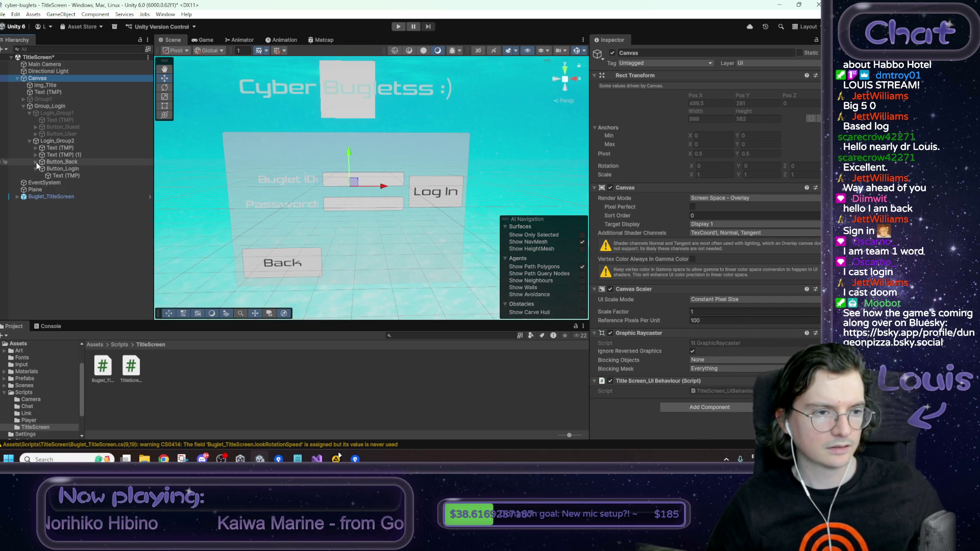
{"action": "left_click", "coordinate": [35, 169]}
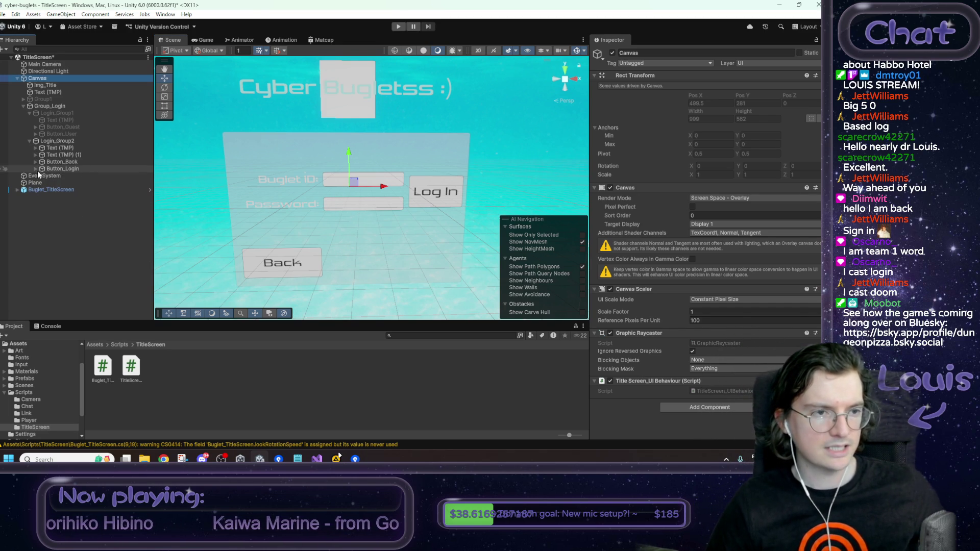
- Deactivate the Login_Group2 panel and Group1, briefly re-showing Group1's login, settings and credits buttons
{"action": "left_click", "coordinate": [64, 100]}
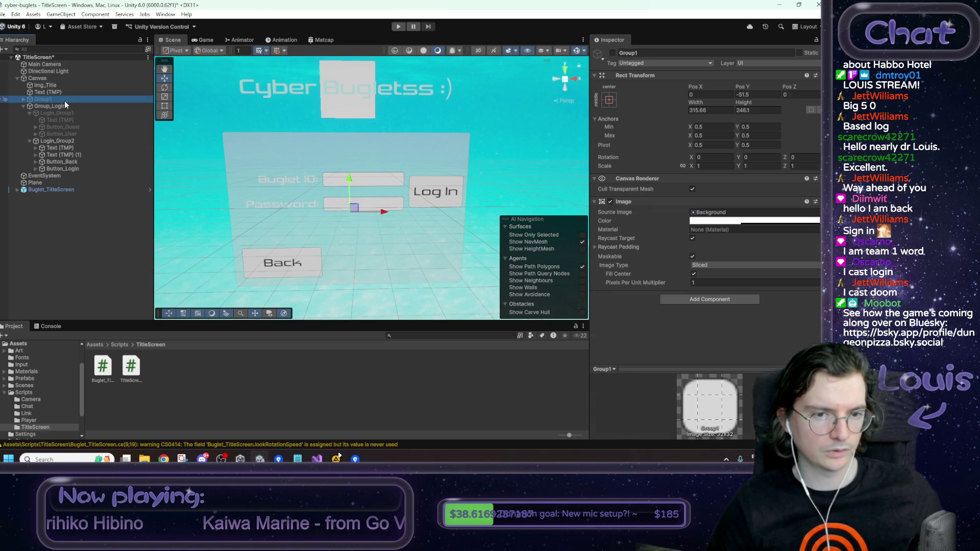
{"action": "left_click", "coordinate": [66, 139]}
{"action": "left_click", "coordinate": [613, 53]}
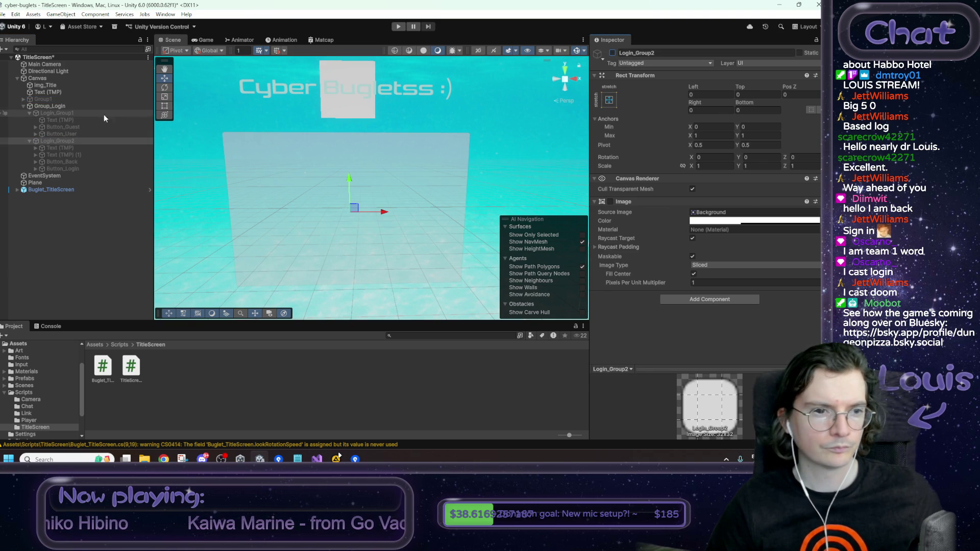
{"action": "left_click", "coordinate": [81, 98]}
{"action": "left_click", "coordinate": [612, 53]}
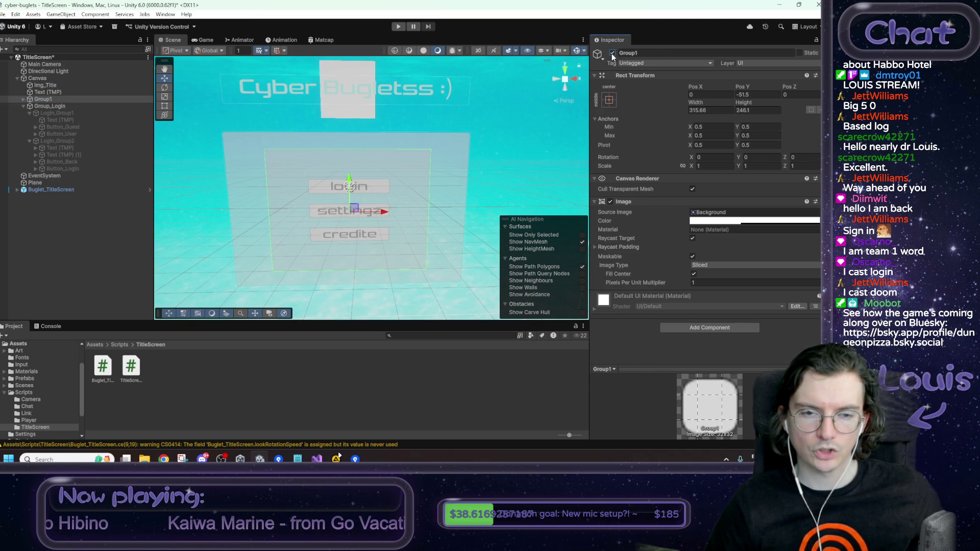
{"action": "left_click", "coordinate": [612, 54]}
- Turn off Group_Login's background Image and give Login_Group1 its own background image, leaving it deactivated
{"action": "left_click", "coordinate": [146, 105]}
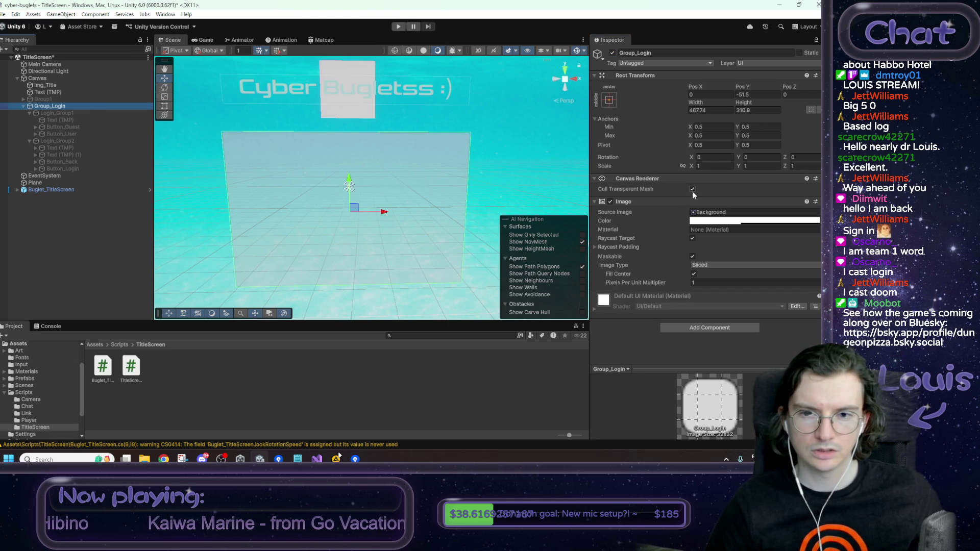
{"action": "left_click", "coordinate": [611, 201]}
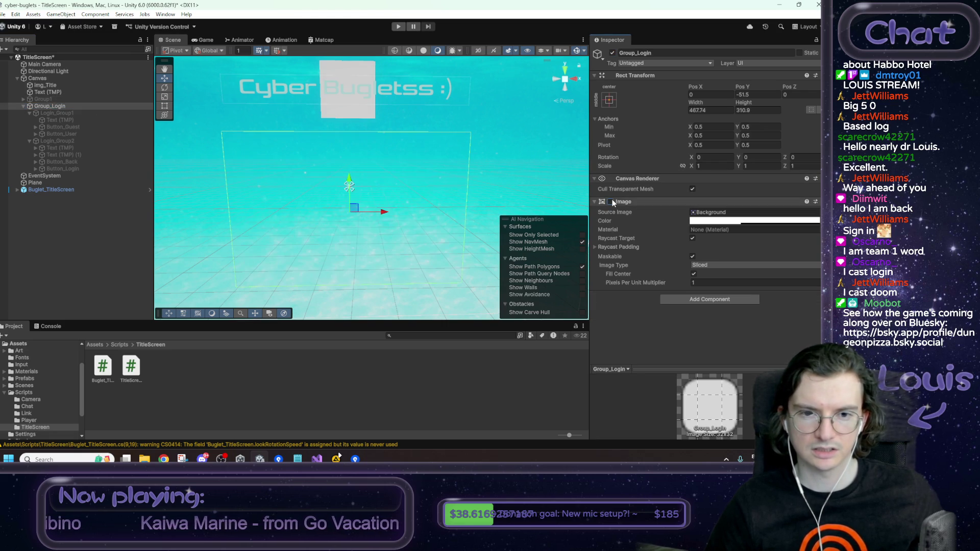
{"action": "left_click", "coordinate": [75, 114]}
{"action": "left_click", "coordinate": [613, 54]}
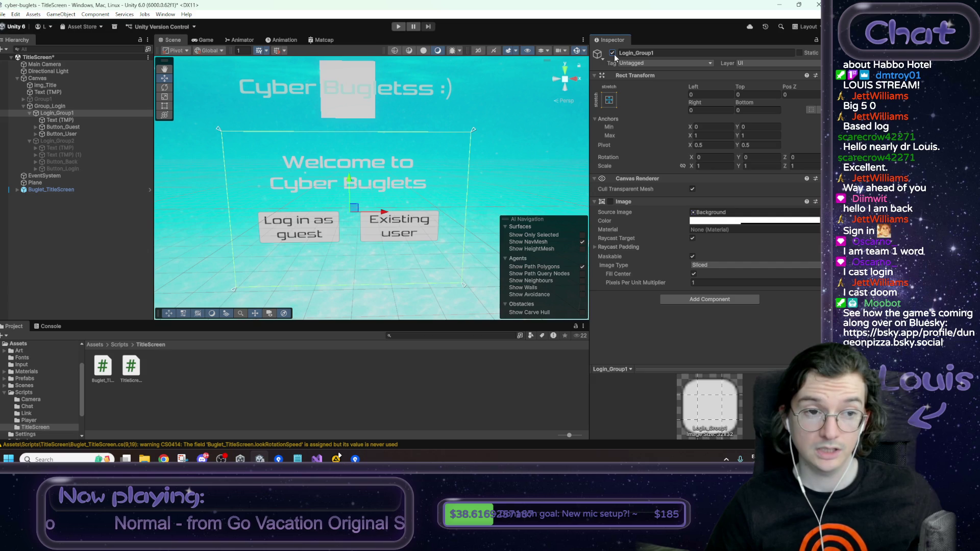
{"action": "left_click", "coordinate": [610, 201]}
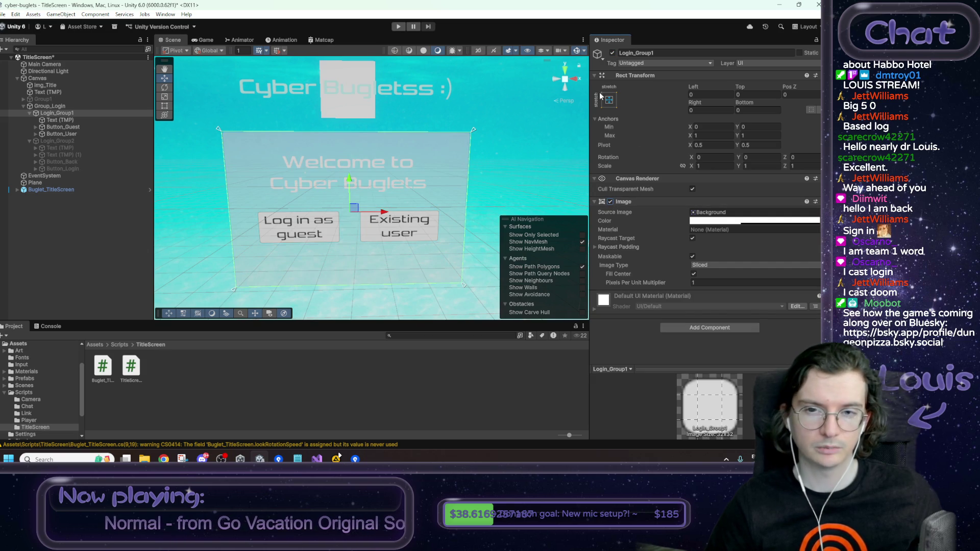
{"action": "left_click", "coordinate": [612, 53]}
- Enable Login_Group2's background image and leave the Login_Group2 panel deactivated
{"action": "left_click", "coordinate": [60, 141]}
{"action": "left_click", "coordinate": [614, 54]}
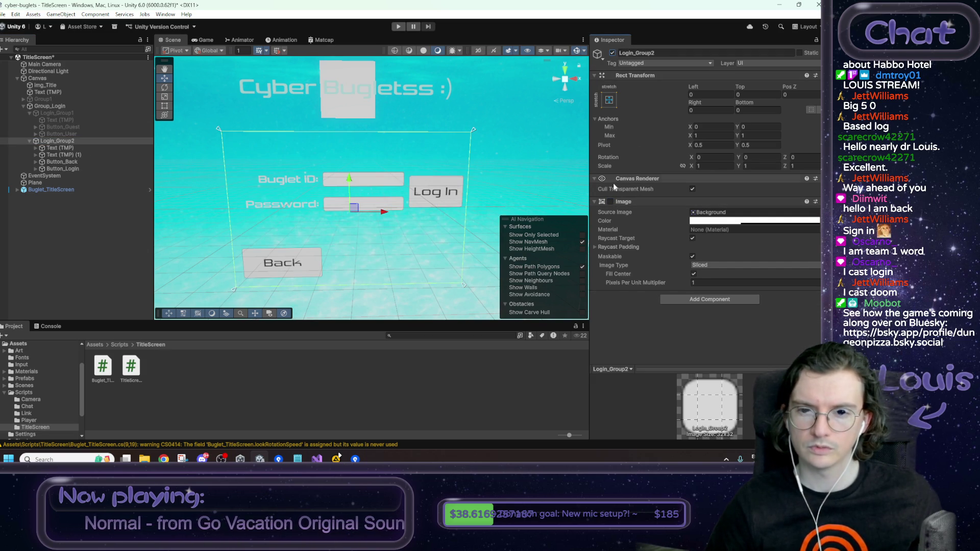
{"action": "left_click", "coordinate": [611, 201]}
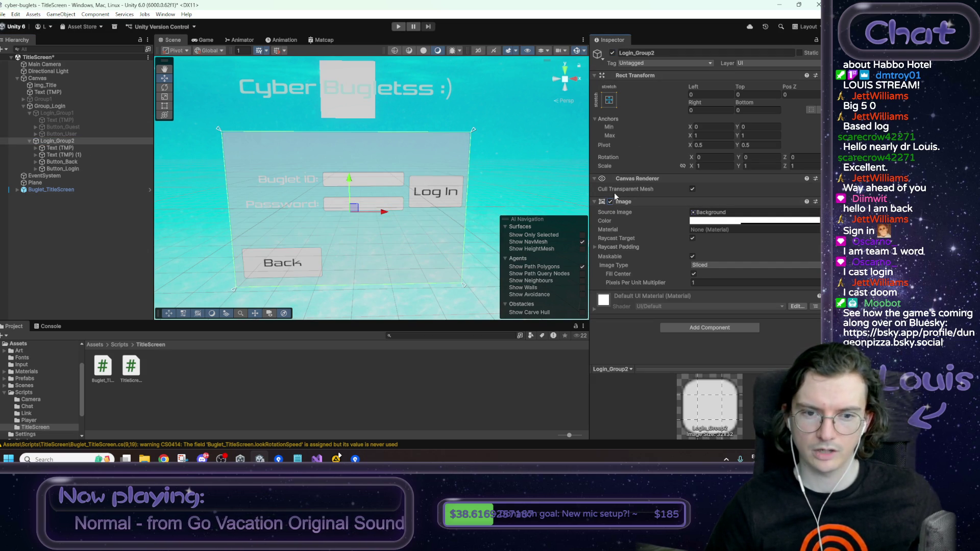
{"action": "left_click", "coordinate": [614, 53]}
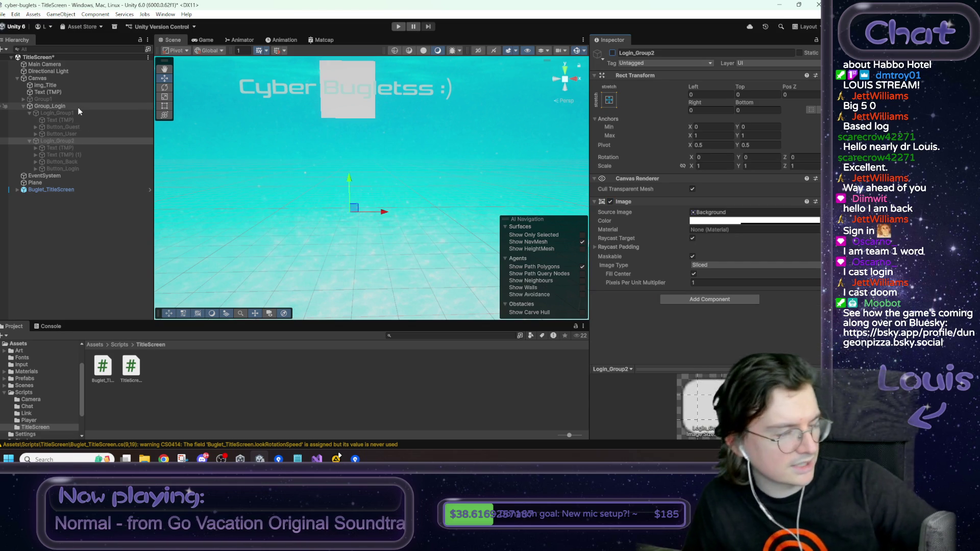
{"action": "left_click", "coordinate": [58, 100]}
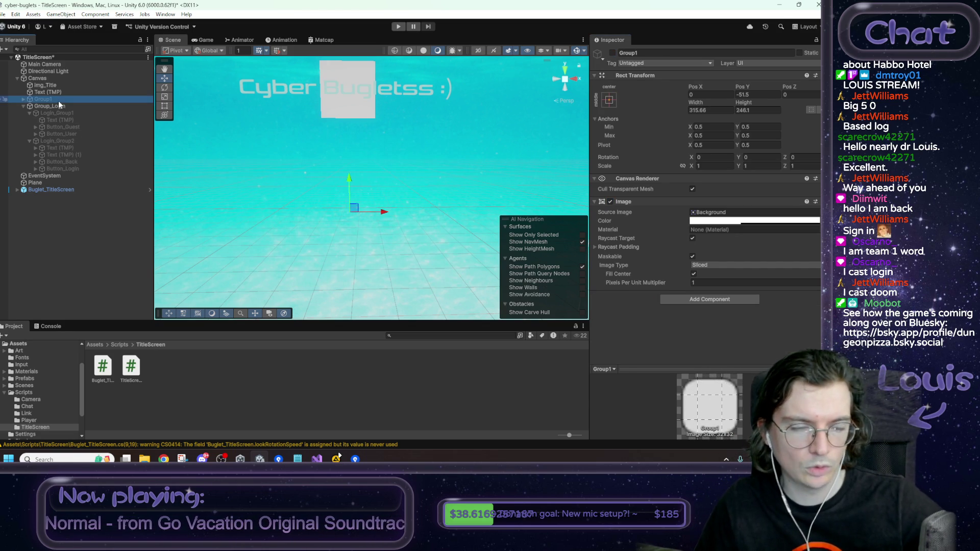
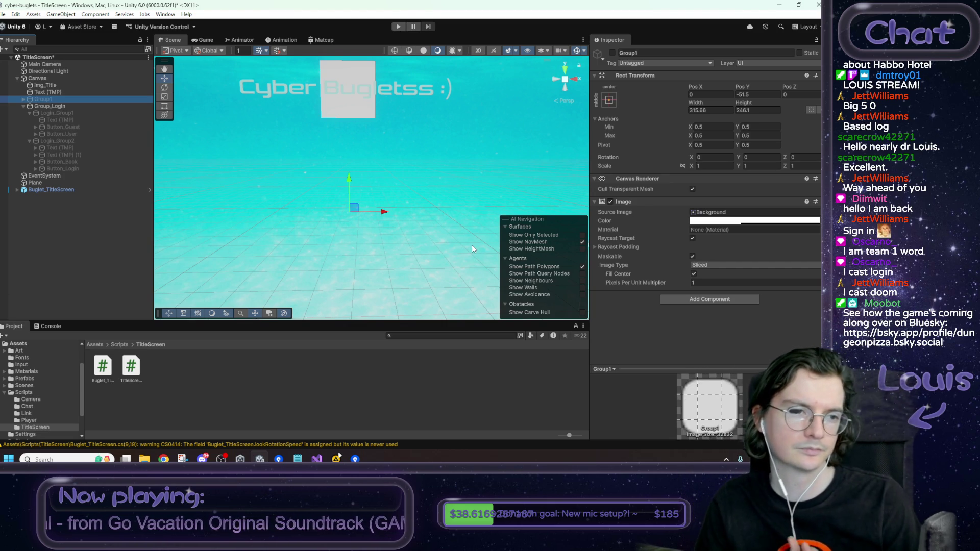
- Open the TitleScreen_UIBehaviour script from the Canvas, then activate the Group1 panel in the scene
{"action": "left_click", "coordinate": [75, 80]}
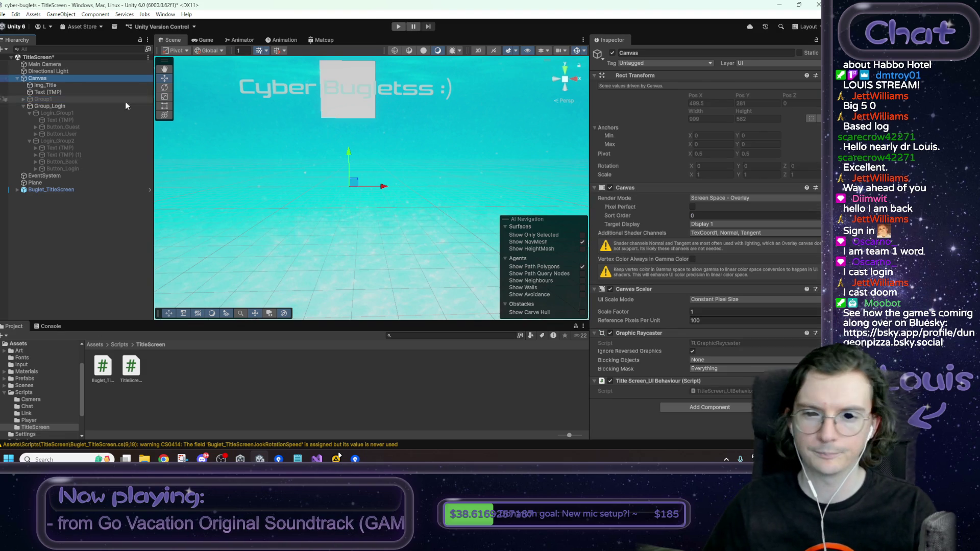
{"action": "double_click", "coordinate": [703, 390]}
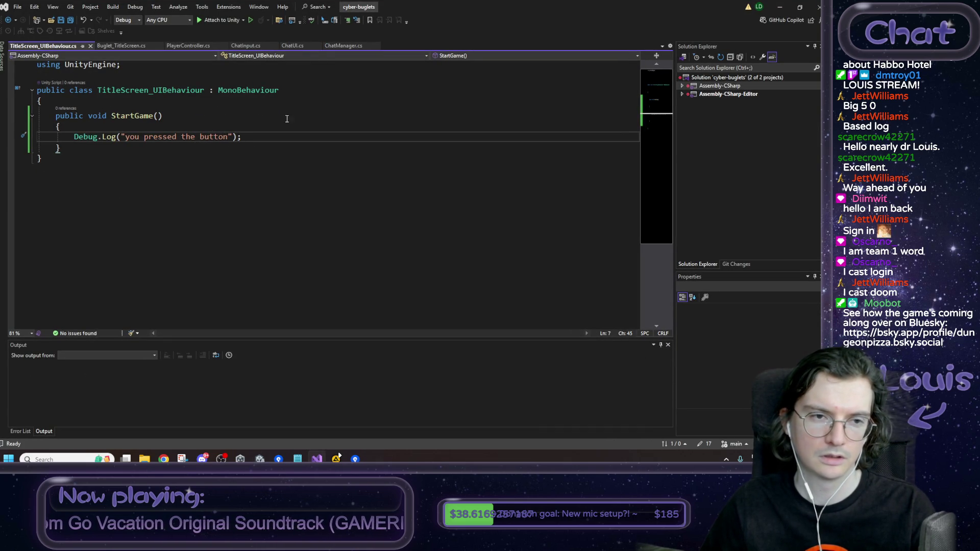
{"action": "left_click", "coordinate": [795, 10]}
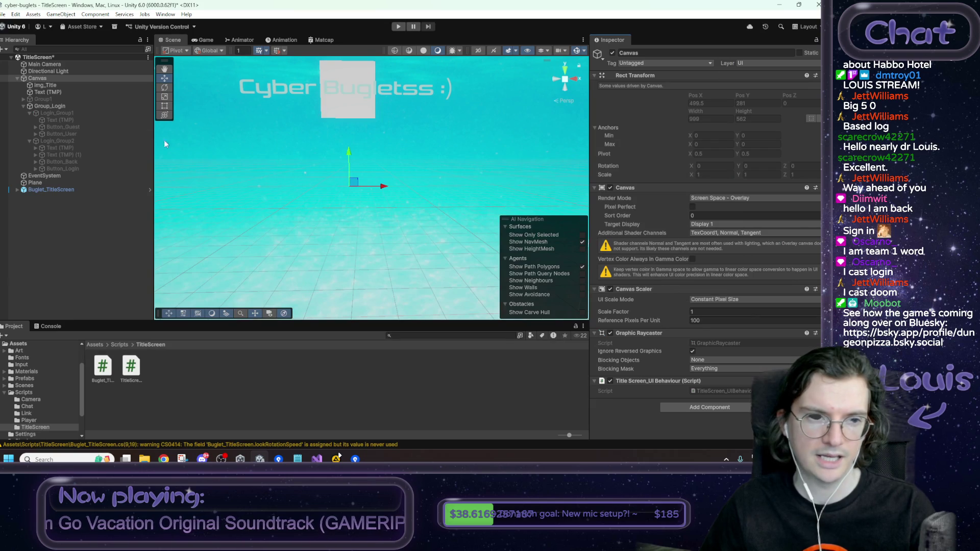
{"action": "left_click", "coordinate": [367, 103]}
{"action": "left_click", "coordinate": [612, 53]}
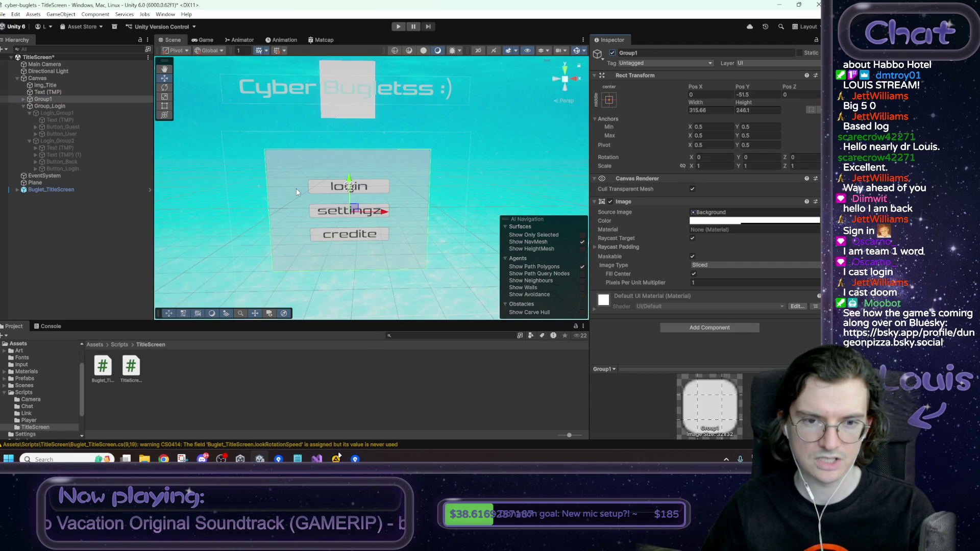
{"action": "key", "text": "alt+Tab"}
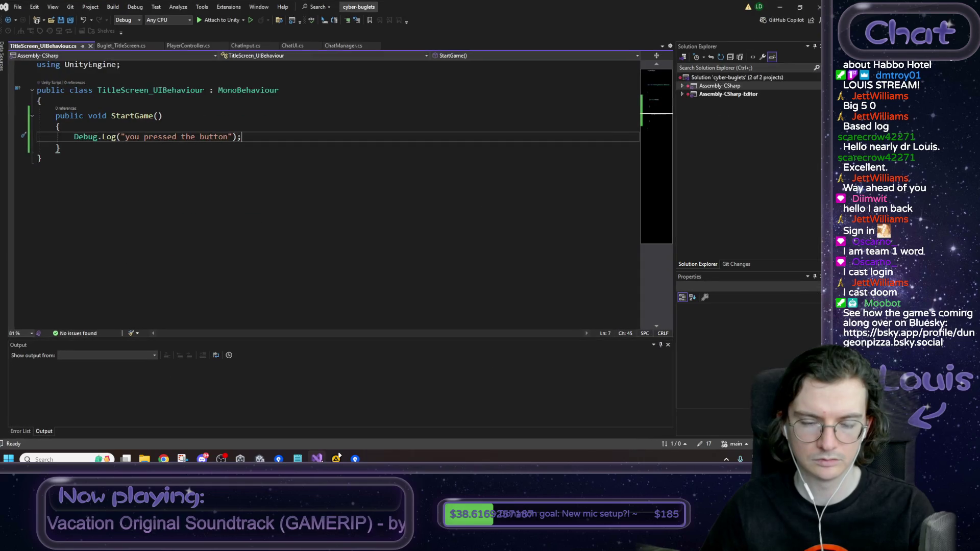
- Insert an empty public void Btn_Login() method above StartGame in TitleScreen_UIBehaviour
{"action": "left_click", "coordinate": [132, 117]}
{"action": "double_click", "coordinate": [134, 117]}
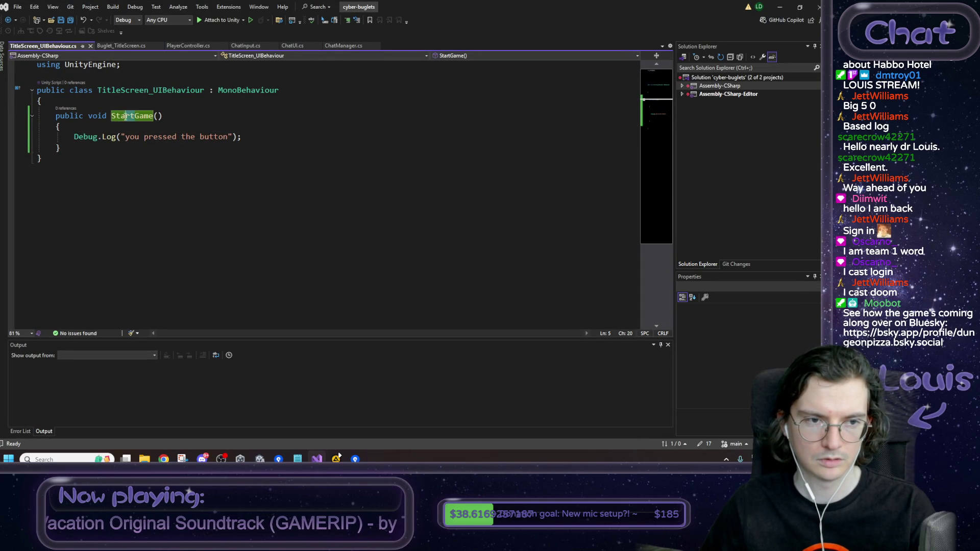
{"action": "left_click", "coordinate": [175, 114]}
{"action": "left_click", "coordinate": [161, 102]}
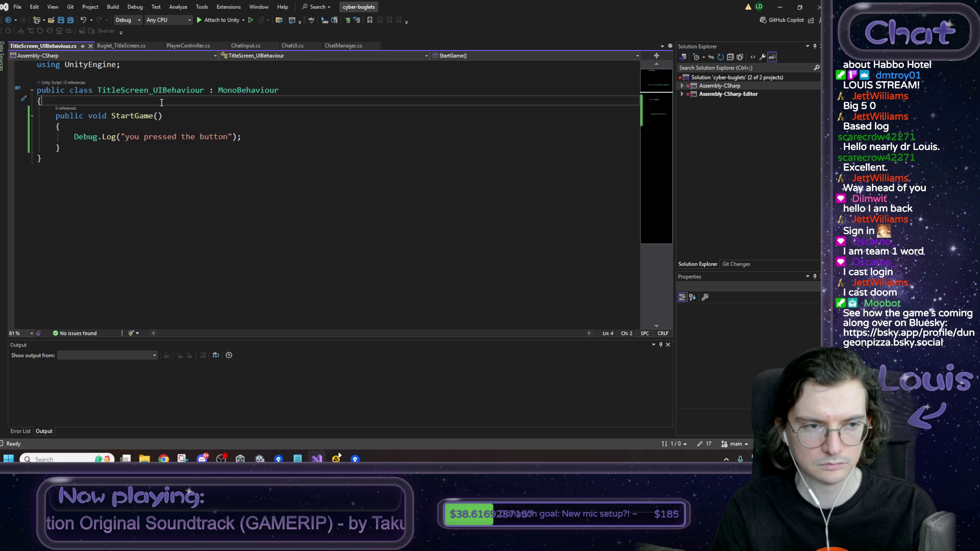
{"action": "key", "text": "Return"}
{"action": "type", "text": "public void "}
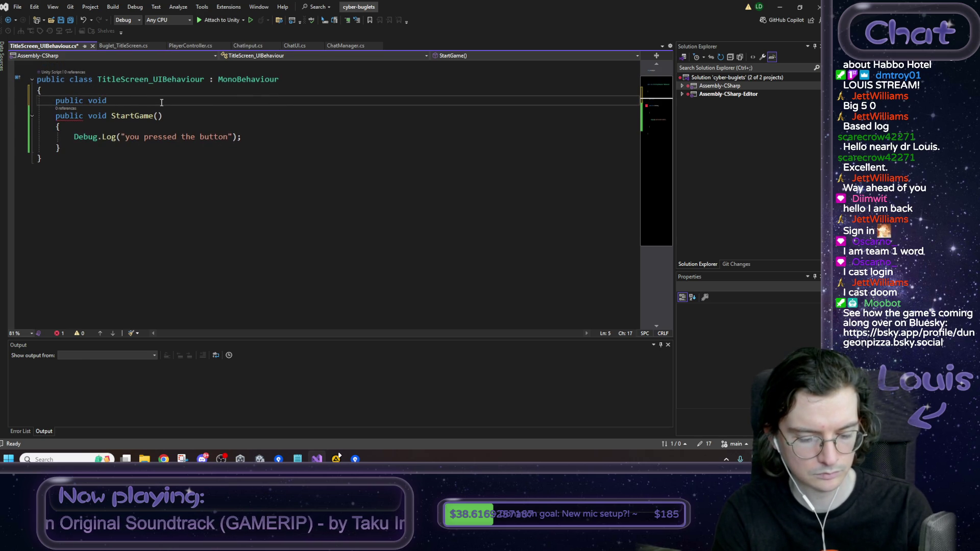
{"action": "type", "text": "Btn"}
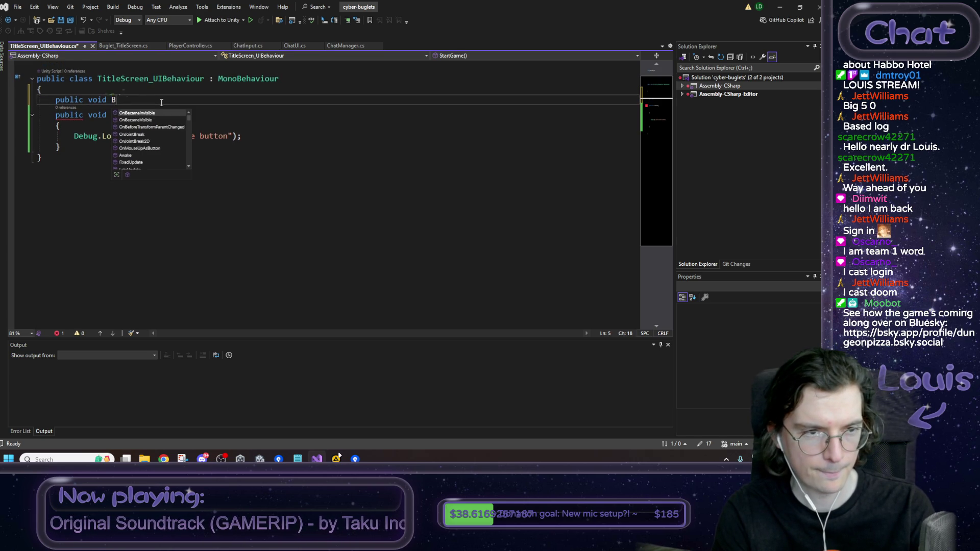
{"action": "type", "text": "_Login"}
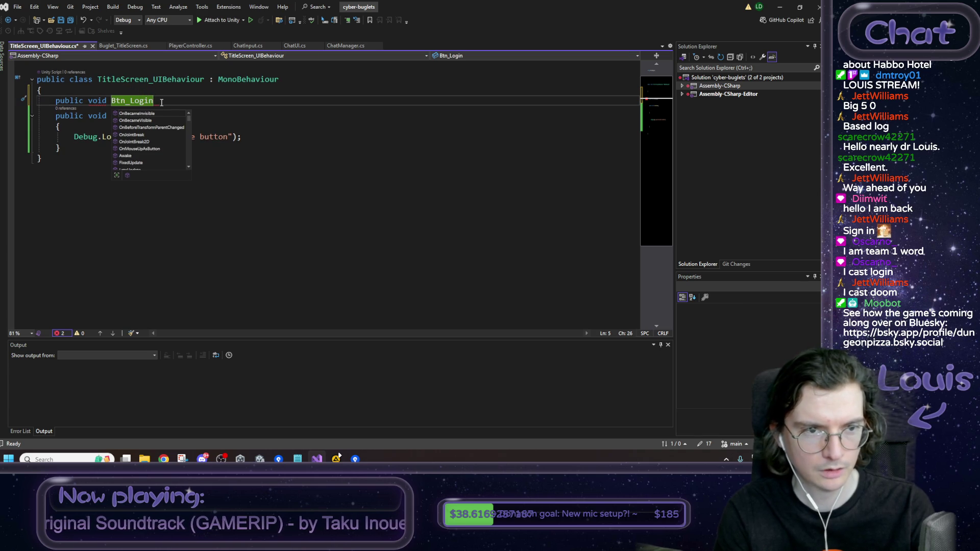
{"action": "type", "text": "(){"}
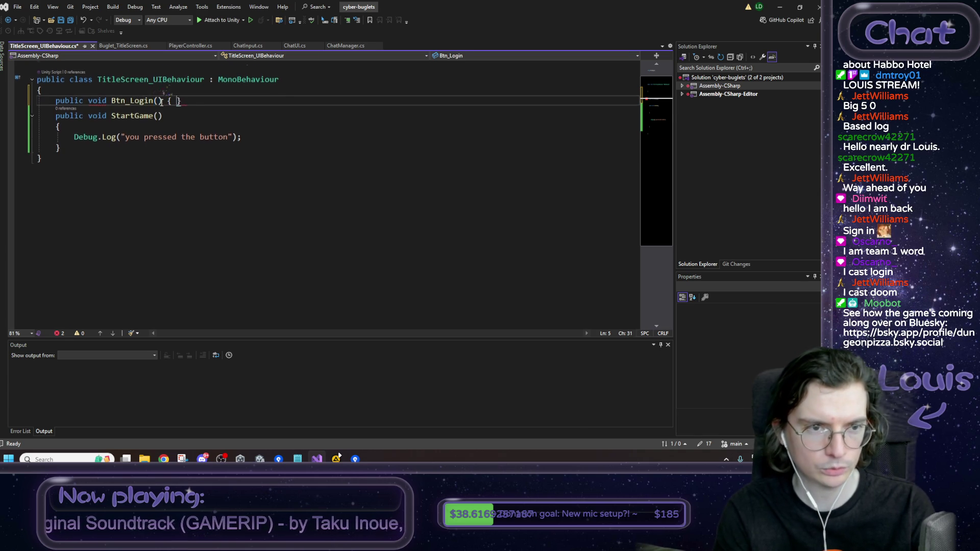
{"action": "key", "text": "Return"}
{"action": "type", "text": "Debug."}
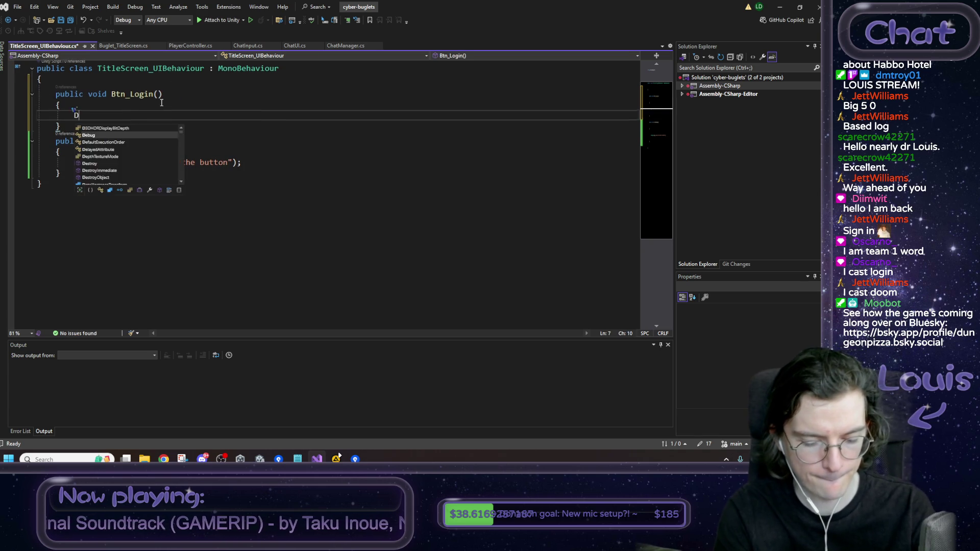
{"action": "key", "text": "BackSpace"}
{"action": "key", "text": "BackSpace"}
{"action": "key", "text": "BackSpace"}
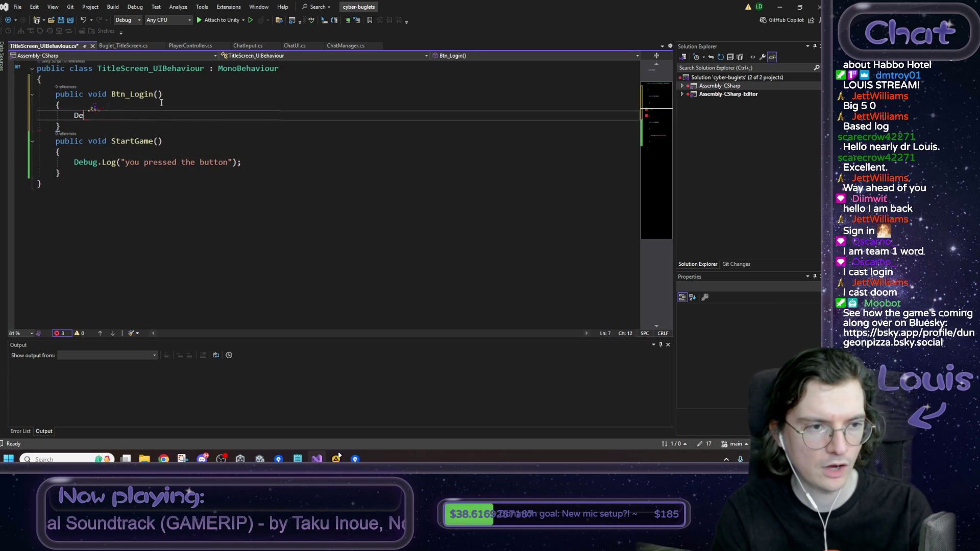
{"action": "key", "text": "BackSpace"}
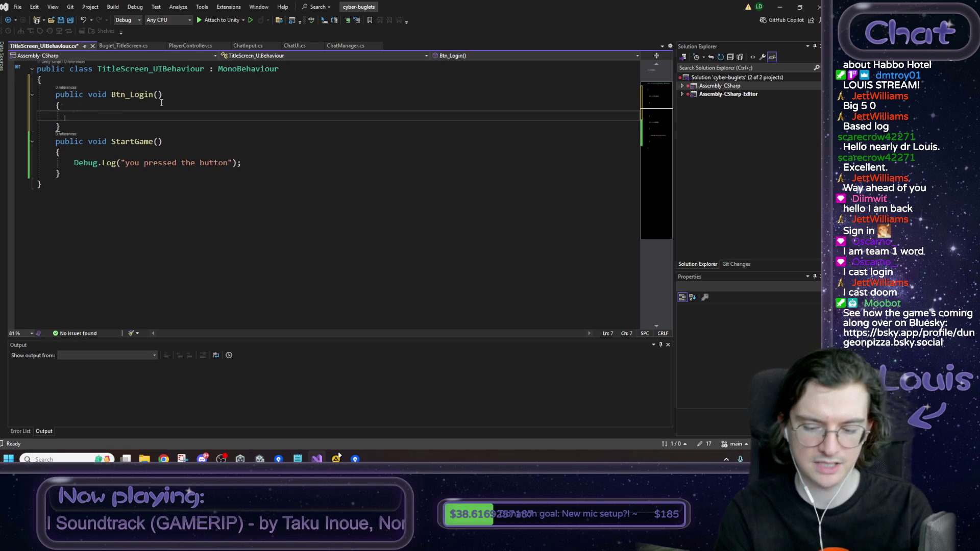
{"action": "key", "text": "Tab"}
{"action": "scroll", "coordinate": [161, 102], "scroll_direction": "down", "scroll_amount": 1}
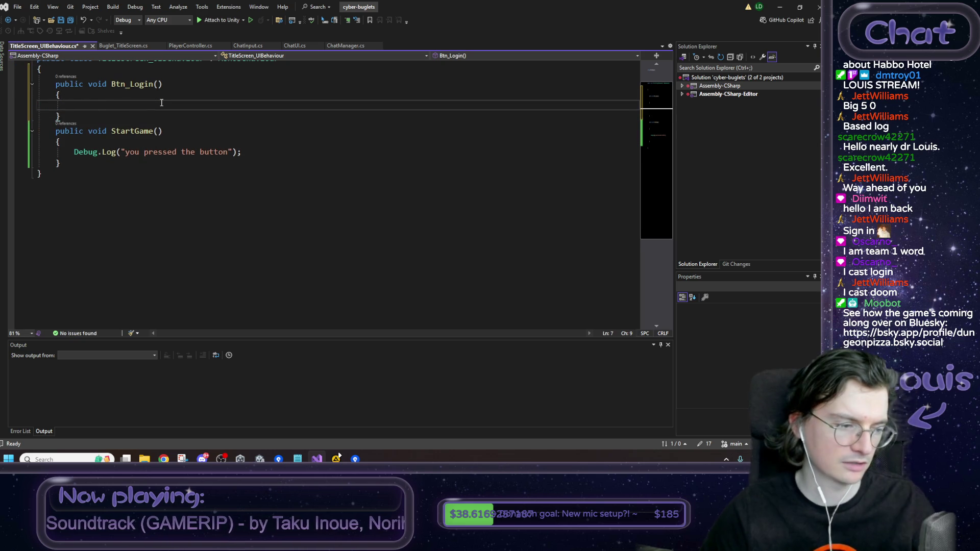
{"action": "scroll", "coordinate": [162, 103], "scroll_direction": "up", "scroll_amount": 1}
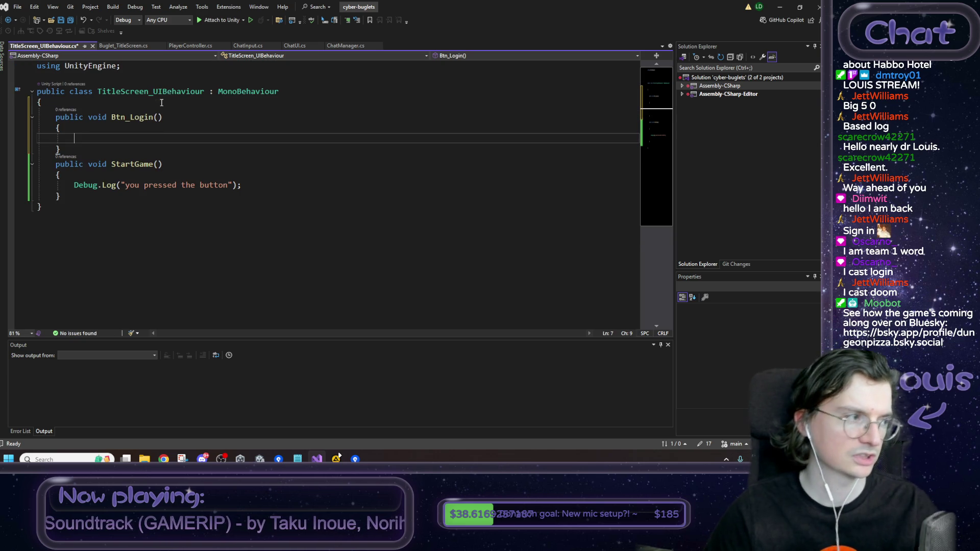
{"action": "left_click", "coordinate": [112, 102]}
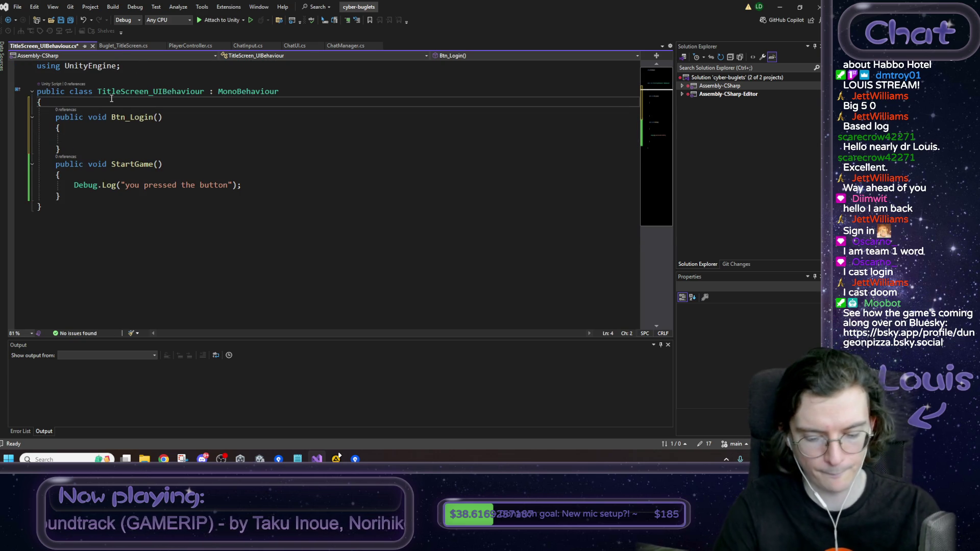
- Declare a public RectTransform[] viewGroups field in the script
{"action": "scroll", "coordinate": [111, 100], "scroll_direction": "down", "scroll_amount": 1}
{"action": "key", "text": "Return"}
{"action": "key", "text": "Return"}
{"action": "type", "text": "public "}
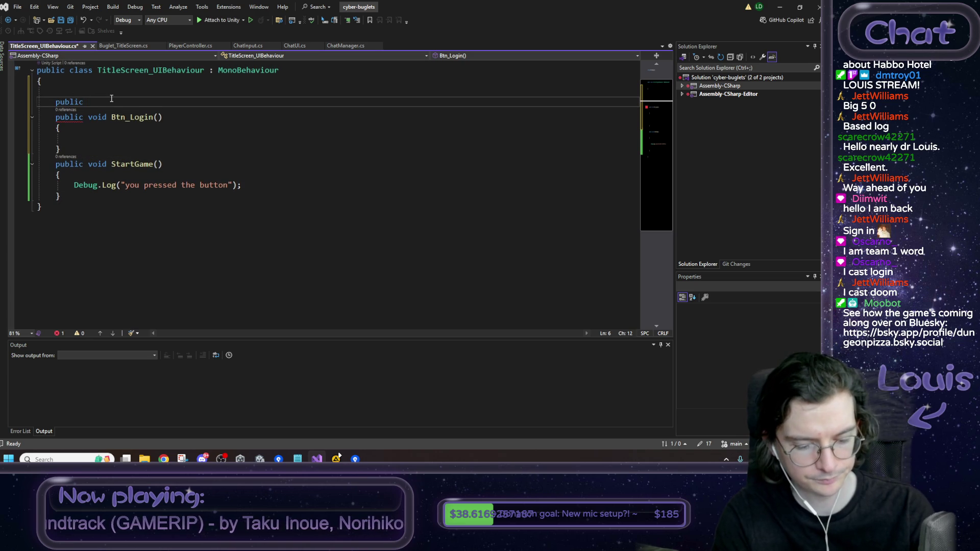
{"action": "type", "text": "RectT"}
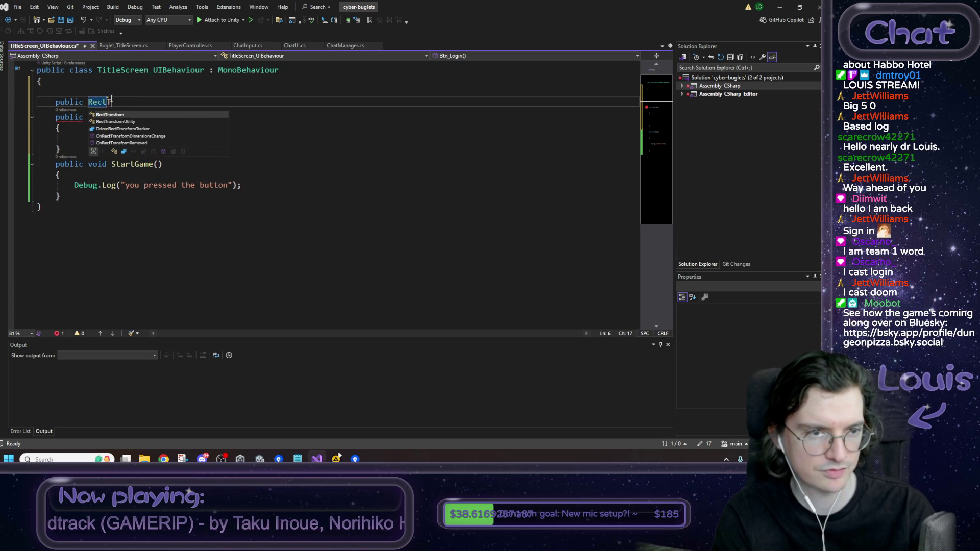
{"action": "key", "text": "Tab"}
{"action": "type", "text": "[] "}
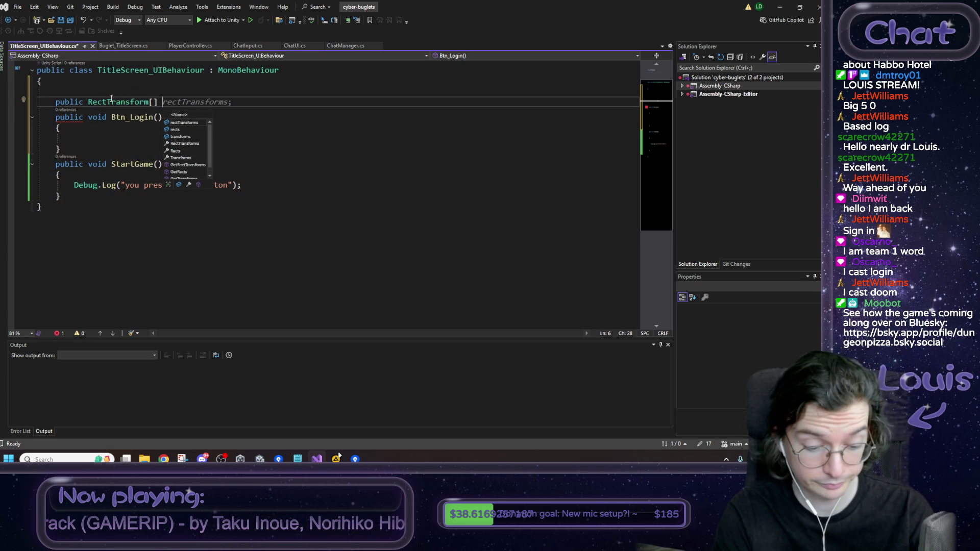
{"action": "type", "text": "possibleGrou"}
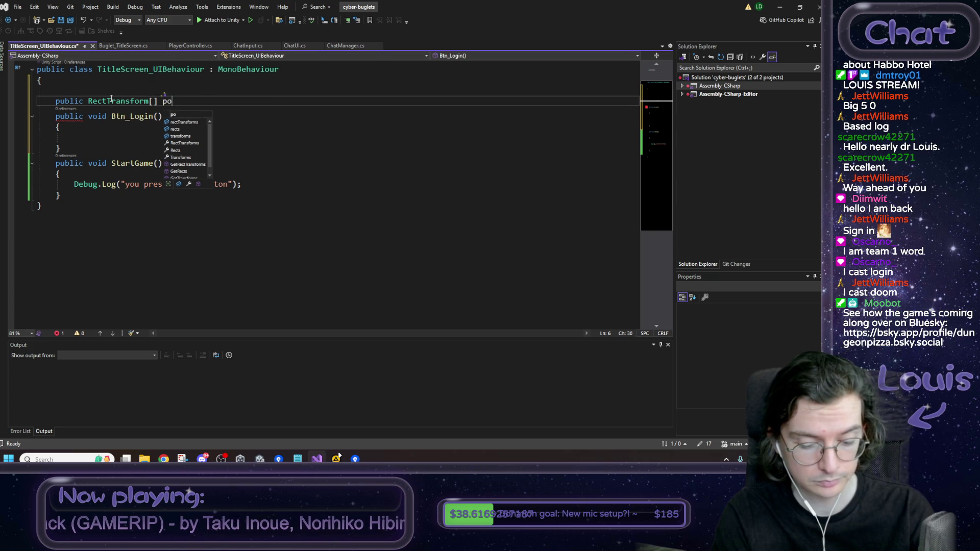
{"action": "type", "text": "ps"}
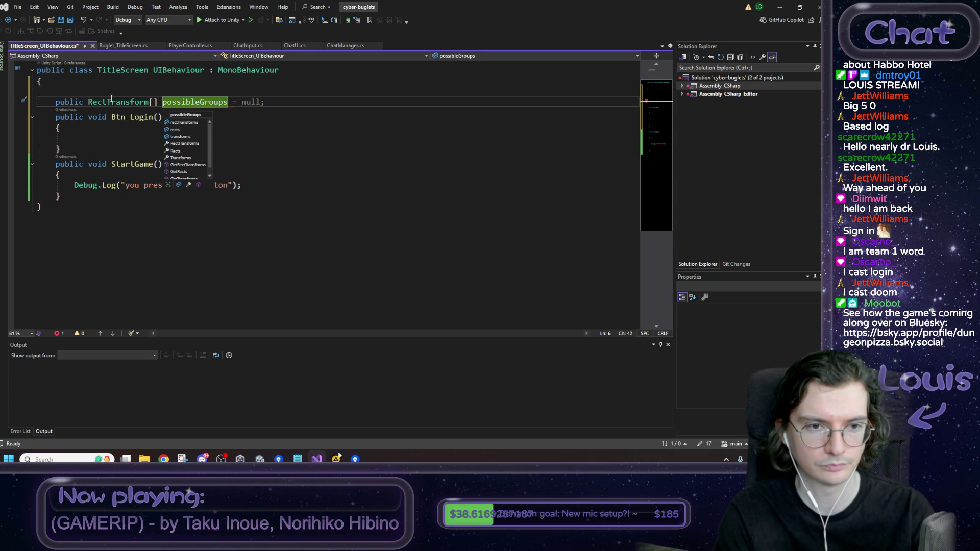
{"action": "type", "text": ";"}
{"action": "key", "text": "Return"}
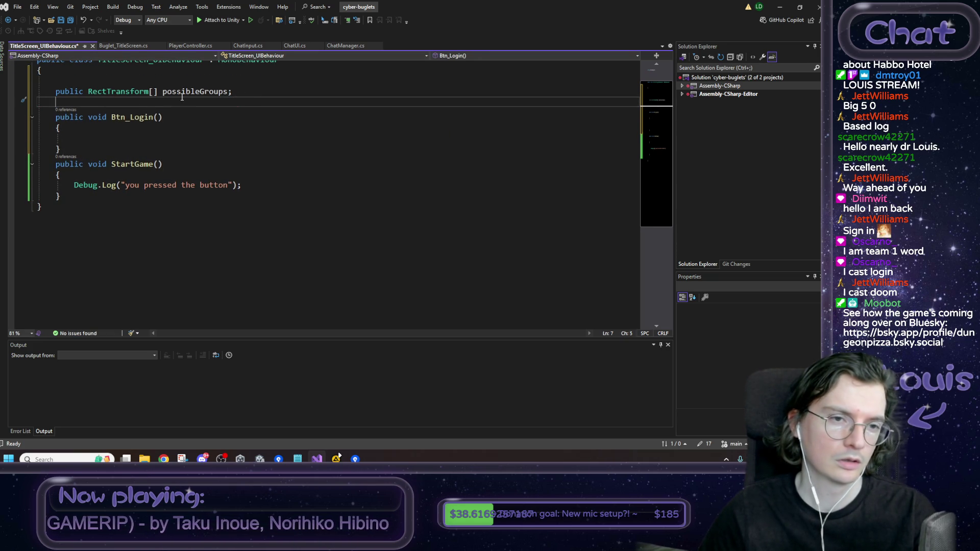
{"action": "left_click_drag", "start_coordinate": [198, 91], "coordinate": [162, 92]}
{"action": "type", "text": "view"}
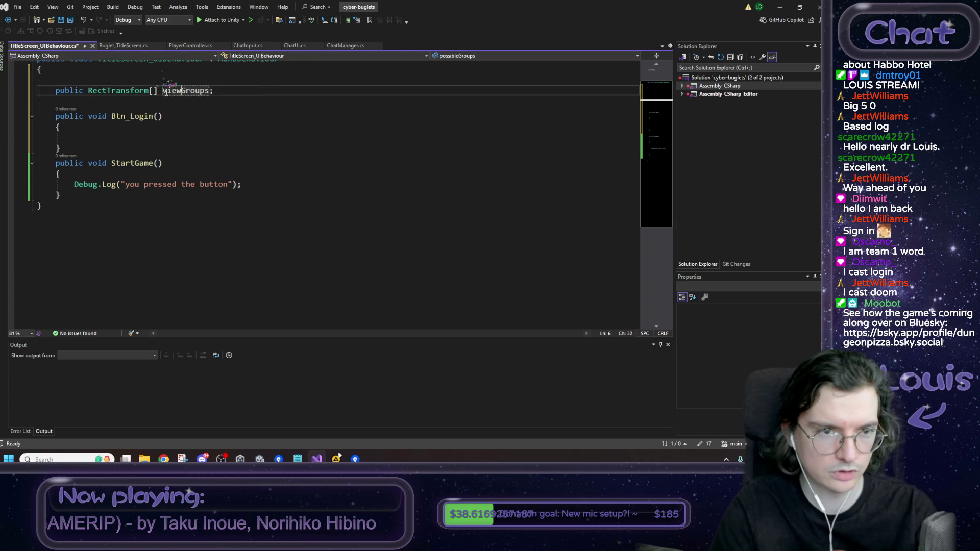
{"action": "key", "text": "Down"}
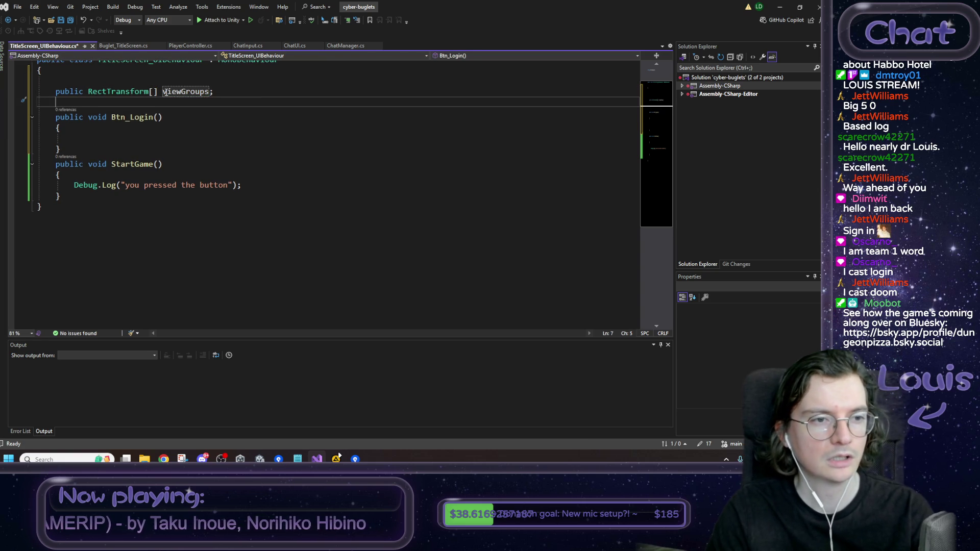
{"action": "key", "text": "Return"}
- Add a ShowGroup(RectTransform groupToShow) method with a foreach loop over viewGroups
{"action": "type", "text": "public "}
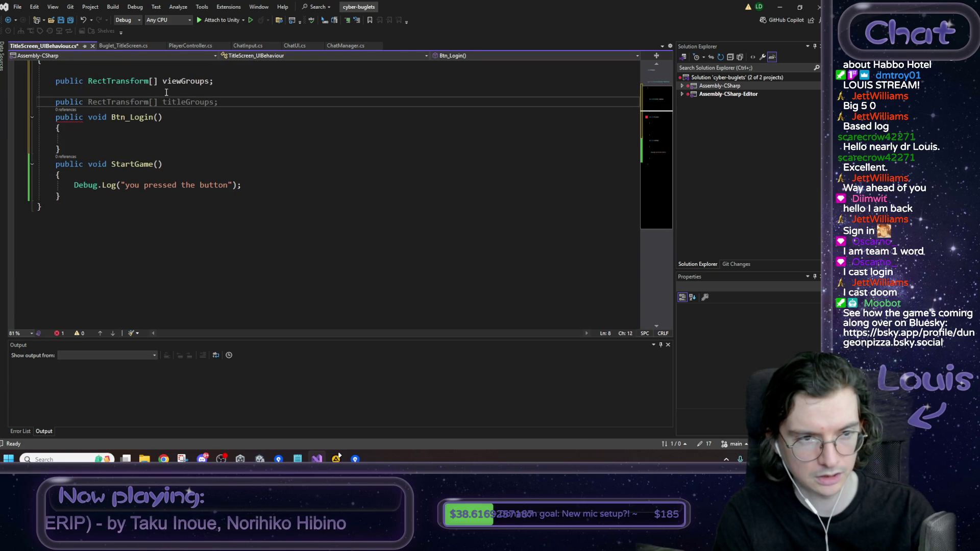
{"action": "type", "text": "void"}
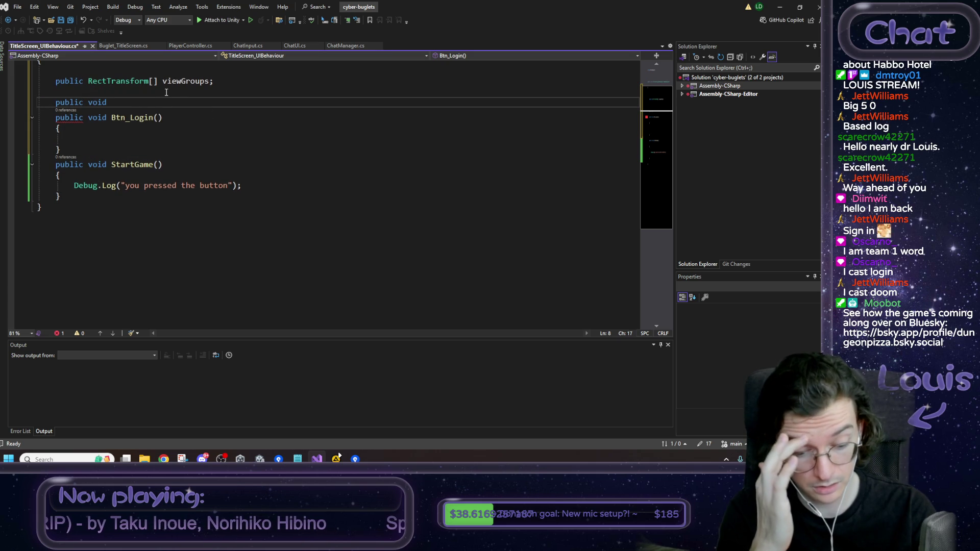
{"action": "type", "text": " ShowGrouP"}
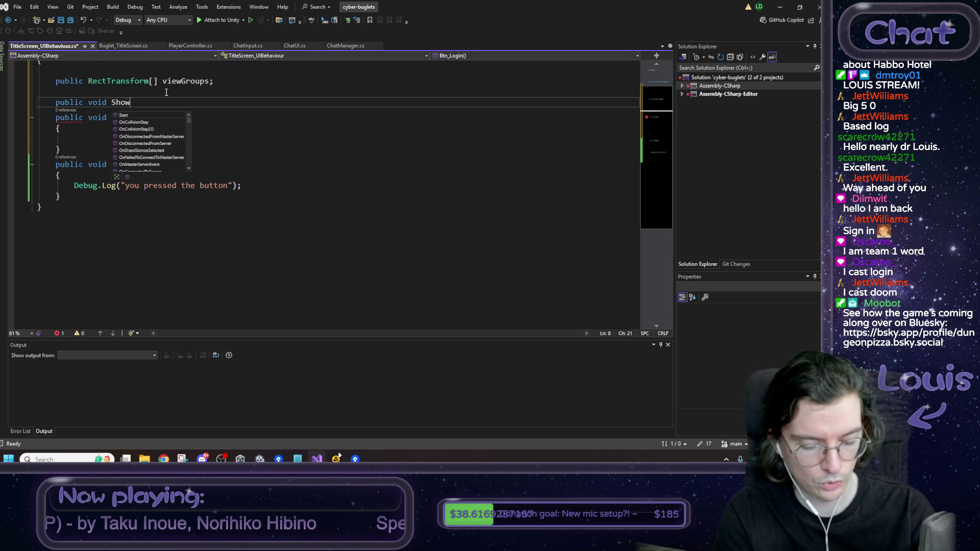
{"action": "key", "text": "BackSpace"}
{"action": "type", "text": "p("}
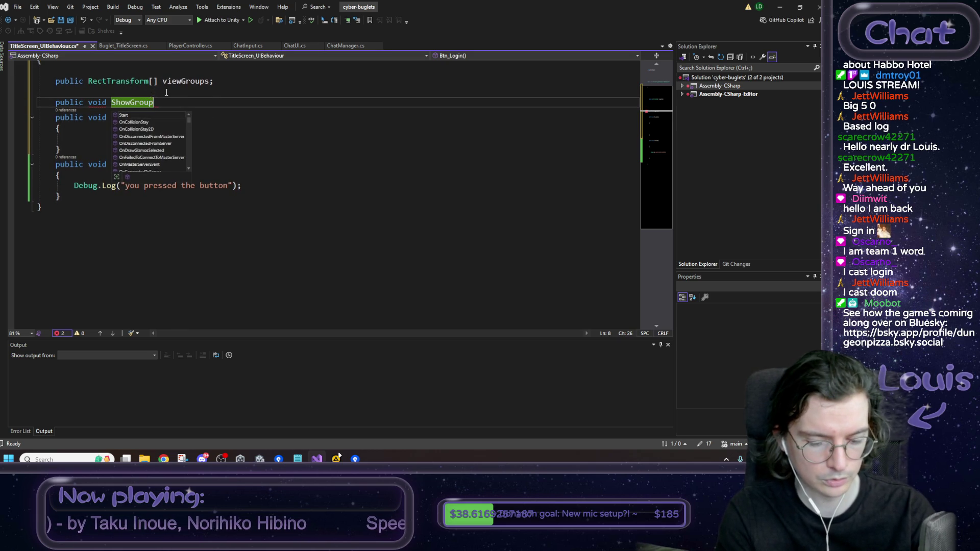
{"action": "type", "text": "RectTransform"}
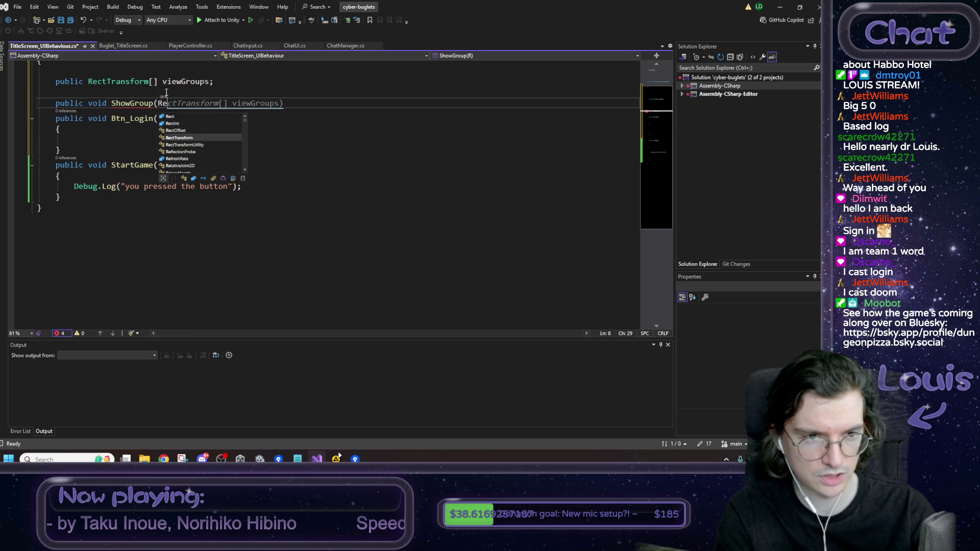
{"action": "type", "text": " group"}
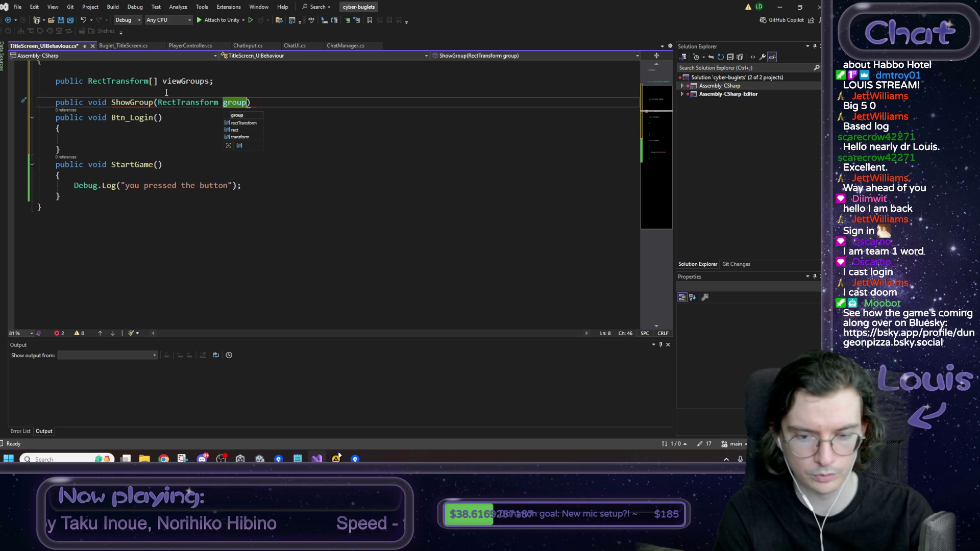
{"action": "type", "text": "ToShow) "}
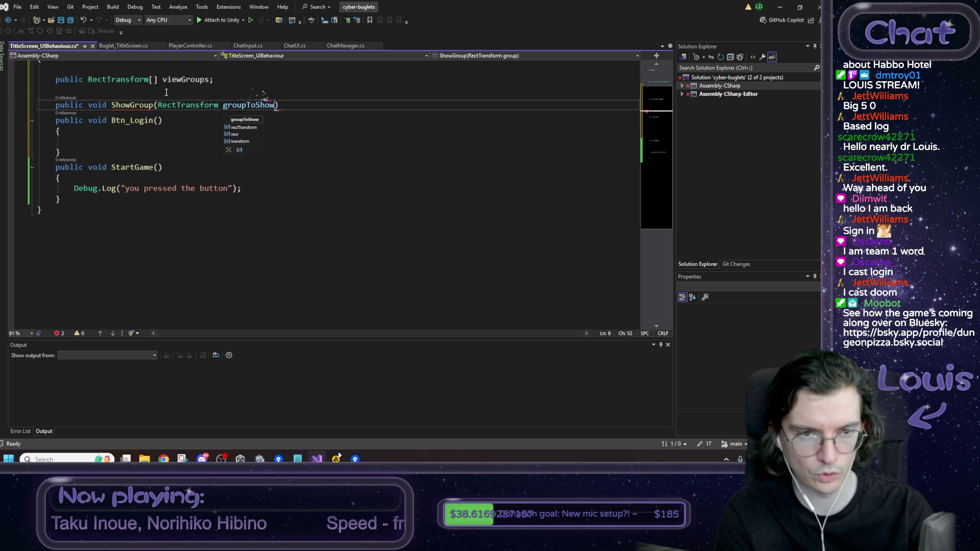
{"action": "type", "text": "{"}
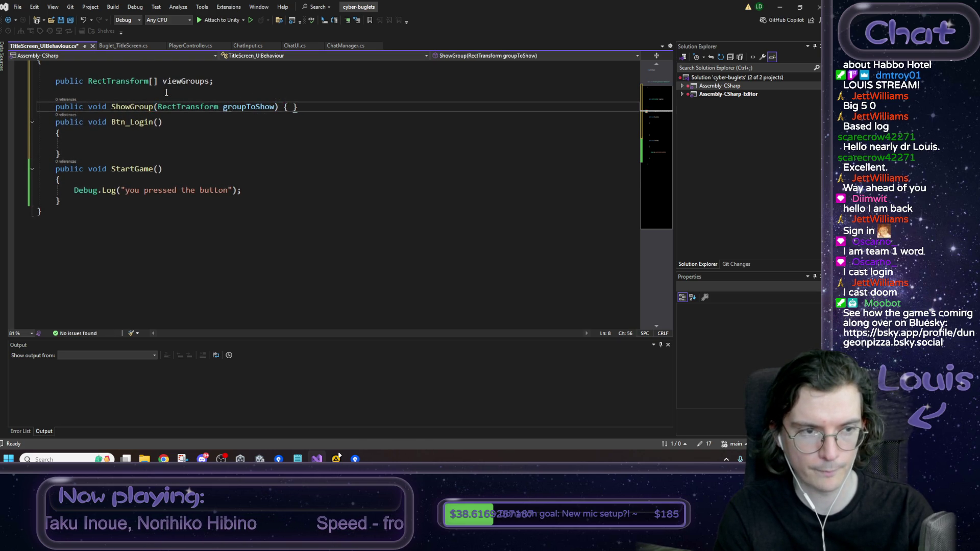
{"action": "key", "text": "Return"}
{"action": "type", "text": "foreach"}
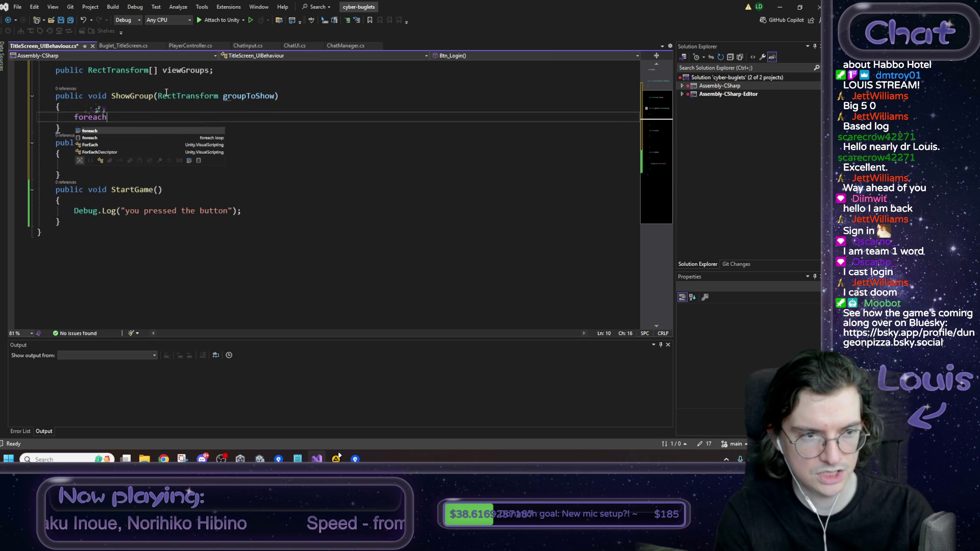
{"action": "key", "text": "Escape"}
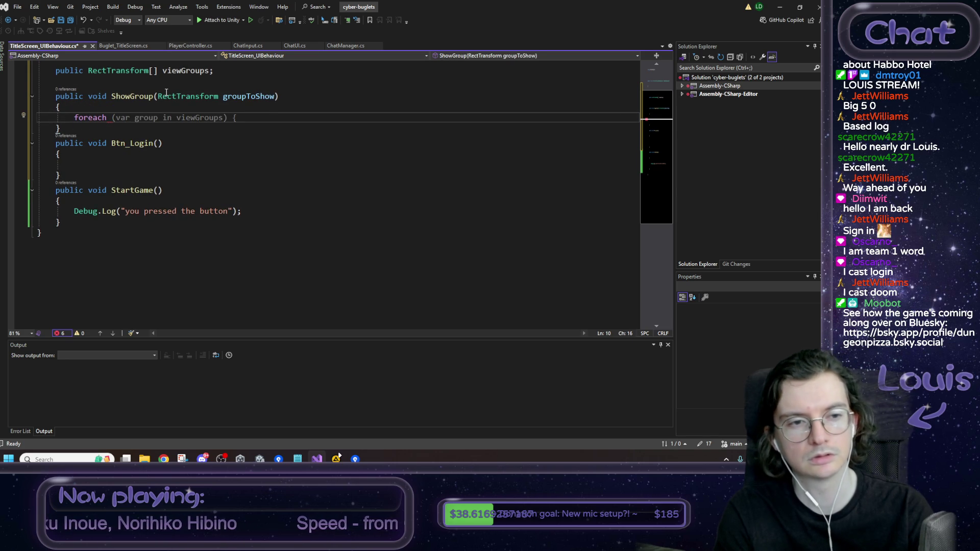
{"action": "type", "text": "("}
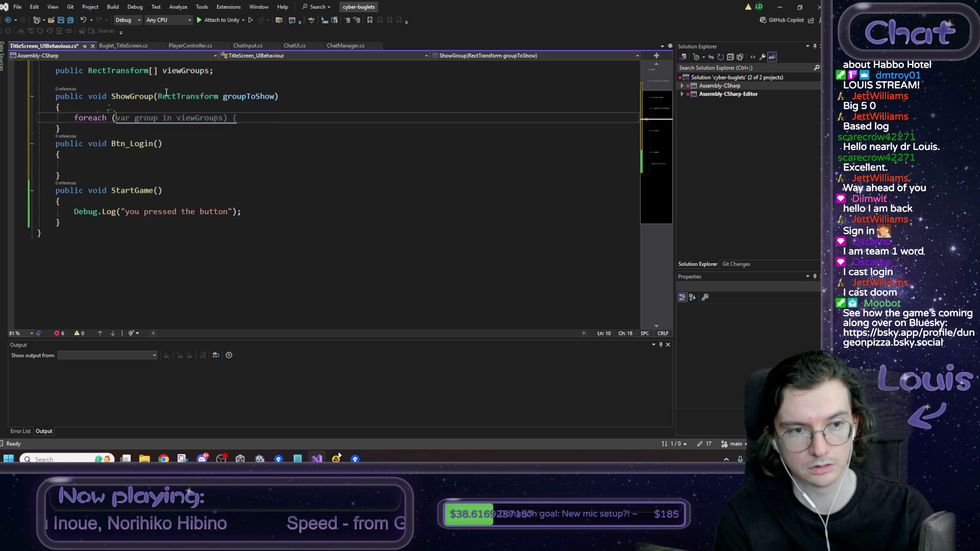
{"action": "type", "text": "RectTransform"}
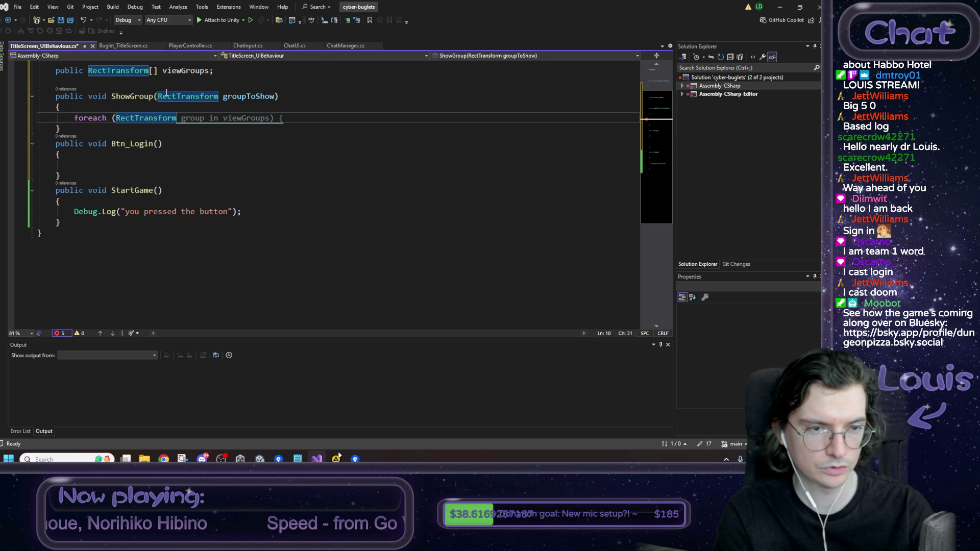
{"action": "type", "text": " possibleGrou"}
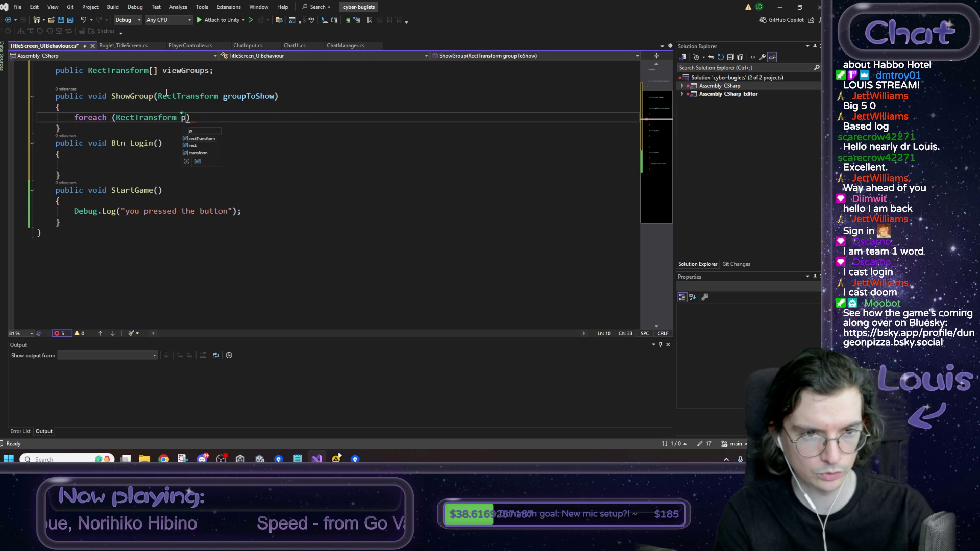
{"action": "type", "text": "p in "}
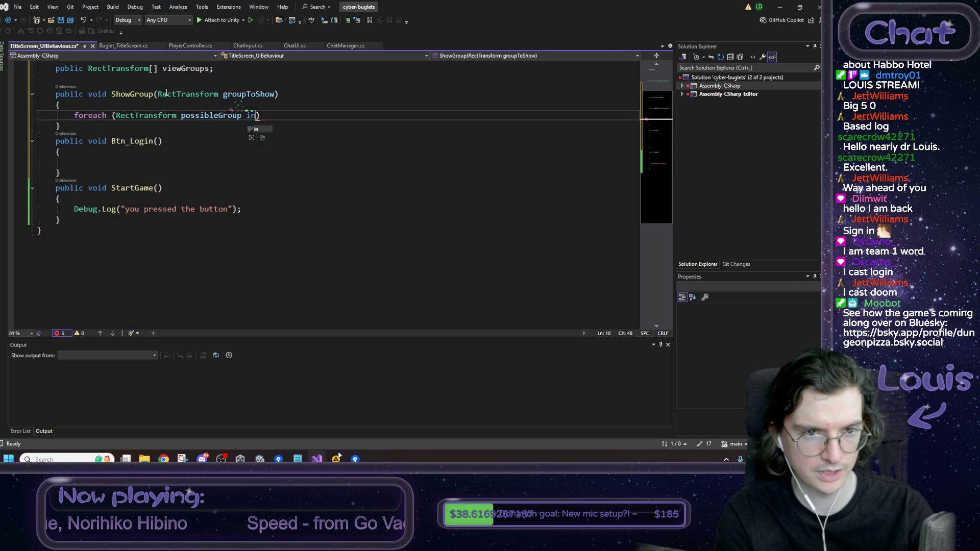
{"action": "type", "text": "viewGroups"}
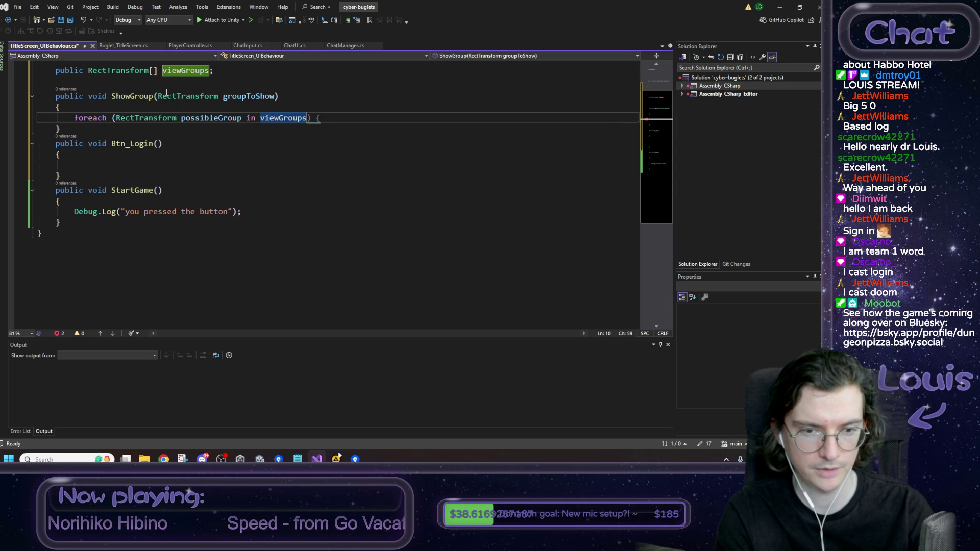
{"action": "key", "text": "Tab"}
{"action": "key", "text": "Return"}
{"action": "key", "text": "Return"}
{"action": "type", "text": "}"}
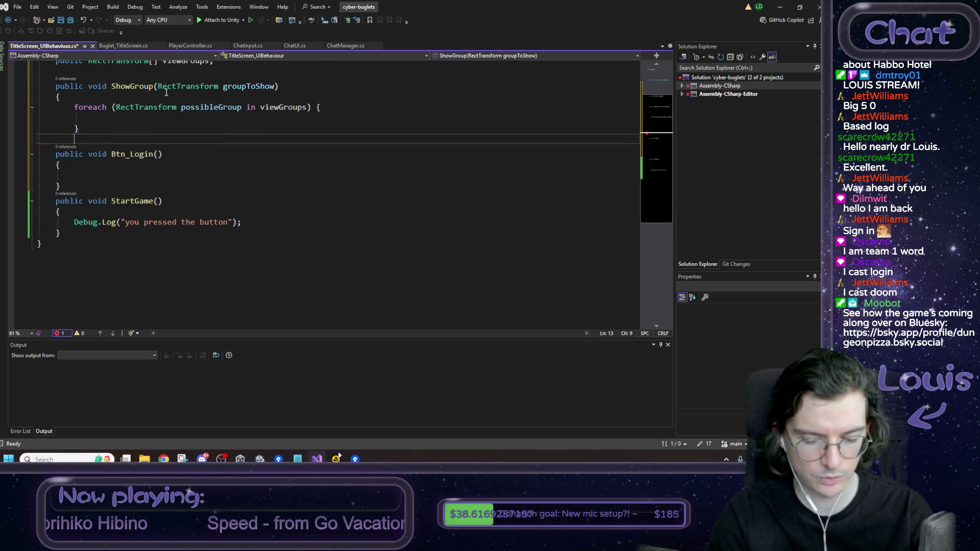
{"action": "key", "text": "Return"}
{"action": "type", "text": "}"}
{"action": "key", "text": "Return"}
{"action": "key", "text": "Up"}
{"action": "key", "text": "Up"}
{"action": "key", "text": "Up"}
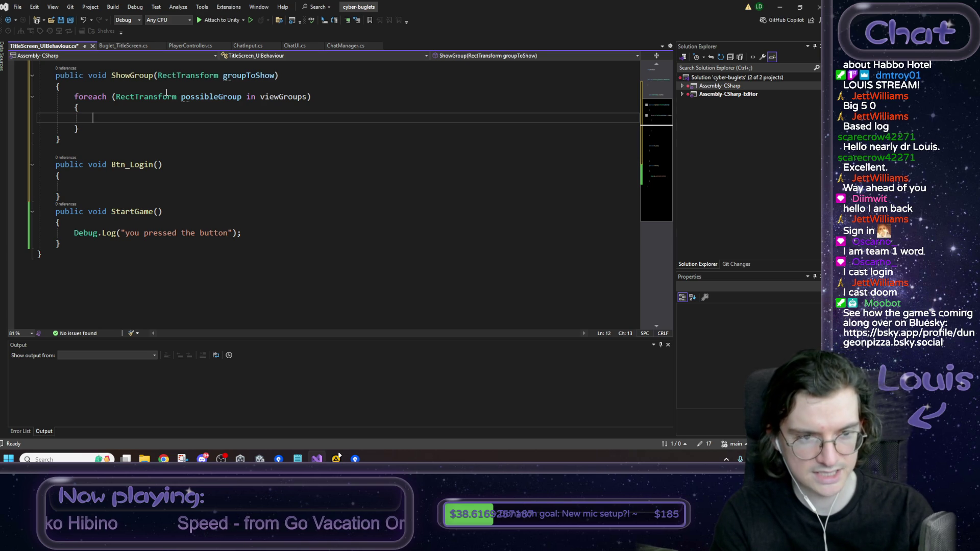
- Fill the loop with bool match = possibleGroup == groupToShow and possibleGroup.SetActive(match), then save
{"action": "type", "text": "possibleGroup"}
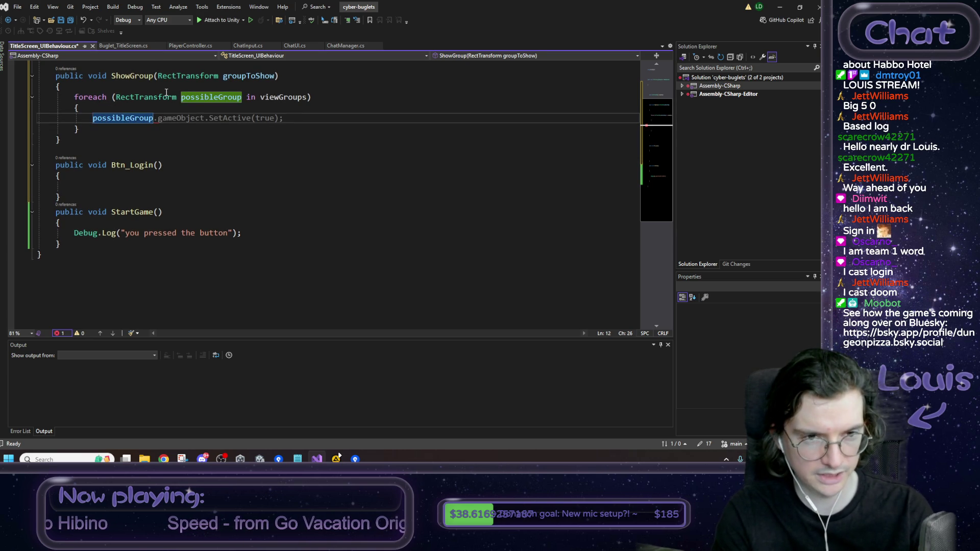
{"action": "key", "text": "Tab"}
{"action": "key", "text": "ctrl+Return"}
{"action": "type", "text": "bool match"}
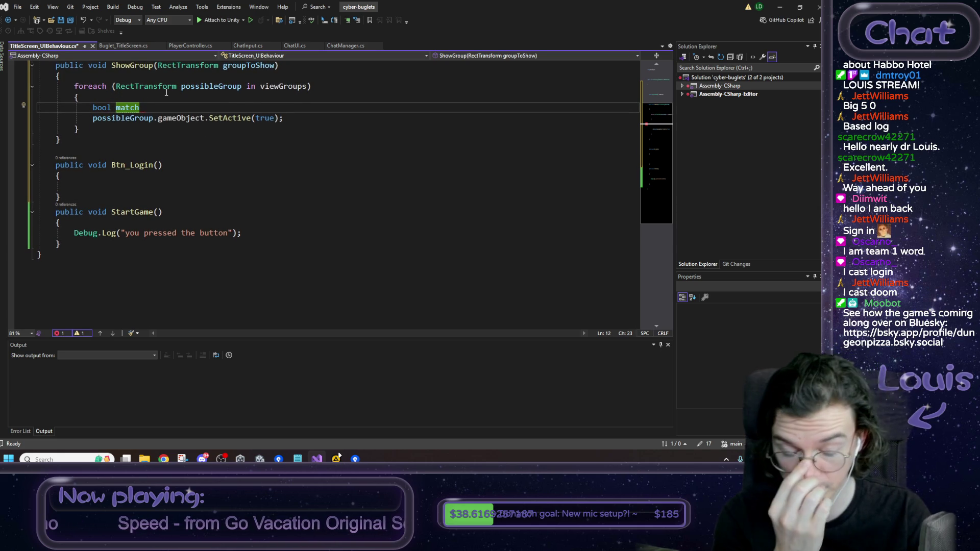
{"action": "type", "text": " = "}
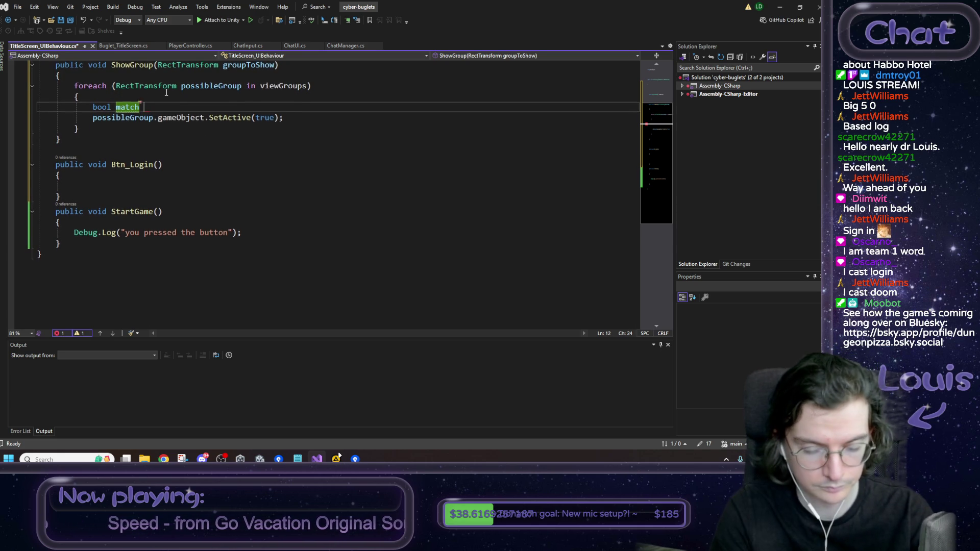
{"action": "type", "text": "group"}
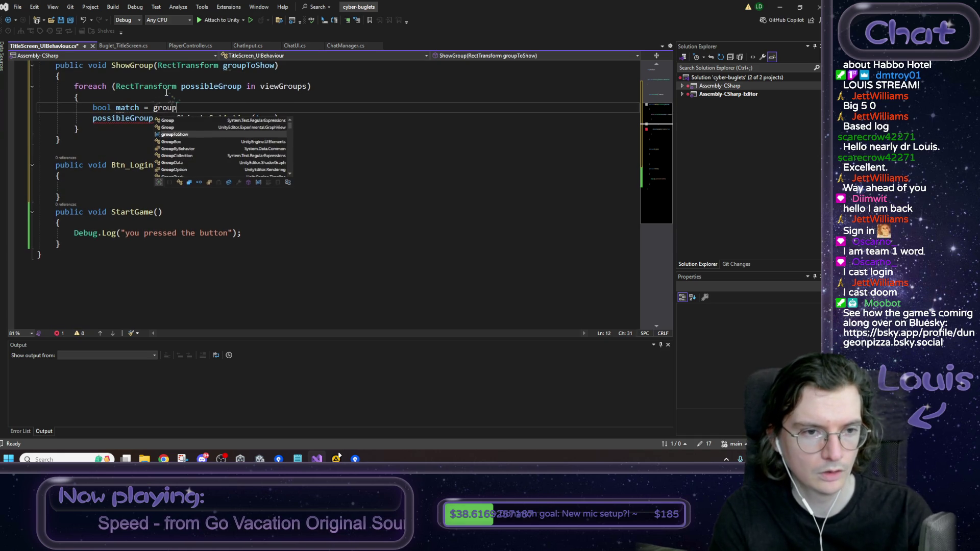
{"action": "key", "text": "Tab"}
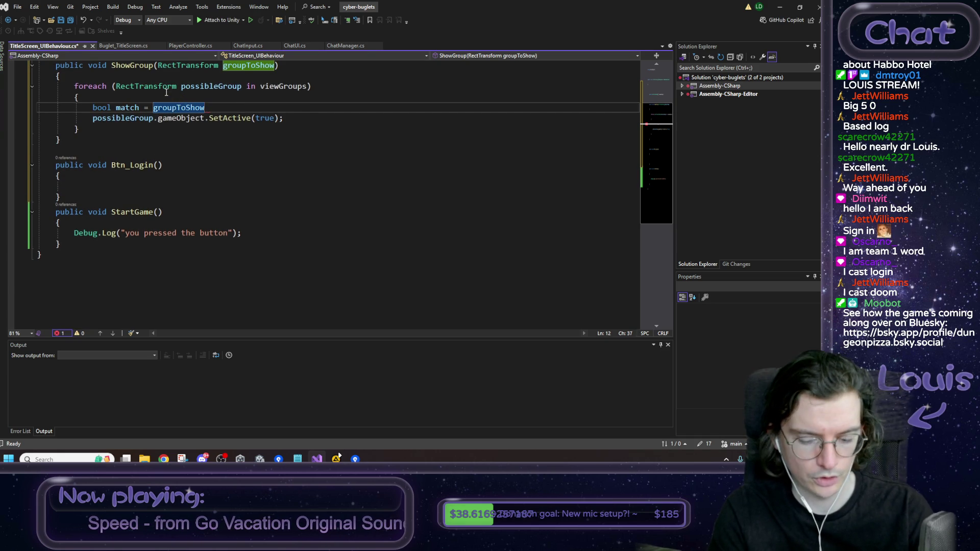
{"action": "key", "text": "BackSpace"}
{"action": "key", "text": "BackSpace"}
{"action": "key", "text": "BackSpace"}
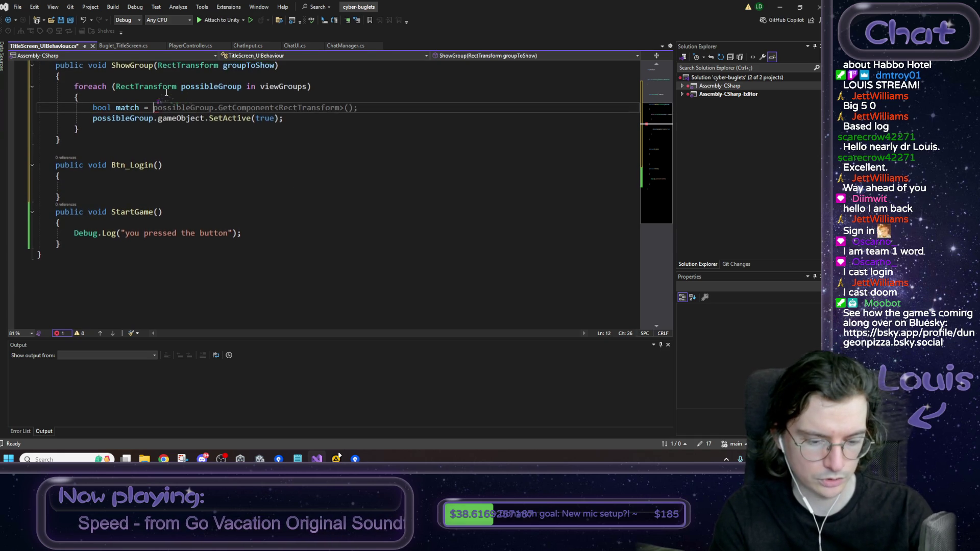
{"action": "type", "text": "possibleGroup =="}
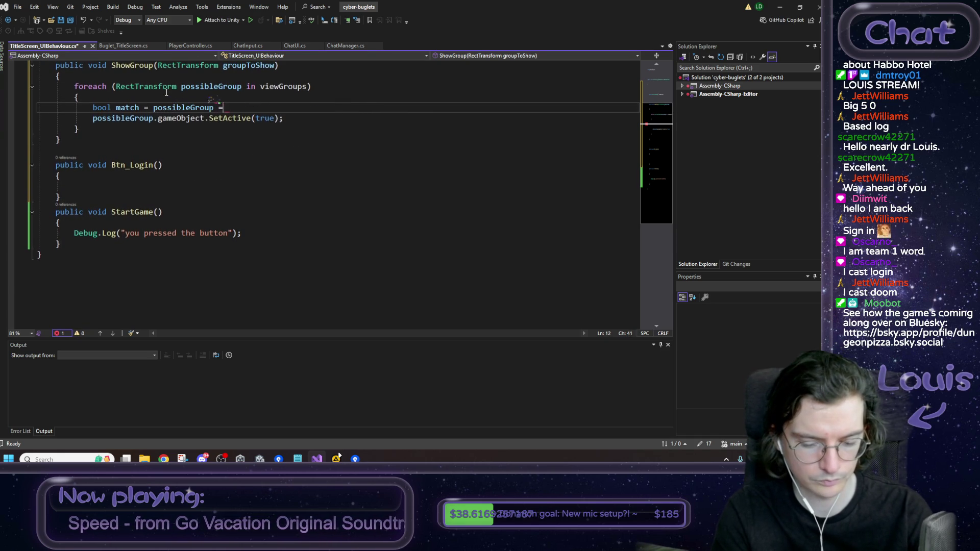
{"action": "key", "text": "Tab"}
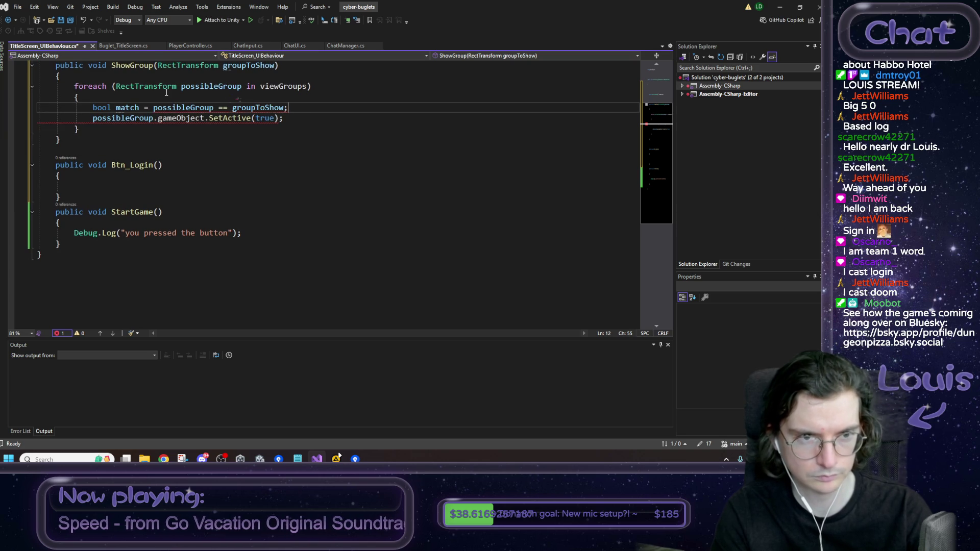
{"action": "key", "text": "Down"}
{"action": "key", "text": "BackSpace"}
{"action": "key", "text": "BackSpace"}
{"action": "key", "text": "BackSpace"}
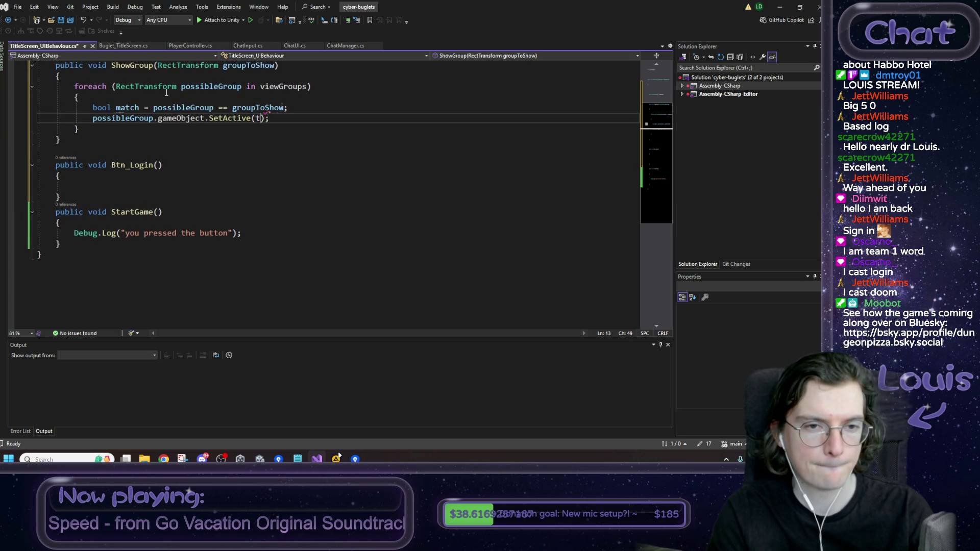
{"action": "type", "text": "match"}
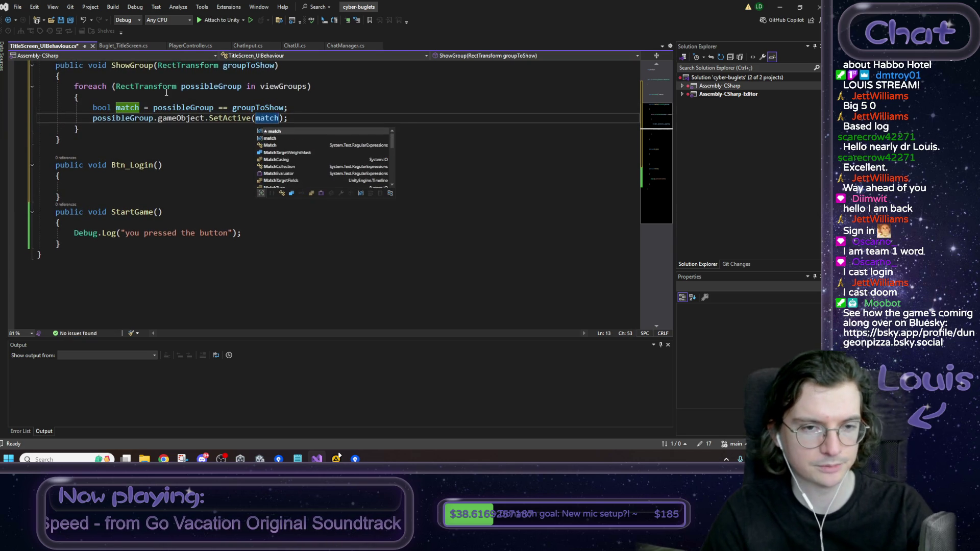
{"action": "key", "text": "Escape"}
{"action": "key", "text": "Up"}
{"action": "key", "text": "Down"}
{"action": "key", "text": "Down"}
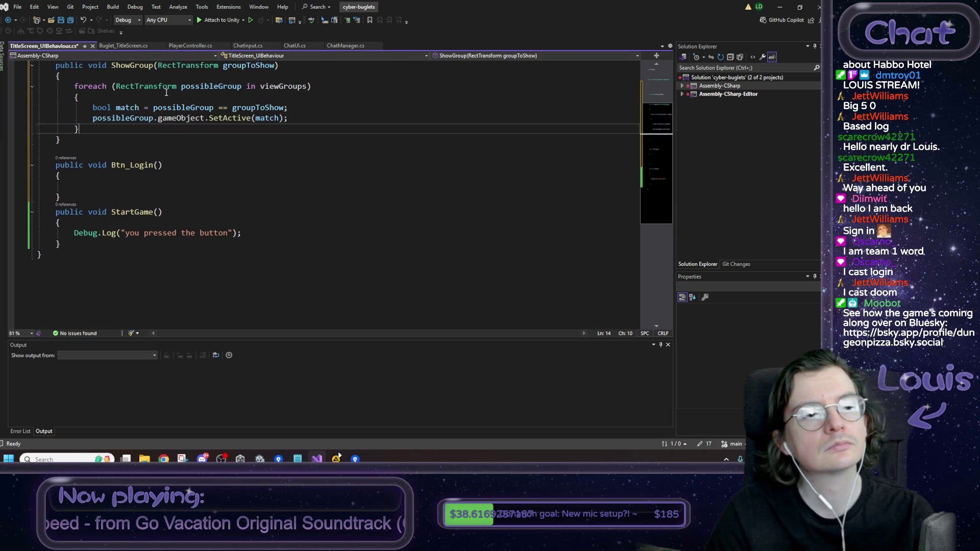
{"action": "scroll", "coordinate": [166, 92], "scroll_direction": "up", "scroll_amount": 2}
{"action": "key", "text": "ctrl+s"}
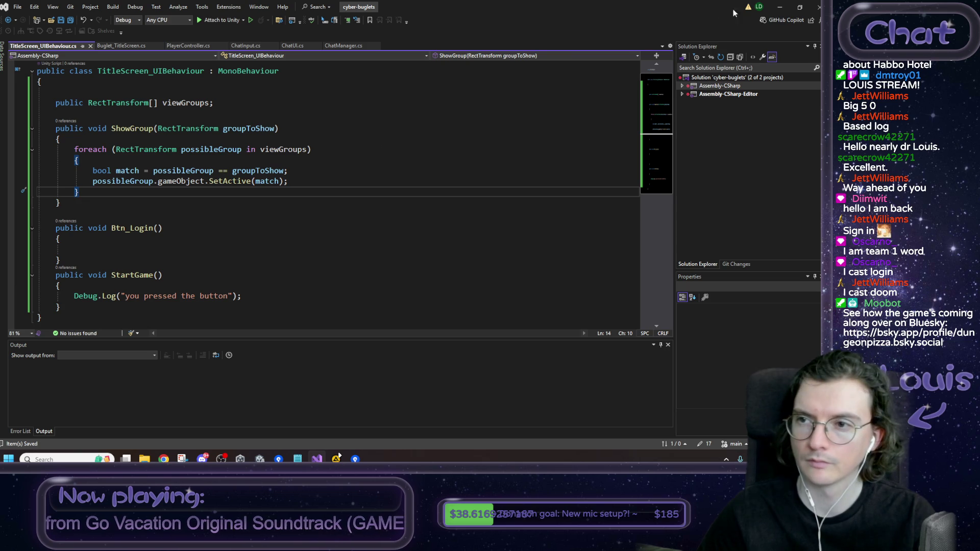
{"action": "key", "text": "alt+Tab"}
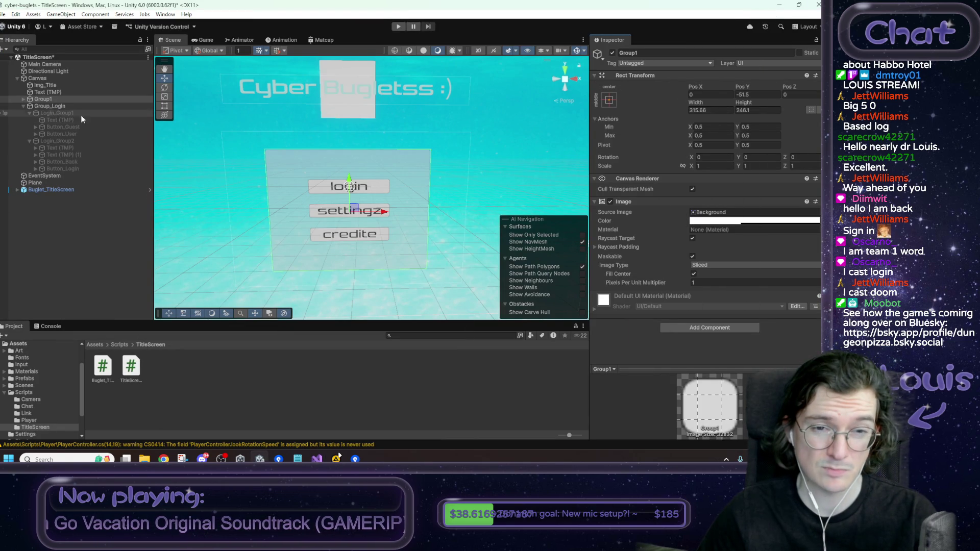
- Add an On Click event to btn_login calling the Canvas's ShowGroup with Login_Group1
{"action": "left_click", "coordinate": [340, 188]}
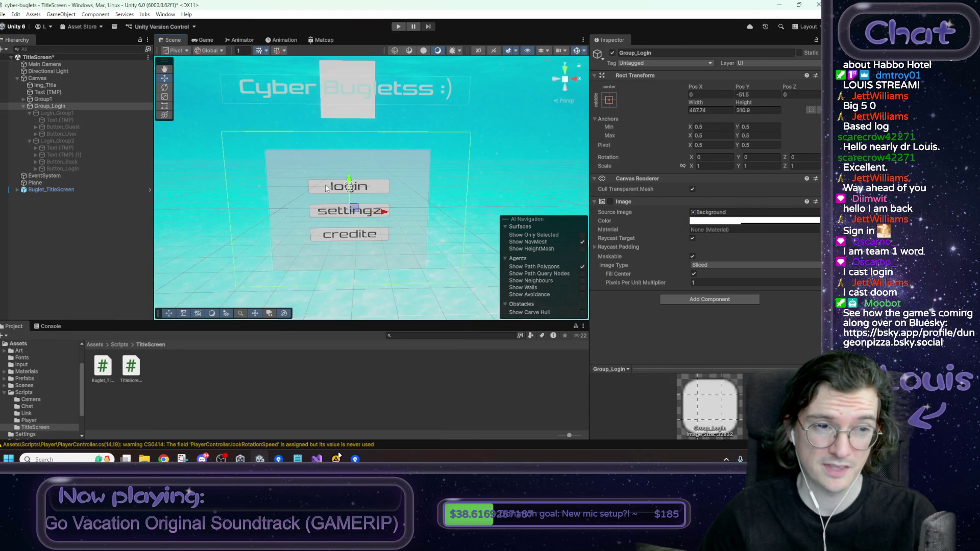
{"action": "left_click", "coordinate": [23, 99]}
{"action": "left_click", "coordinate": [51, 107]}
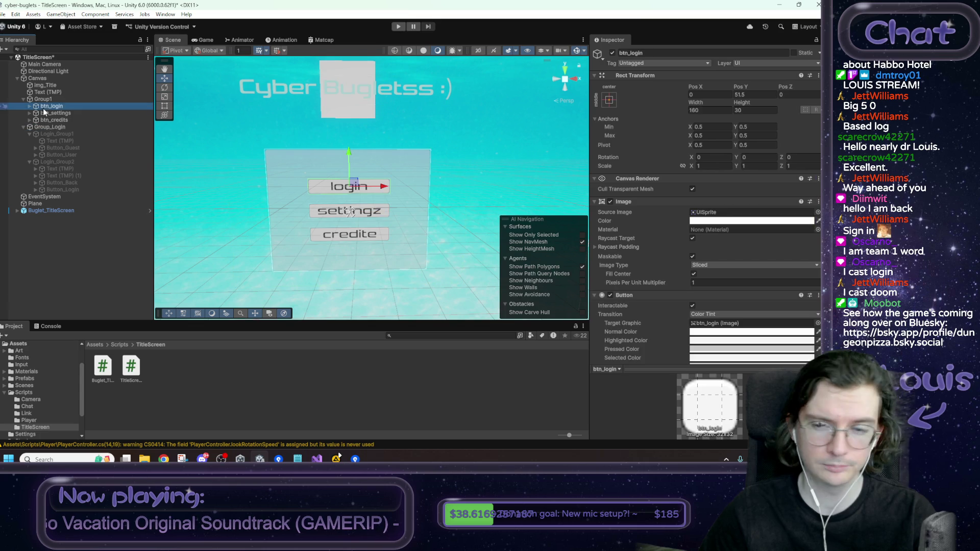
{"action": "scroll", "coordinate": [674, 284], "scroll_direction": "down", "scroll_amount": 5}
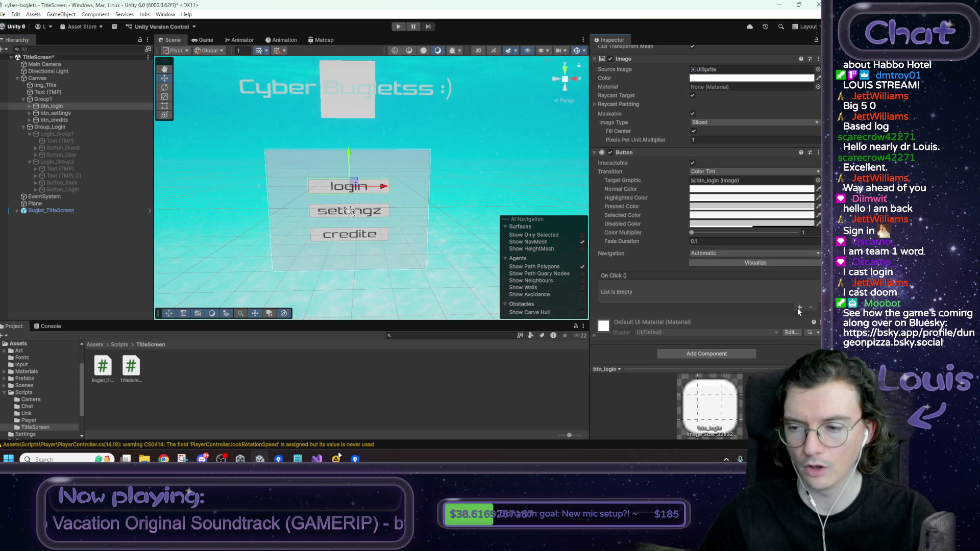
{"action": "left_click", "coordinate": [800, 308]}
{"action": "mouse_move", "coordinate": [38, 78]}
{"action": "left_mouse_down"}
{"action": "mouse_move", "coordinate": [611, 248]}
{"action": "mouse_move", "coordinate": [635, 296]}
{"action": "left_mouse_up"}
{"action": "left_click", "coordinate": [681, 289]}
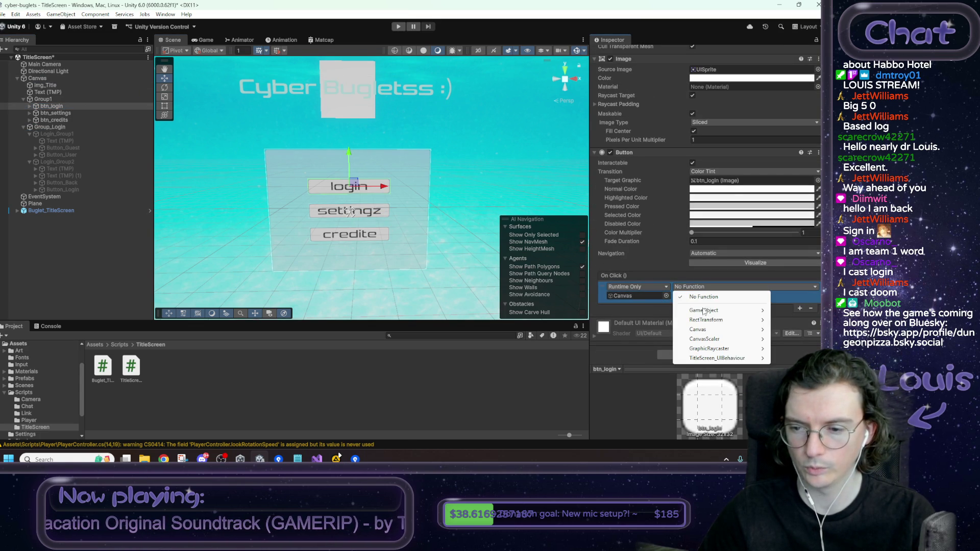
{"action": "mouse_move", "coordinate": [729, 359]}
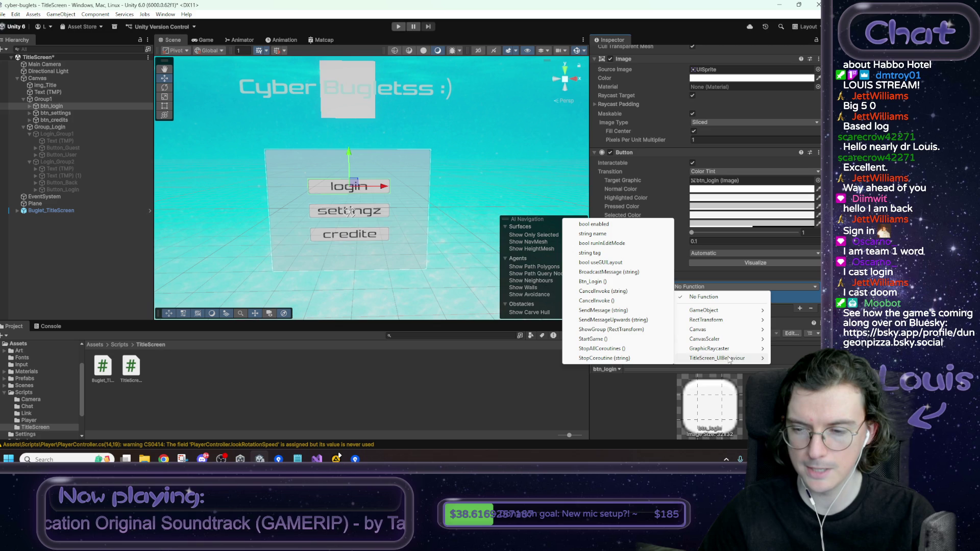
{"action": "left_click", "coordinate": [612, 329]}
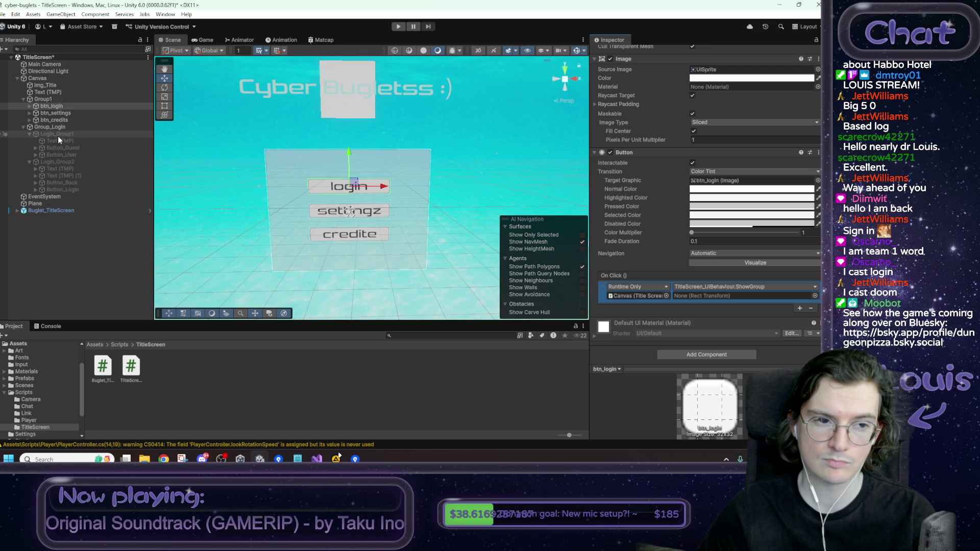
{"action": "mouse_move", "coordinate": [57, 136]}
{"action": "left_mouse_down"}
{"action": "mouse_move", "coordinate": [573, 232]}
{"action": "mouse_move", "coordinate": [727, 297]}
{"action": "left_mouse_up"}
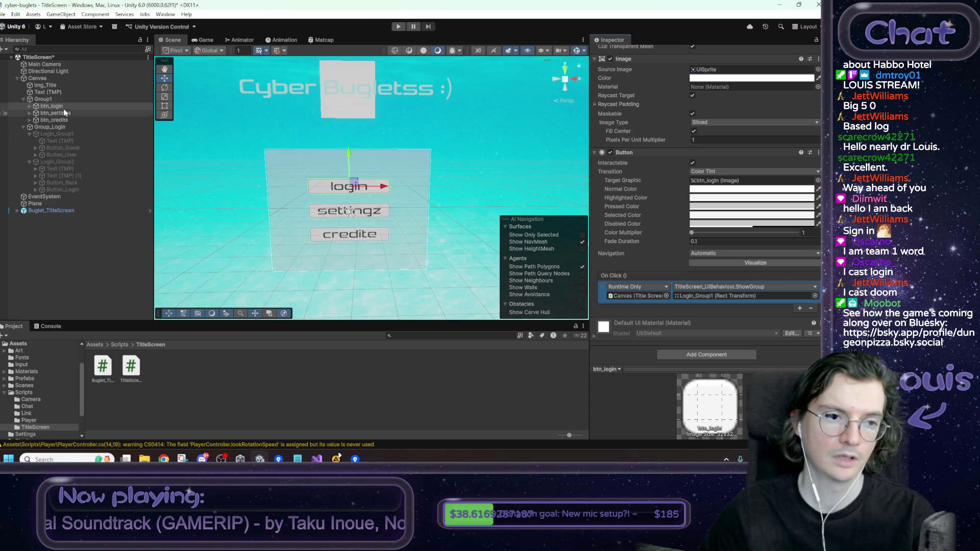
- Add three View Groups elements on the Canvas and assign Group1, Login_Group1 and Login_Group2
{"action": "left_click", "coordinate": [48, 80]}
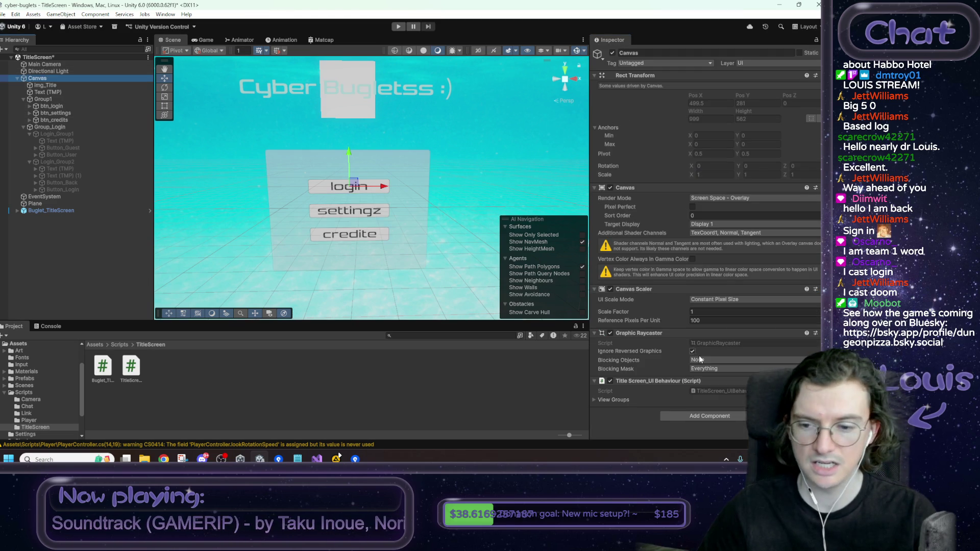
{"action": "left_click", "coordinate": [597, 400]}
{"action": "left_click", "coordinate": [801, 429]}
{"action": "left_click", "coordinate": [800, 429]}
{"action": "left_click", "coordinate": [800, 429]}
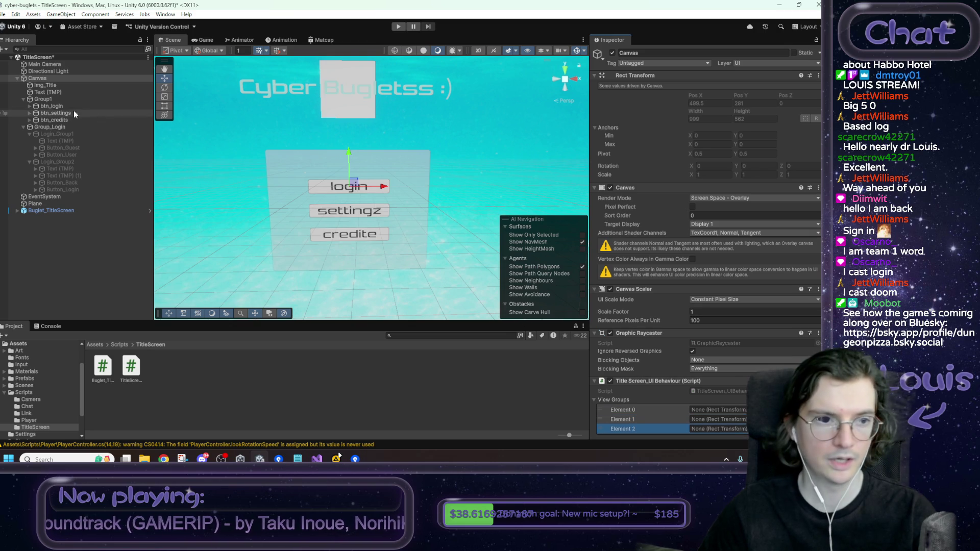
{"action": "mouse_move", "coordinate": [50, 98]}
{"action": "left_mouse_down"}
{"action": "mouse_move", "coordinate": [658, 401]}
{"action": "mouse_move", "coordinate": [709, 410]}
{"action": "left_mouse_up"}
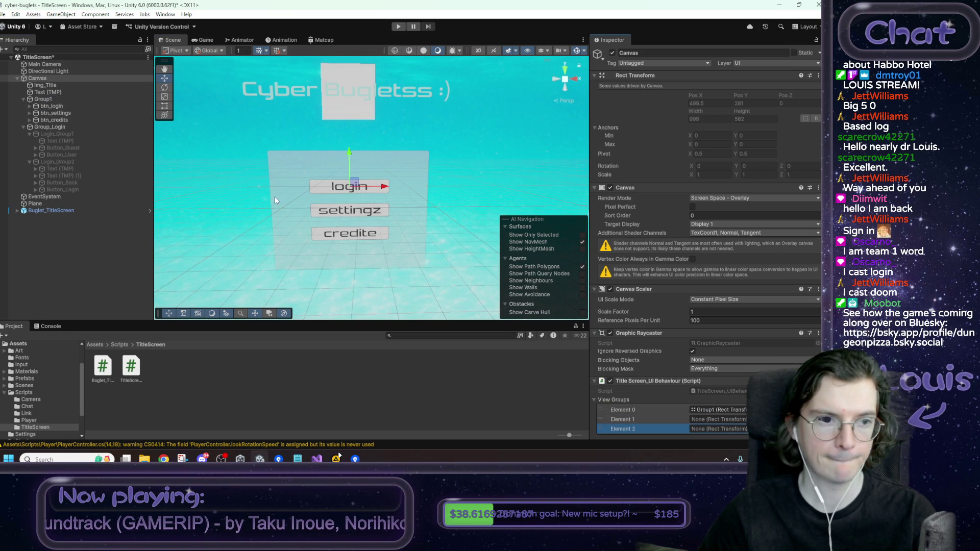
{"action": "mouse_move", "coordinate": [57, 131]}
{"action": "left_mouse_down"}
{"action": "mouse_move", "coordinate": [603, 383]}
{"action": "mouse_move", "coordinate": [715, 419]}
{"action": "left_mouse_up"}
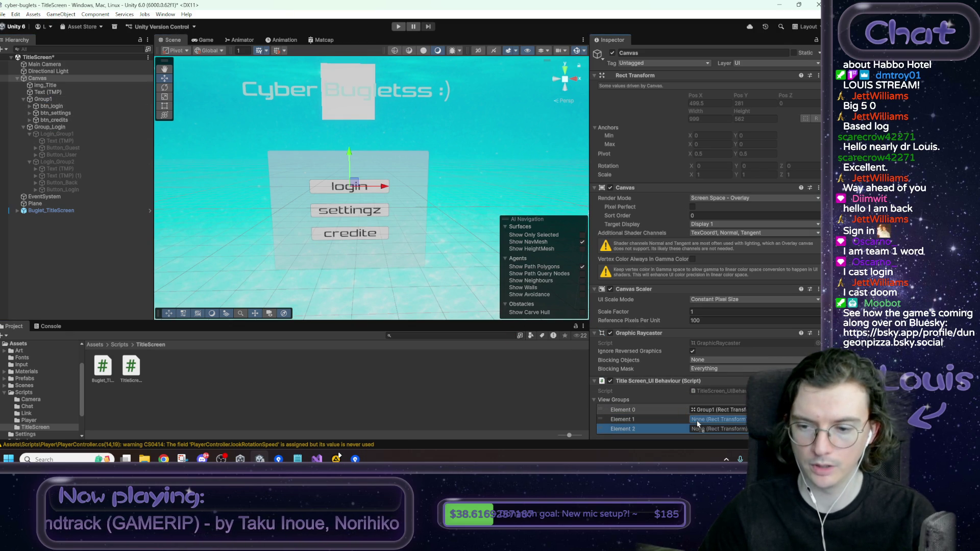
{"action": "mouse_move", "coordinate": [58, 162]}
{"action": "left_mouse_down"}
{"action": "mouse_move", "coordinate": [659, 428]}
{"action": "mouse_move", "coordinate": [699, 441]}
{"action": "mouse_move", "coordinate": [719, 403]}
{"action": "left_mouse_up"}
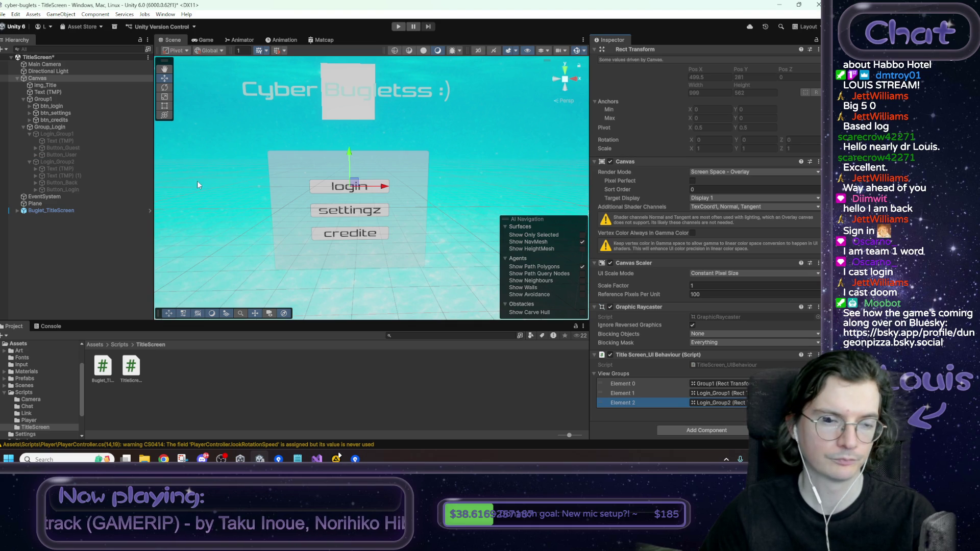
{"action": "left_click", "coordinate": [54, 99]}
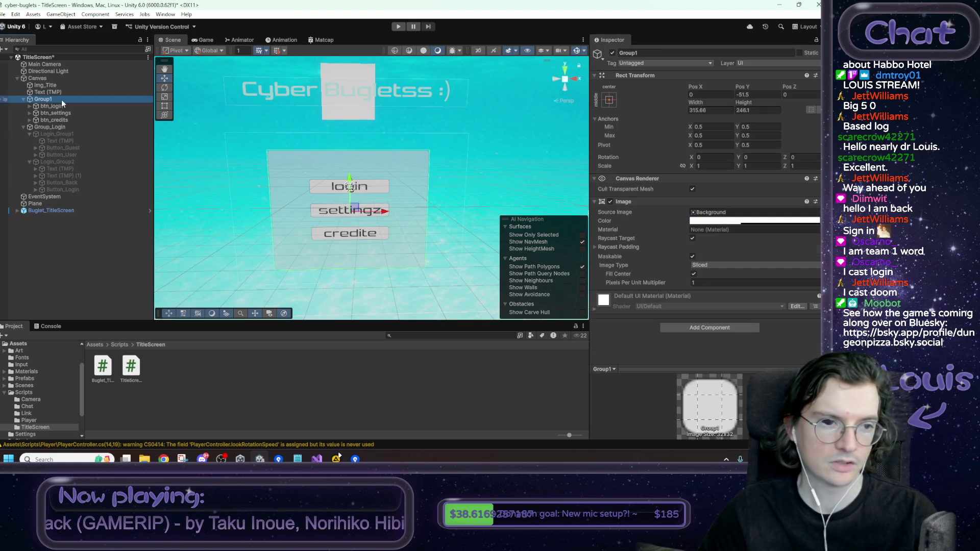
- Hide Group1 and make the Login_Group1 panel active
{"action": "left_click", "coordinate": [612, 53]}
{"action": "left_click", "coordinate": [90, 134]}
{"action": "left_click", "coordinate": [612, 52]}
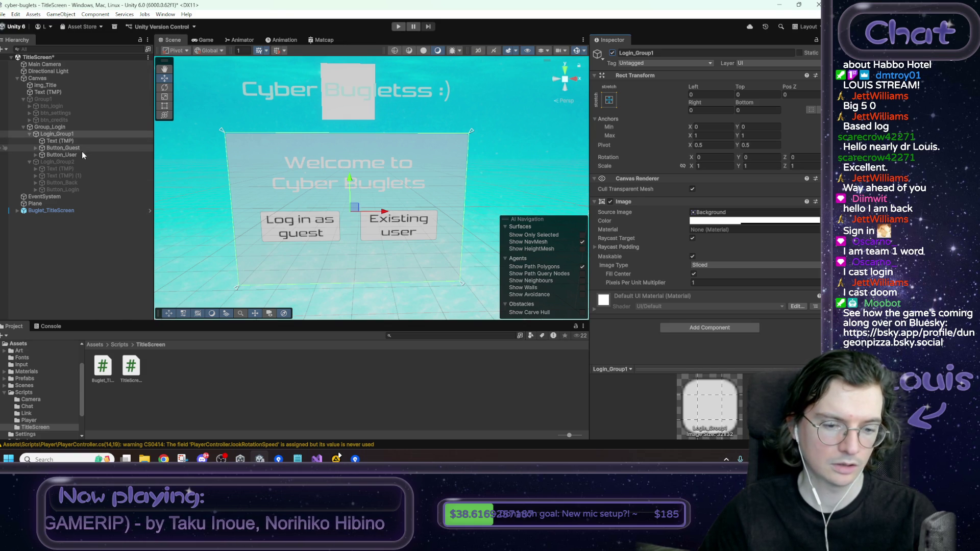
- Add an On Click event to Button_Guest calling TitleScreen_UIBehaviour.StartGame on the Canvas
{"action": "left_click", "coordinate": [35, 147]}
{"action": "left_click", "coordinate": [44, 148]}
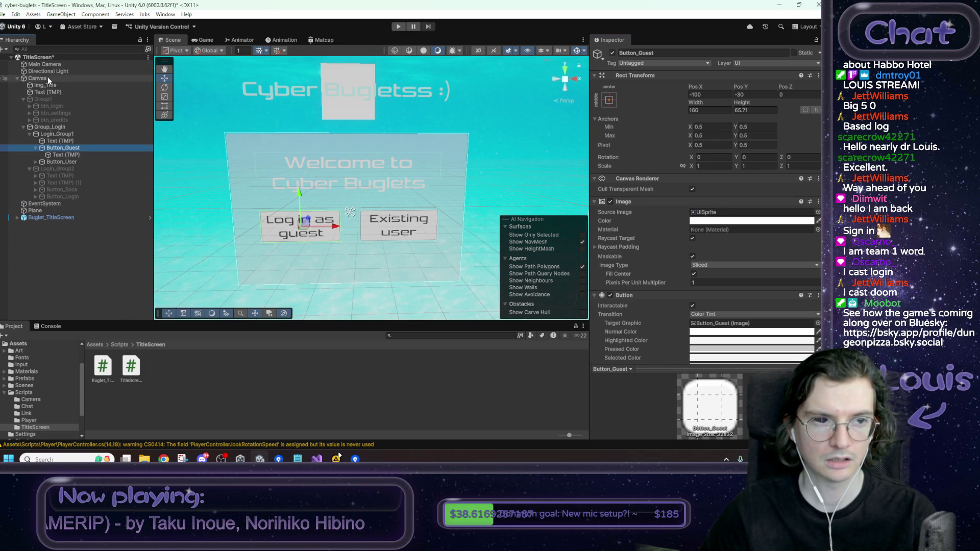
{"action": "scroll", "coordinate": [666, 320], "scroll_direction": "down", "scroll_amount": 5}
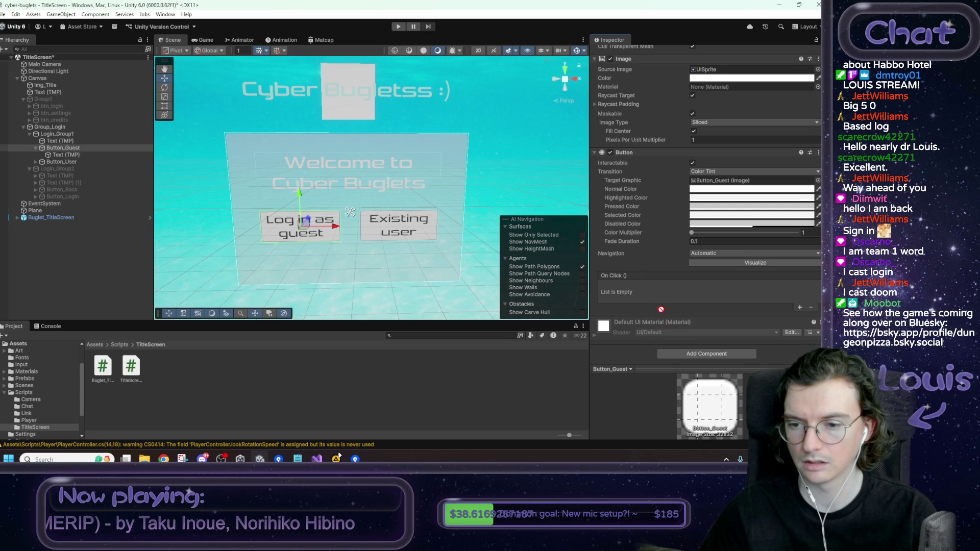
{"action": "left_click", "coordinate": [800, 309]}
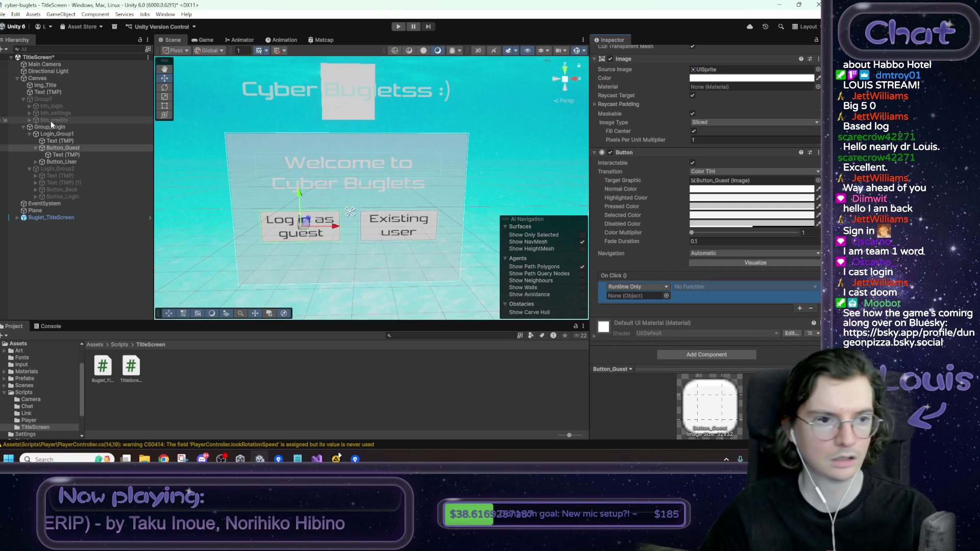
{"action": "mouse_move", "coordinate": [37, 78]}
{"action": "left_mouse_down"}
{"action": "mouse_move", "coordinate": [357, 214]}
{"action": "mouse_move", "coordinate": [636, 296]}
{"action": "left_mouse_up"}
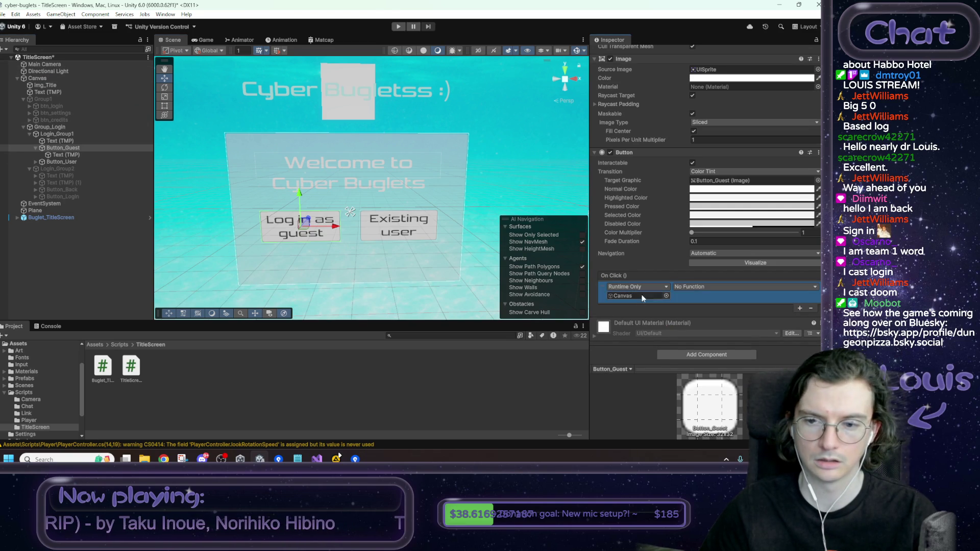
{"action": "left_click", "coordinate": [694, 287]}
{"action": "mouse_move", "coordinate": [740, 359]}
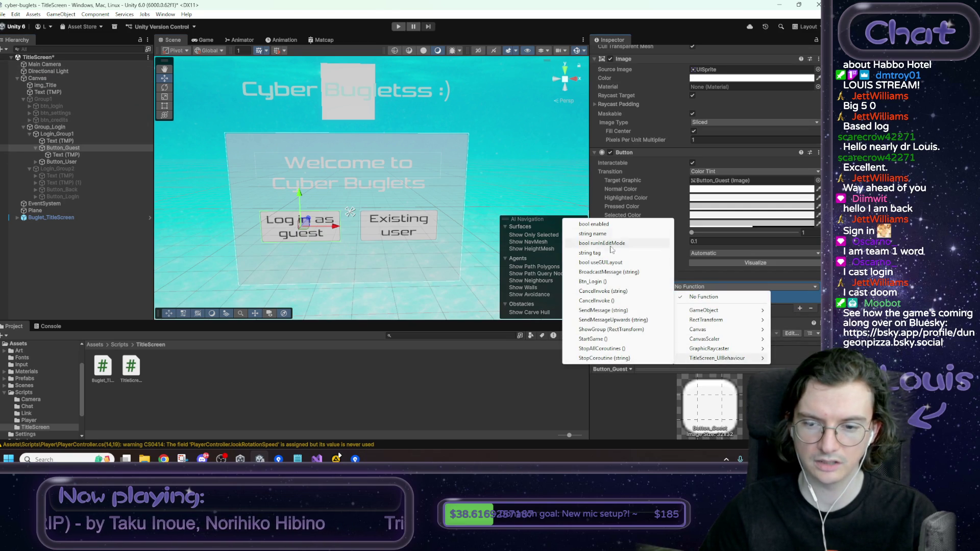
{"action": "left_click", "coordinate": [611, 339]}
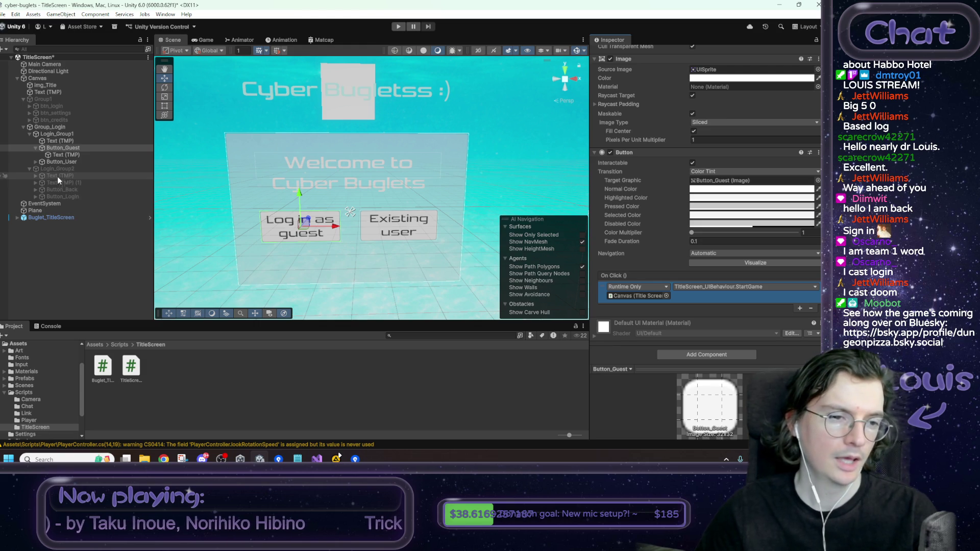
{"action": "left_click", "coordinate": [59, 162]}
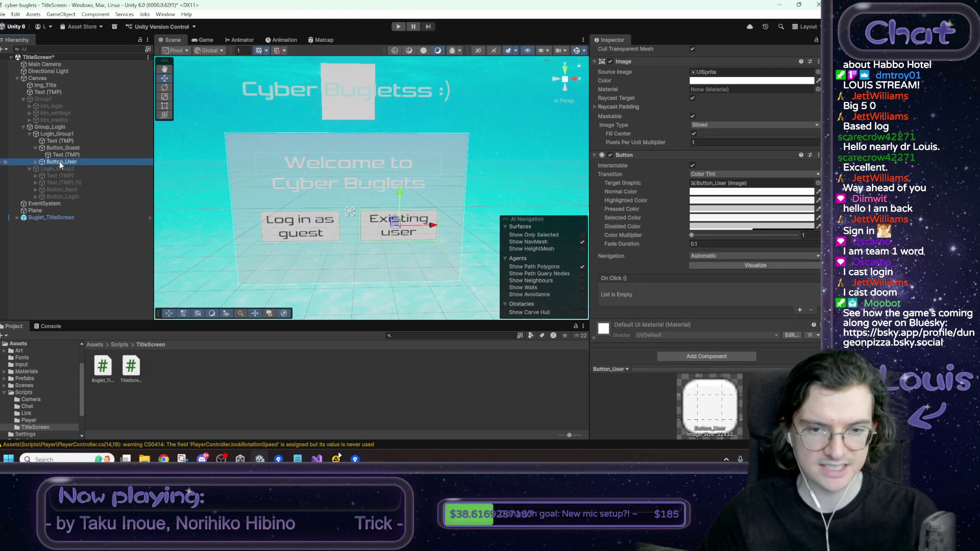
- Give Button_User an On Click event calling the Canvas's ShowGroup with Login_Group2
{"action": "left_click", "coordinate": [799, 310]}
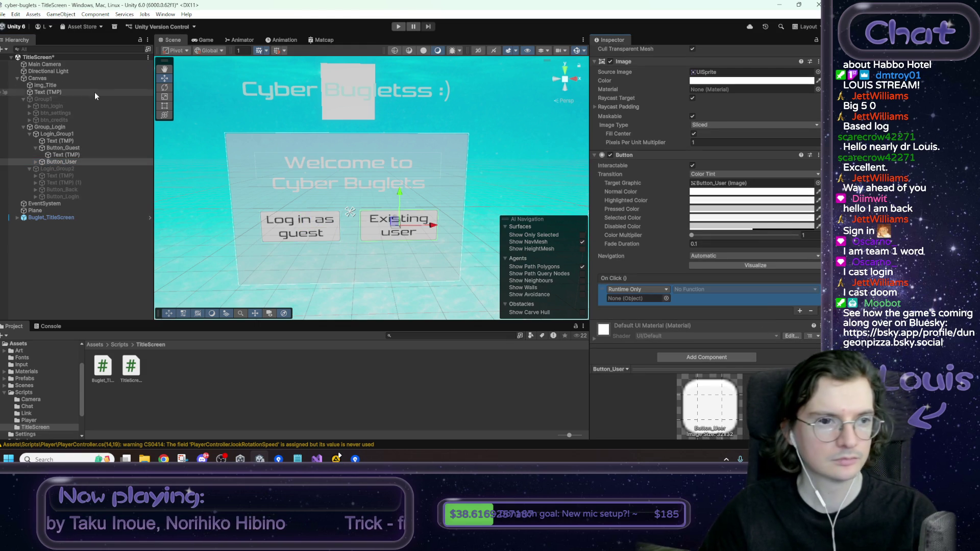
{"action": "left_click_drag", "start_coordinate": [659, 280], "coordinate": [654, 299]}
{"action": "left_click", "coordinate": [695, 290]}
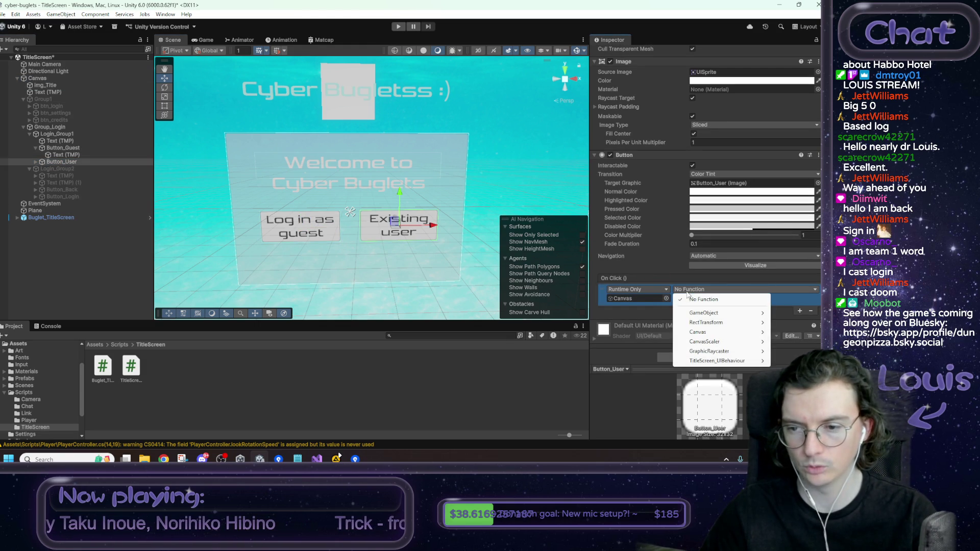
{"action": "mouse_move", "coordinate": [722, 366]}
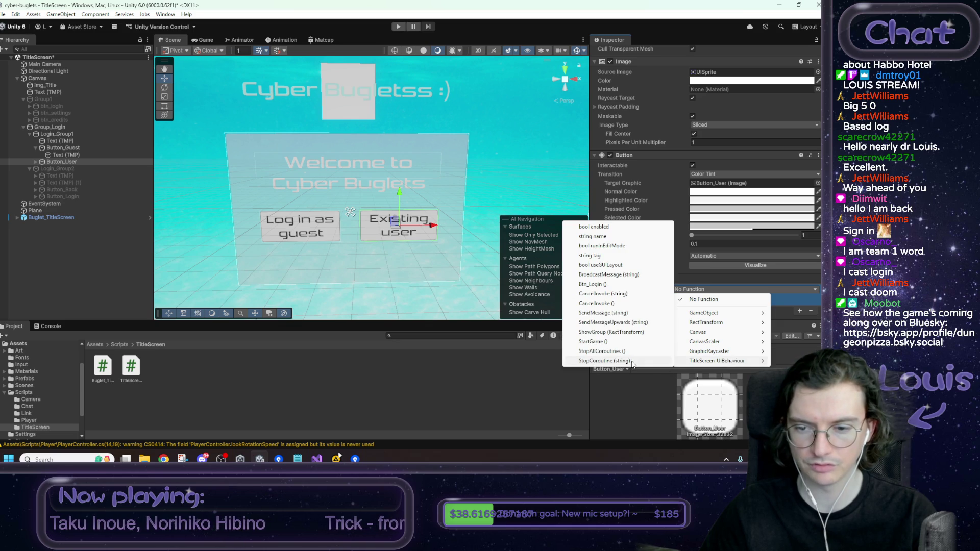
{"action": "left_click", "coordinate": [622, 331]}
{"action": "mouse_move", "coordinate": [63, 162]}
{"action": "left_mouse_down"}
{"action": "mouse_move", "coordinate": [703, 314]}
{"action": "mouse_move", "coordinate": [716, 300]}
{"action": "left_mouse_up"}
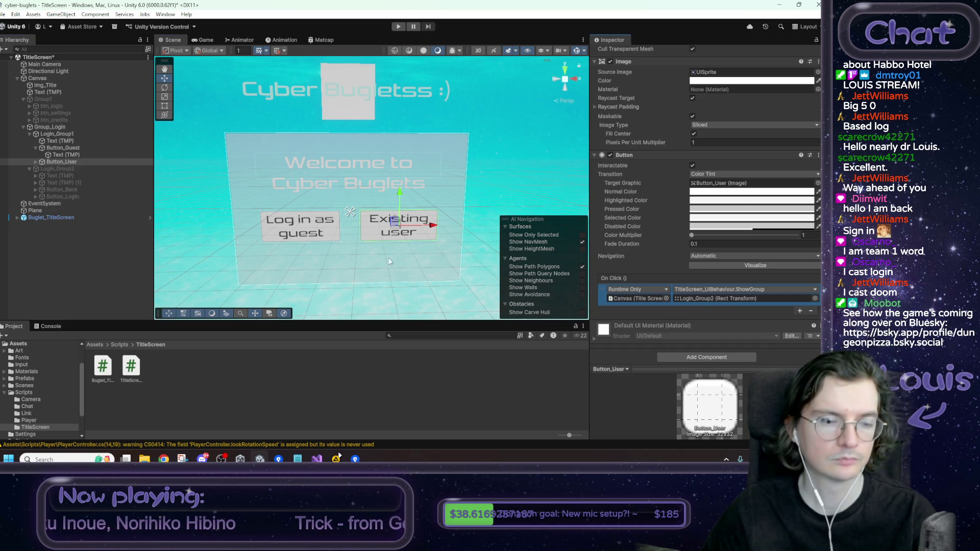
- Deactivate Login_Group1 and activate Login_Group2, then select its Button_Back
{"action": "left_click", "coordinate": [57, 134]}
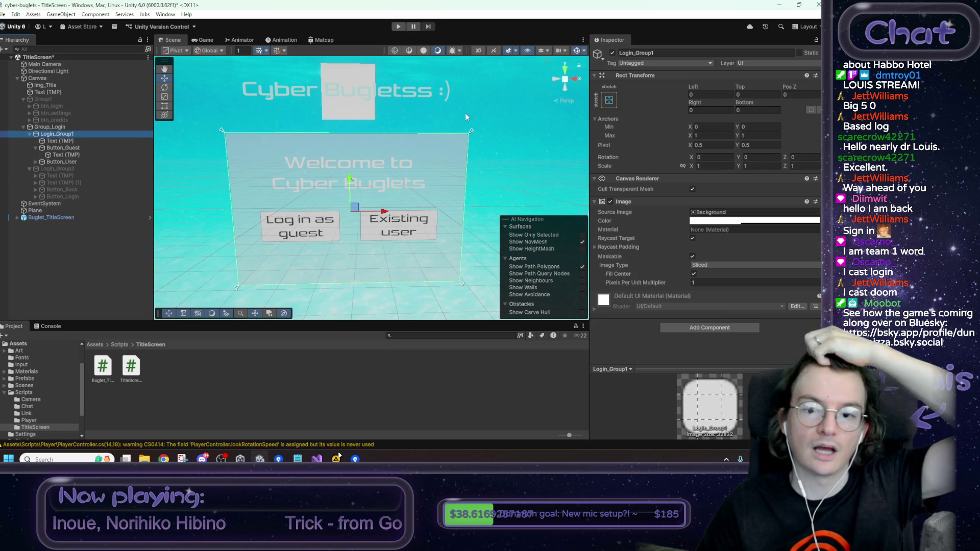
{"action": "left_click", "coordinate": [612, 52]}
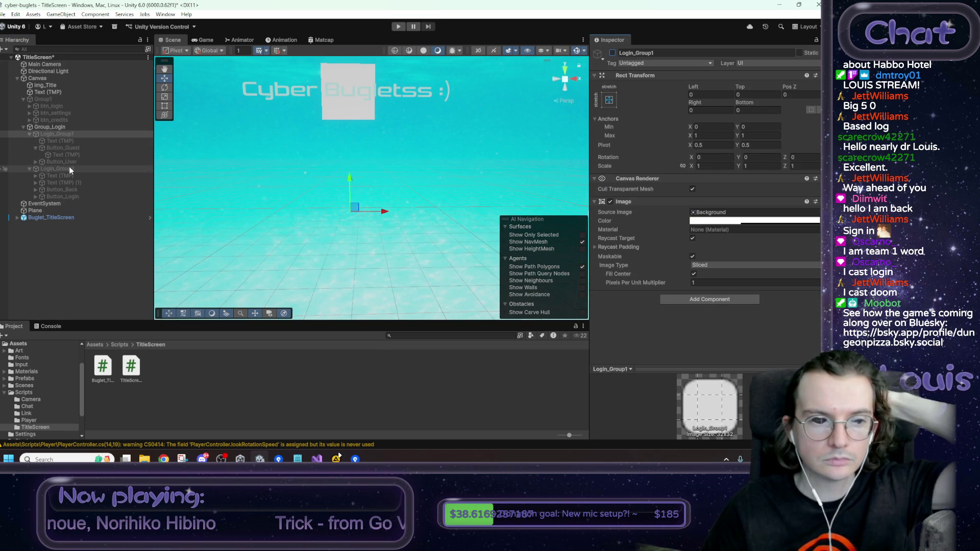
{"action": "left_click", "coordinate": [69, 169]}
{"action": "left_click", "coordinate": [612, 53]}
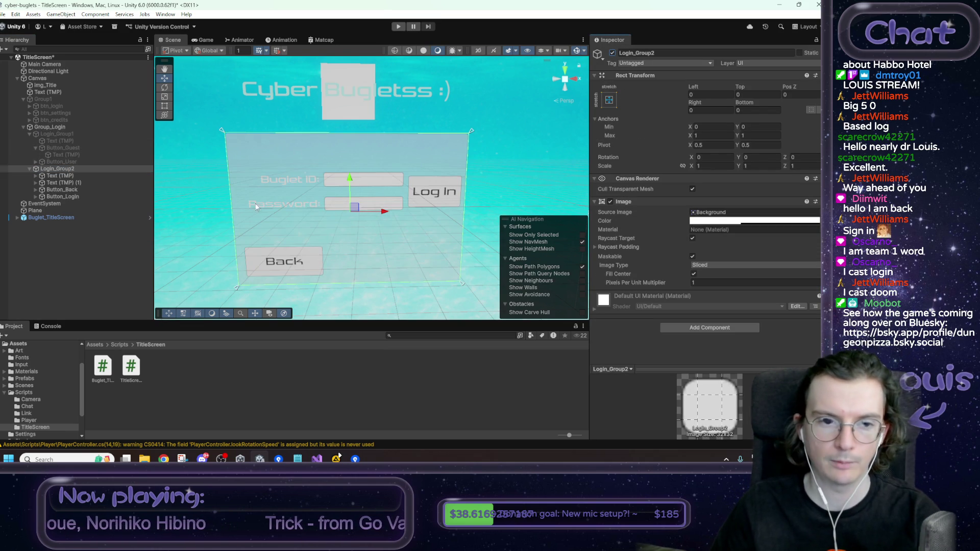
{"action": "left_click", "coordinate": [64, 190]}
{"action": "scroll", "coordinate": [713, 271], "scroll_direction": "down", "scroll_amount": 5}
{"action": "scroll", "coordinate": [713, 271], "scroll_direction": "down", "scroll_amount": 1}
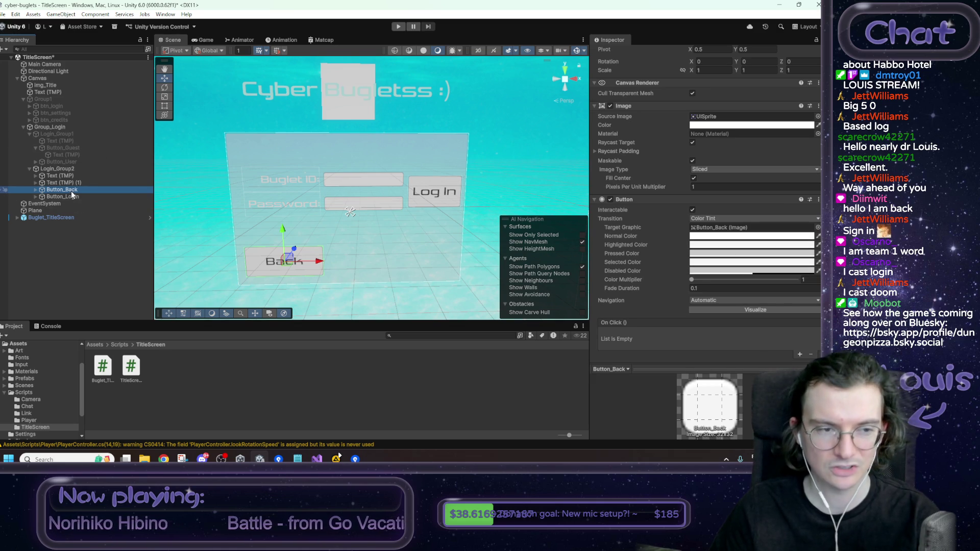
- Hide Login_Group2 and show the Login_Group1 welcome panel instead
{"action": "left_click", "coordinate": [57, 168]}
{"action": "left_click", "coordinate": [613, 53]}
{"action": "left_click", "coordinate": [89, 133]}
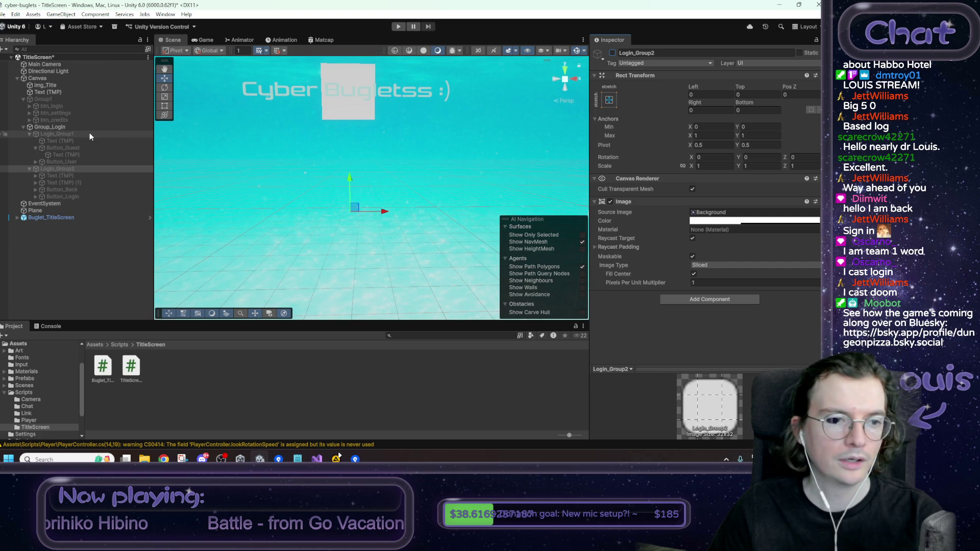
{"action": "left_click", "coordinate": [612, 53]}
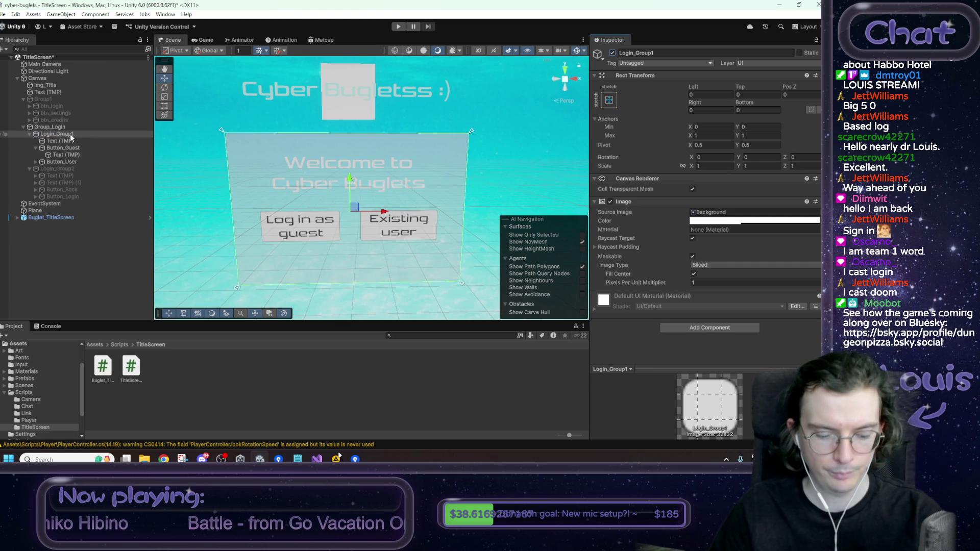
- Duplicate the Back button, shrink it, and move the copy to the panel's lower left
{"action": "key", "text": "ctrl+v"}
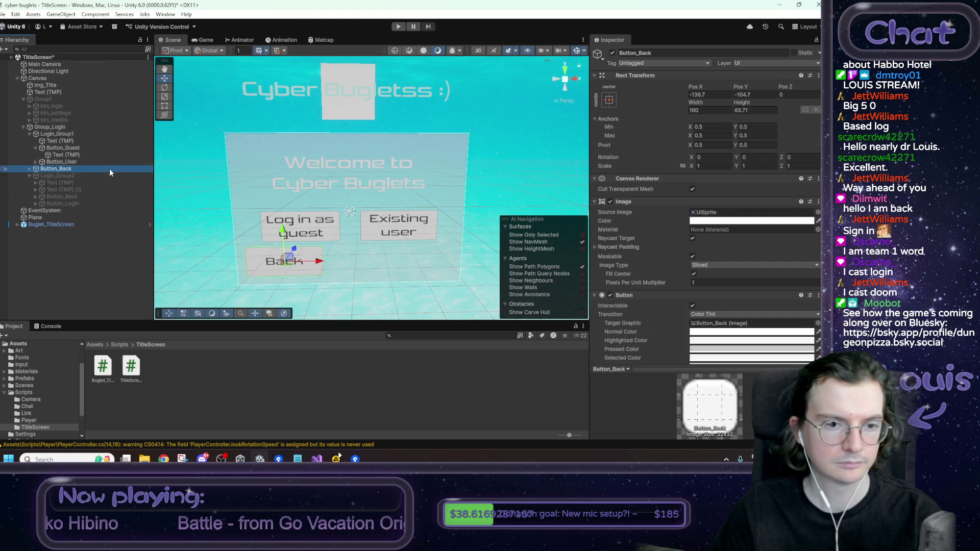
{"action": "left_click_drag", "start_coordinate": [698, 103], "coordinate": [695, 105]}
{"action": "left_click_drag", "start_coordinate": [760, 107], "coordinate": [692, 105]}
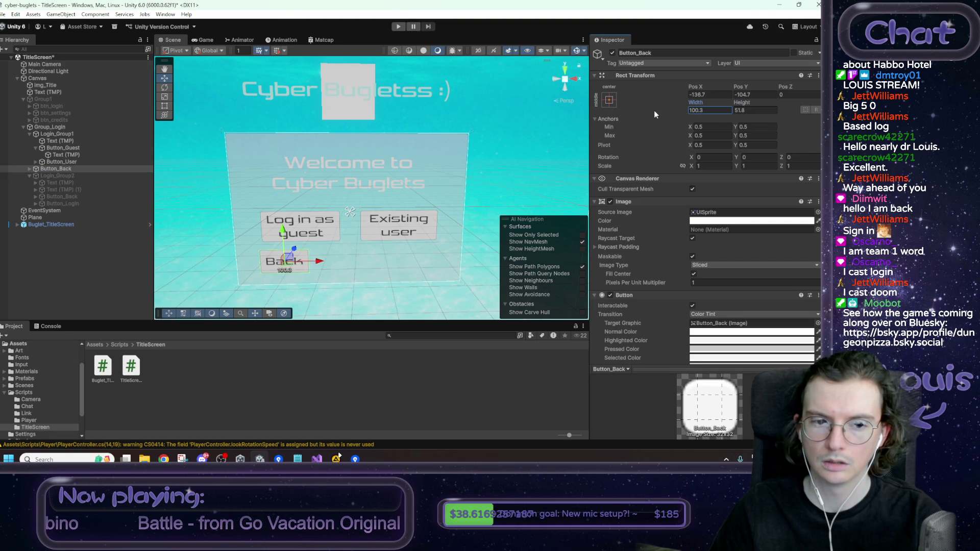
{"action": "left_click_drag", "start_coordinate": [293, 260], "coordinate": [281, 264]}
{"action": "left_click", "coordinate": [70, 169]}
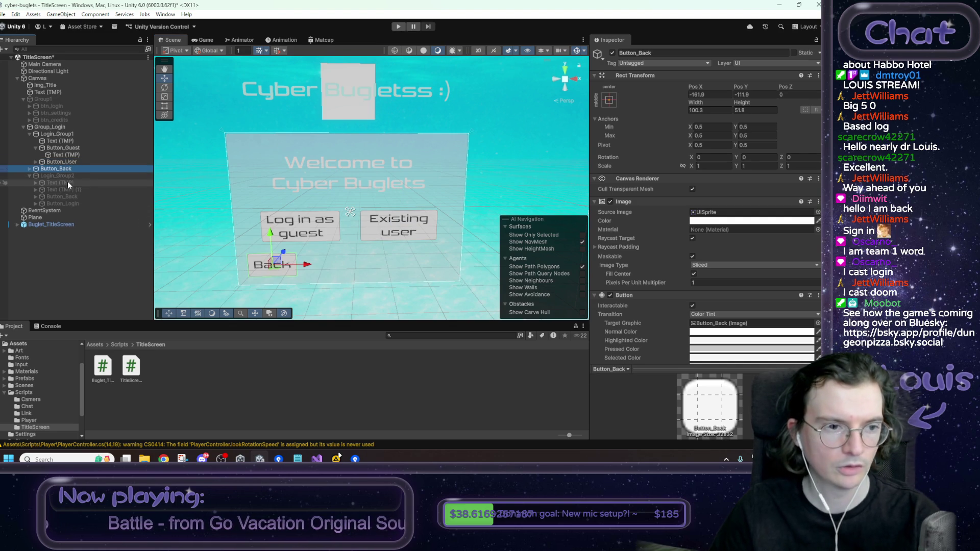
- Move the Back button copy into Login_Group1 and place Login_Group2's Back button below Button_Login
{"action": "left_click", "coordinate": [60, 127]}
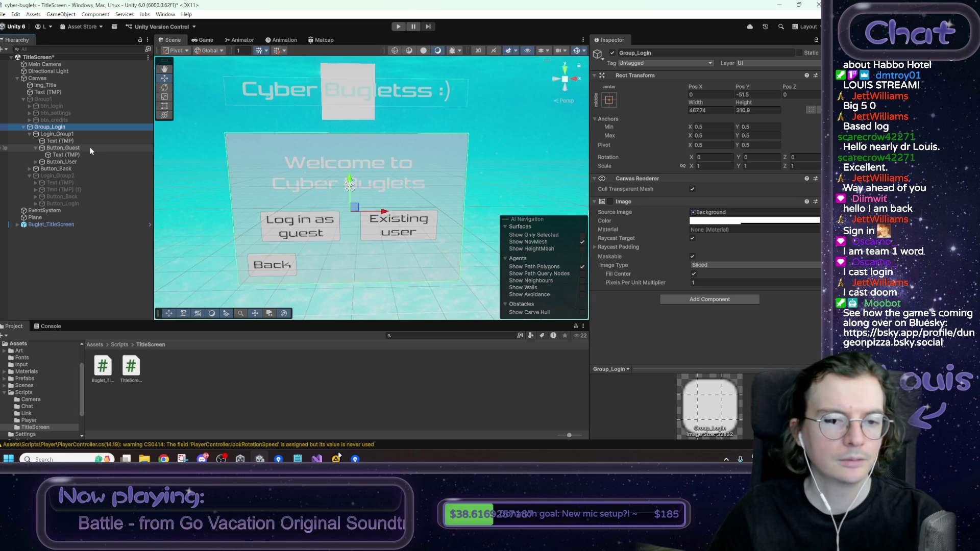
{"action": "left_click", "coordinate": [114, 132]}
{"action": "key", "text": "alt+shift+a"}
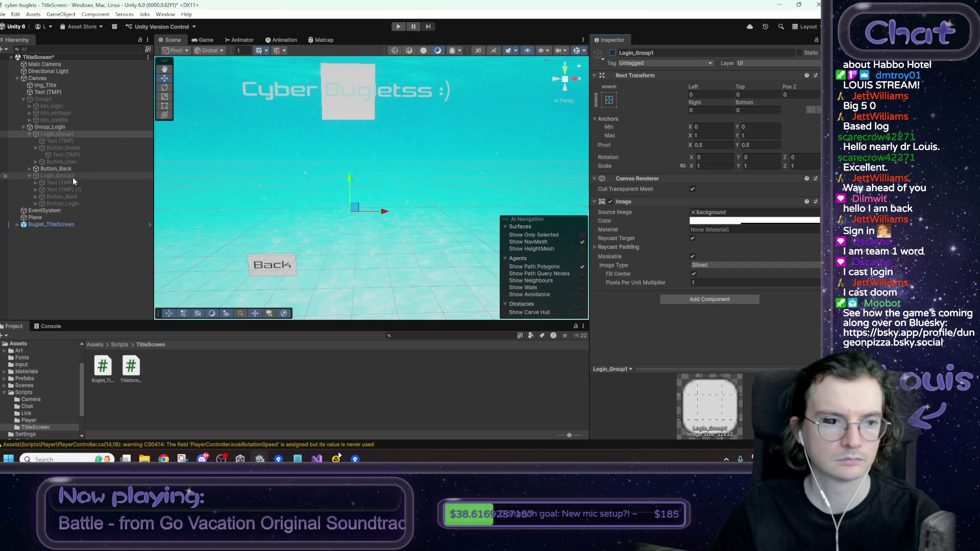
{"action": "left_click_drag", "start_coordinate": [63, 170], "coordinate": [69, 133]}
{"action": "left_click", "coordinate": [70, 175]}
{"action": "left_click", "coordinate": [613, 53]}
{"action": "left_click", "coordinate": [73, 198]}
{"action": "mouse_move", "coordinate": [73, 199]}
{"action": "left_mouse_down"}
{"action": "mouse_move", "coordinate": [69, 175]}
{"action": "mouse_move", "coordinate": [56, 191]}
{"action": "mouse_move", "coordinate": [63, 178]}
{"action": "left_mouse_up"}
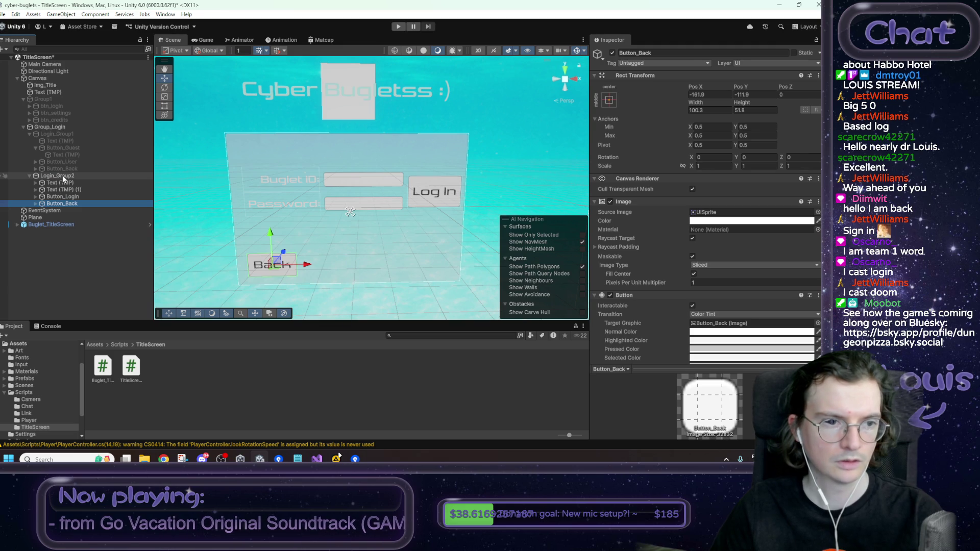
- Swap the visible panel to Login_Group1 and review the guest and existing-user button click actions
{"action": "left_click", "coordinate": [63, 177]}
{"action": "left_click", "coordinate": [613, 52]}
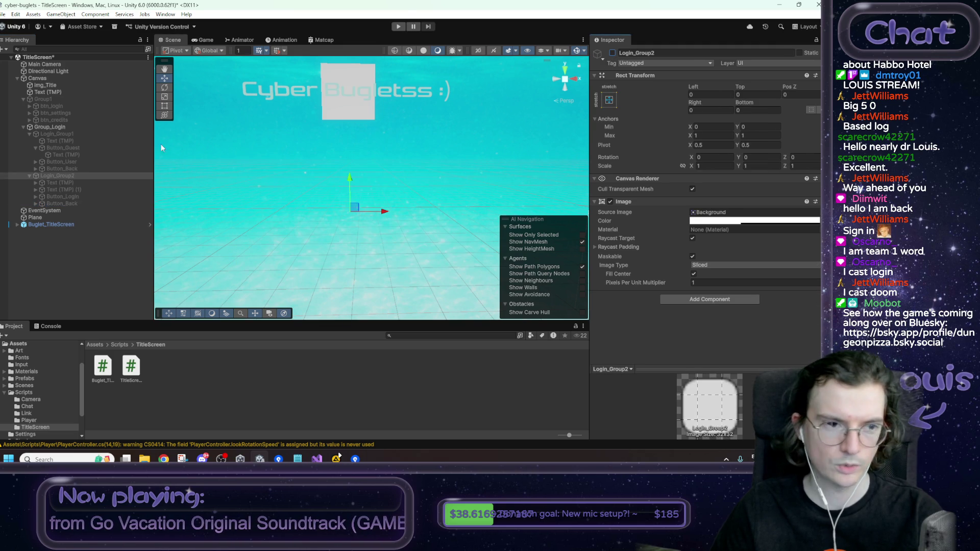
{"action": "left_click", "coordinate": [67, 134]}
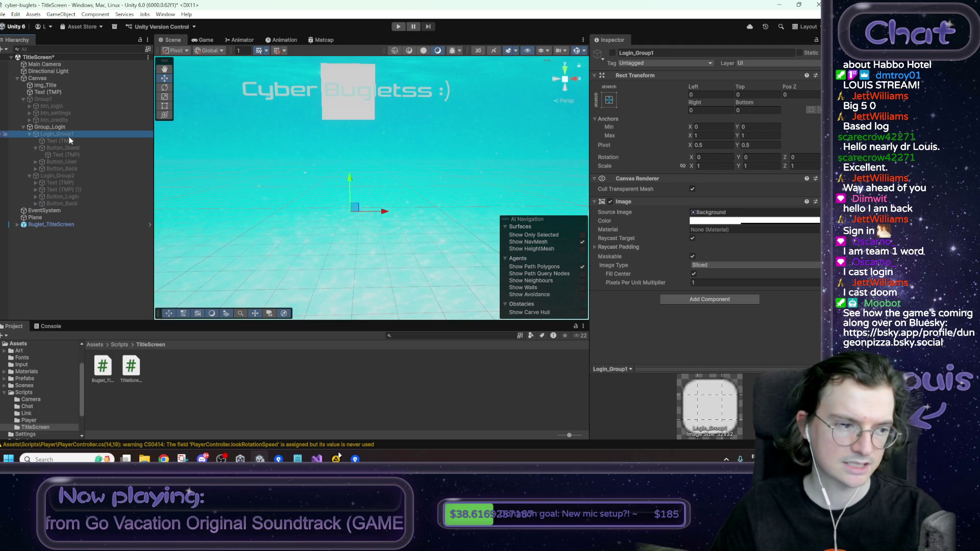
{"action": "left_click", "coordinate": [612, 52]}
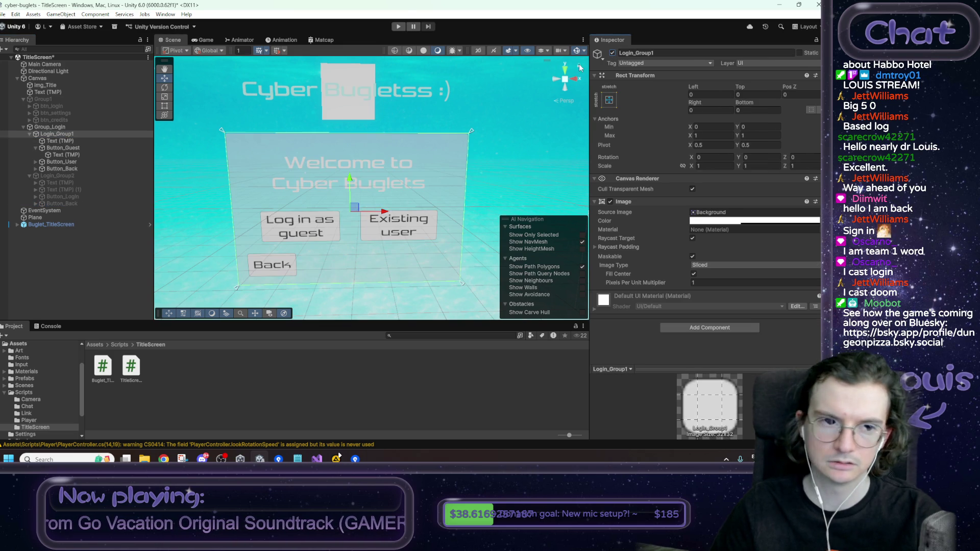
{"action": "left_click", "coordinate": [102, 147]}
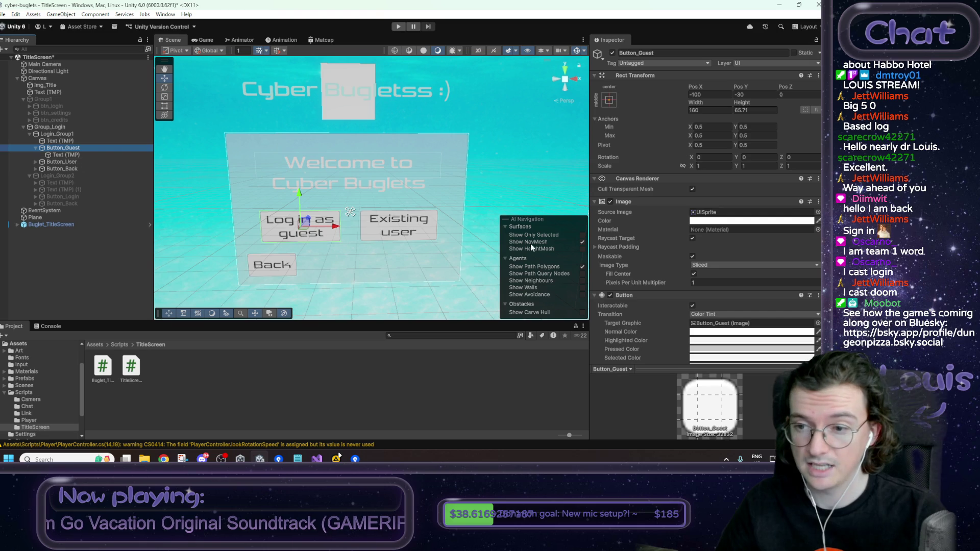
{"action": "scroll", "coordinate": [750, 281], "scroll_direction": "down", "scroll_amount": 5}
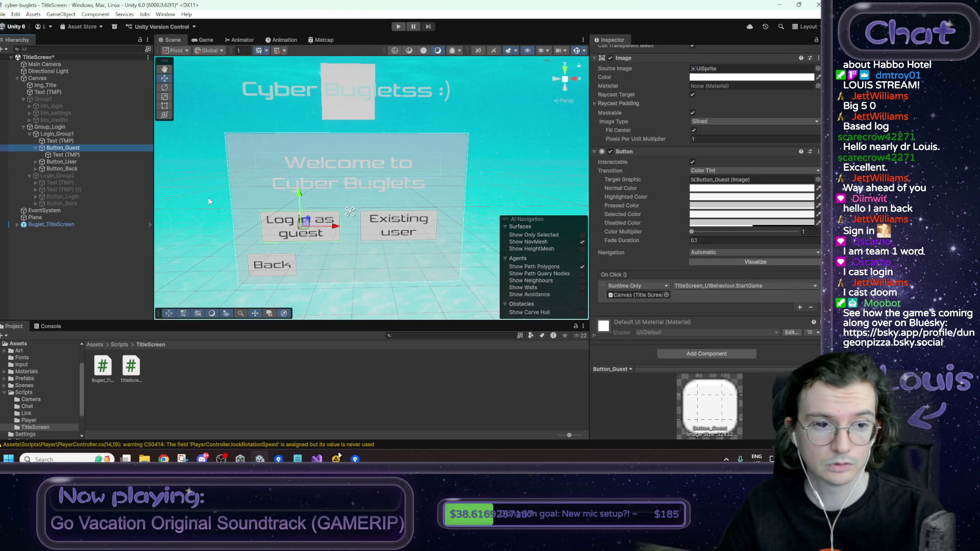
{"action": "left_click", "coordinate": [78, 162]}
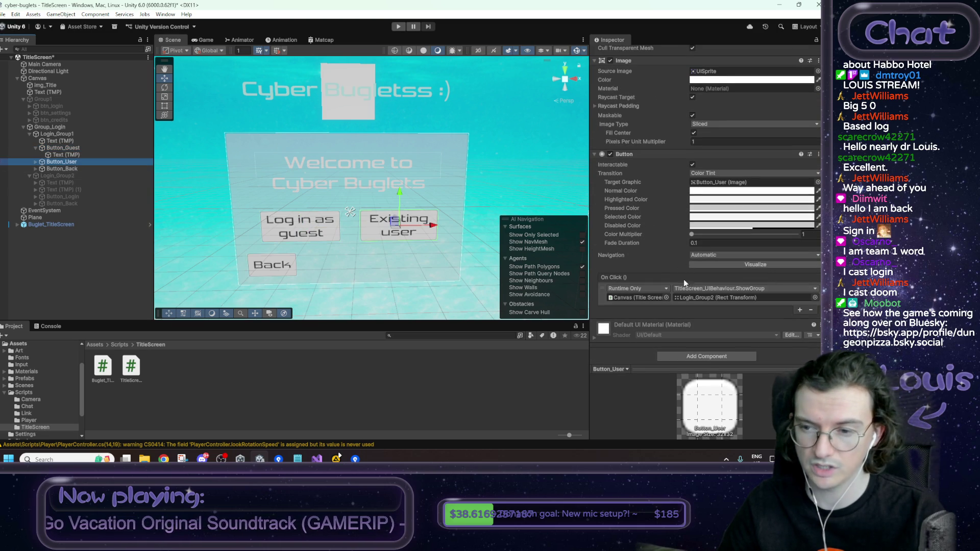
- Add an On Click event to Login_Group1's Button_Back calling ShowGroup with Group1
{"action": "left_click", "coordinate": [74, 169]}
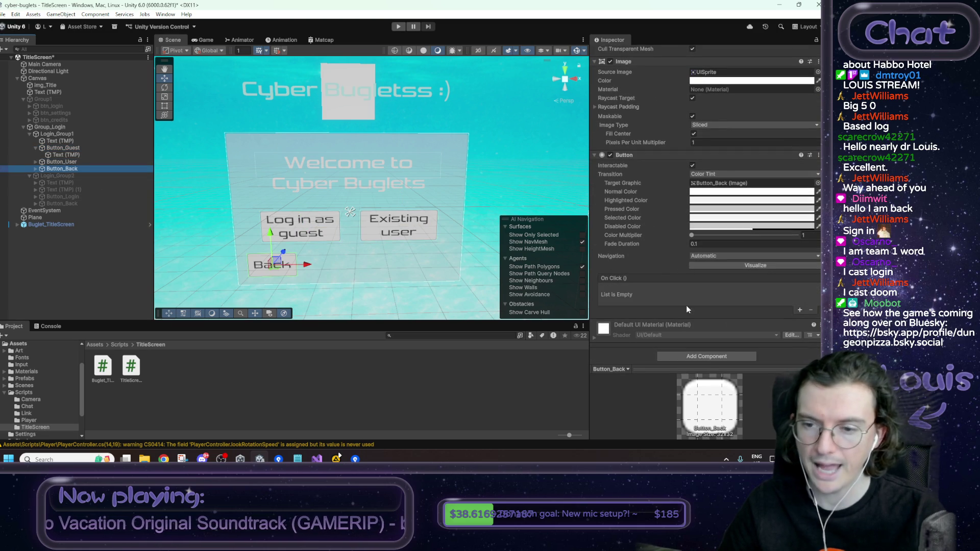
{"action": "left_click", "coordinate": [800, 311]}
{"action": "mouse_move", "coordinate": [38, 78]}
{"action": "left_mouse_down"}
{"action": "mouse_move", "coordinate": [619, 282]}
{"action": "mouse_move", "coordinate": [642, 300]}
{"action": "left_mouse_up"}
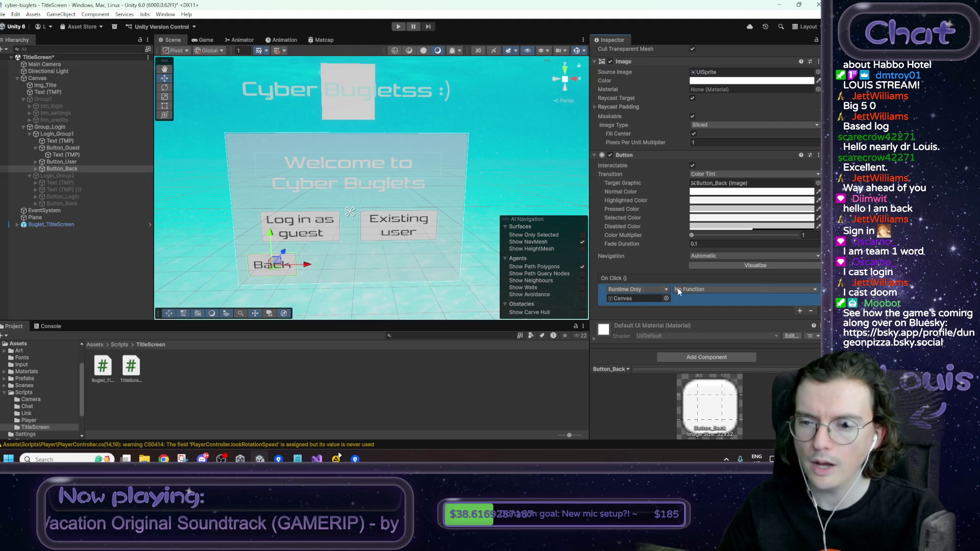
{"action": "left_click", "coordinate": [743, 289]}
{"action": "mouse_move", "coordinate": [725, 360]}
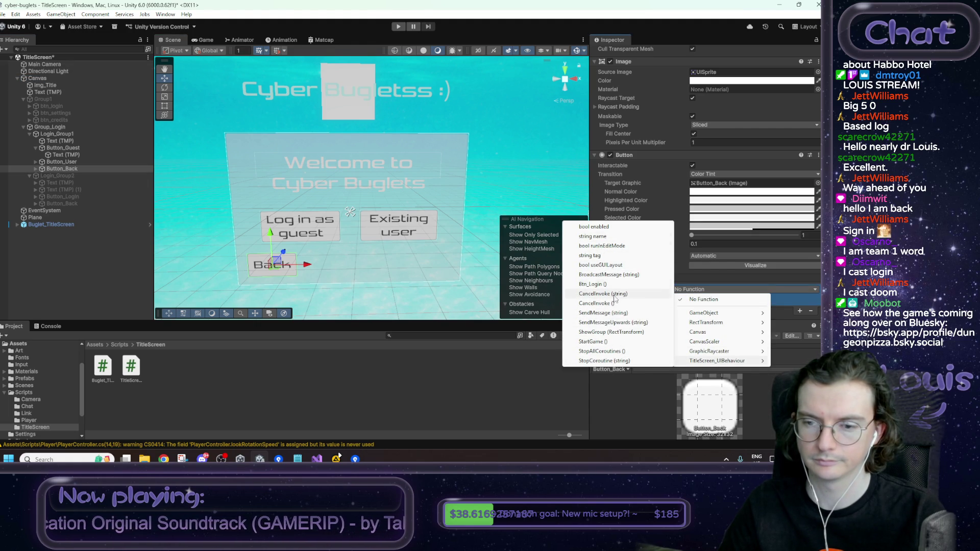
{"action": "left_click", "coordinate": [611, 332]}
{"action": "mouse_move", "coordinate": [43, 99]}
{"action": "left_mouse_down"}
{"action": "mouse_move", "coordinate": [383, 230]}
{"action": "mouse_move", "coordinate": [707, 302]}
{"action": "left_mouse_up"}
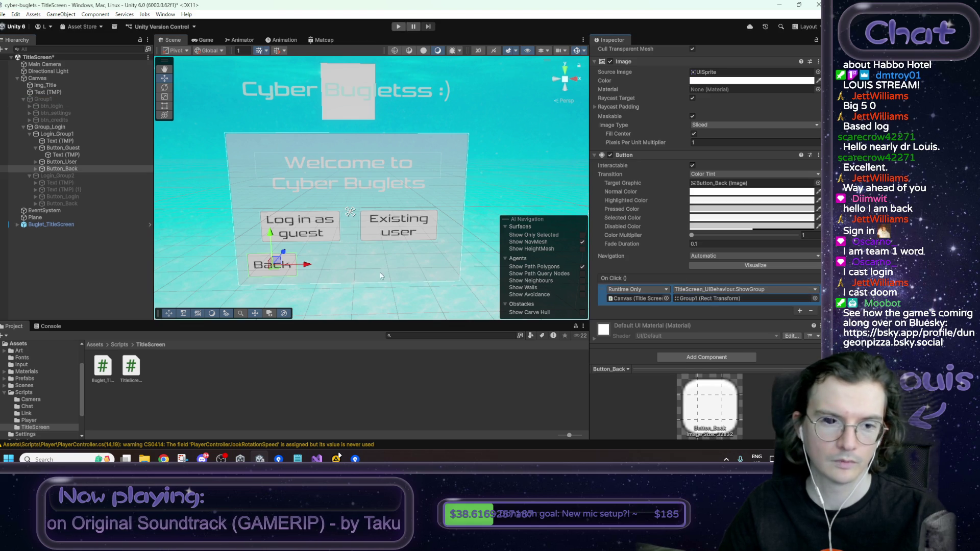
{"action": "left_click", "coordinate": [51, 135]}
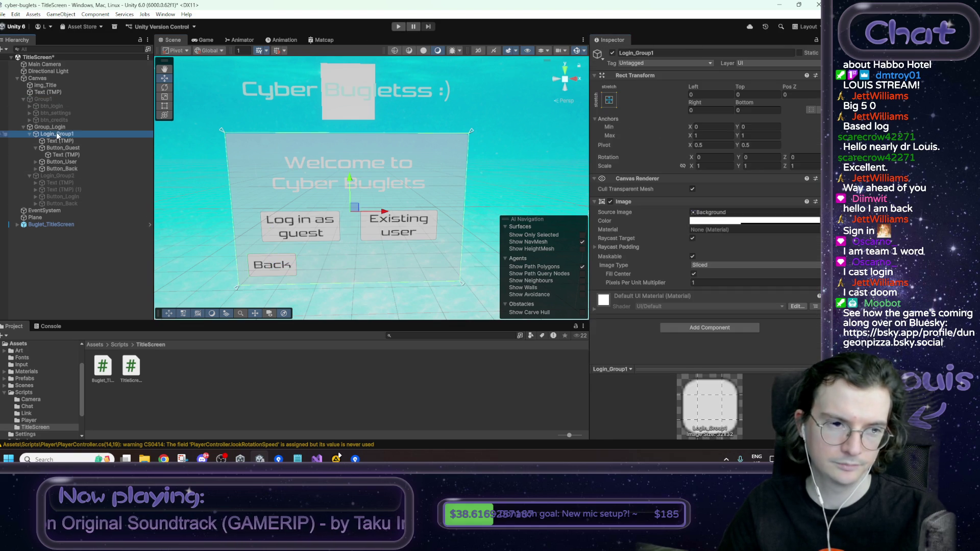
- Hide the welcome panel group, show Login_Group2, and select its Log In button
{"action": "key", "text": "alt+shift+a"}
{"action": "left_click", "coordinate": [88, 175]}
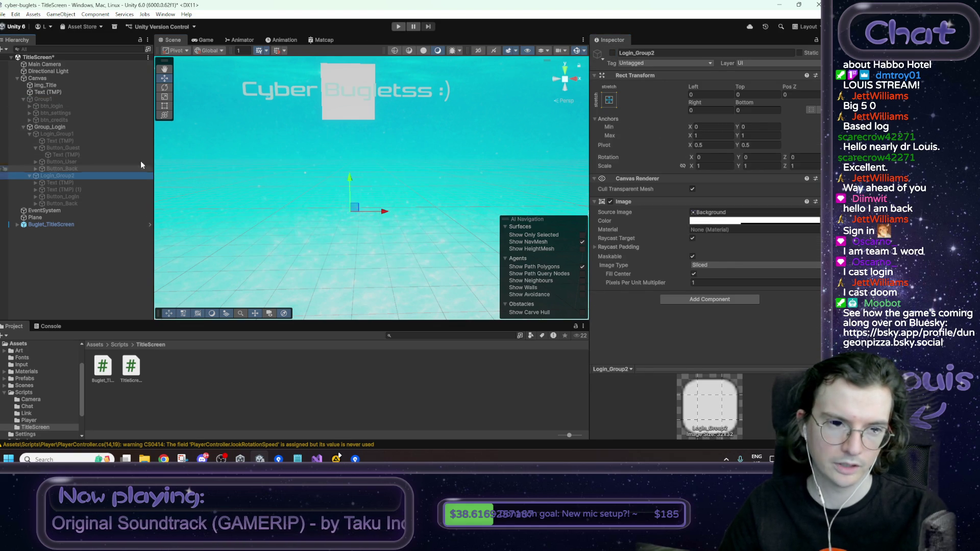
{"action": "left_click", "coordinate": [613, 53]}
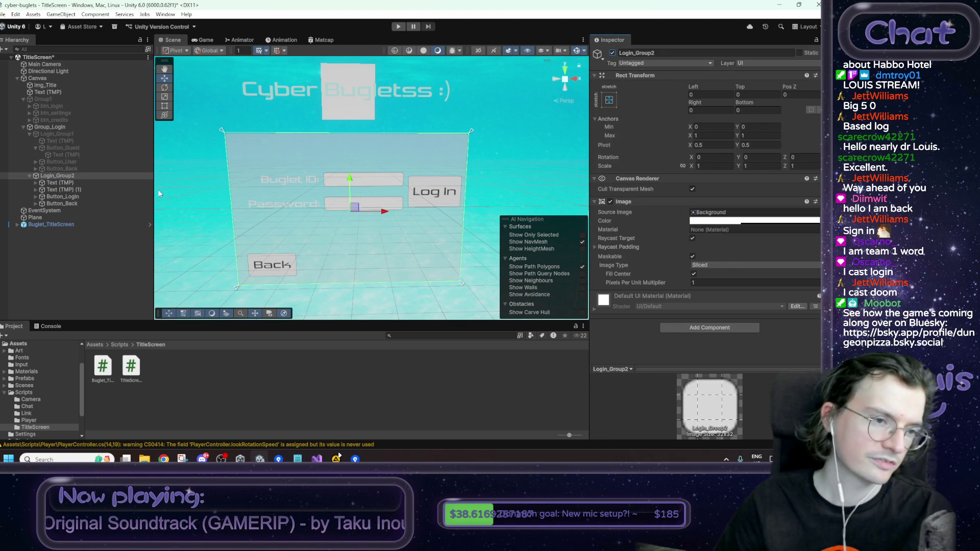
{"action": "left_click", "coordinate": [90, 196]}
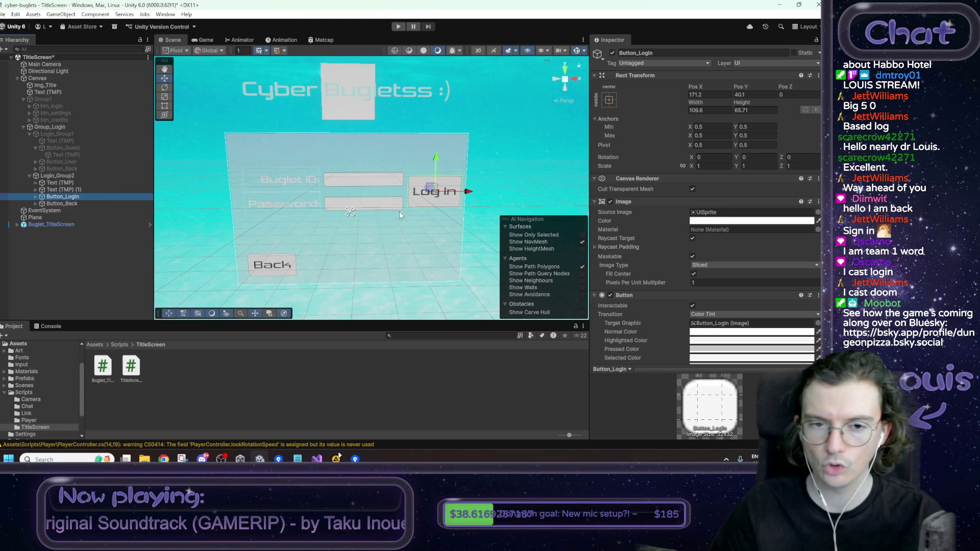
- Make Log In call StartGame on the Canvas, and add an empty On Click event to Button_Back
{"action": "scroll", "coordinate": [712, 260], "scroll_direction": "down", "scroll_amount": 3}
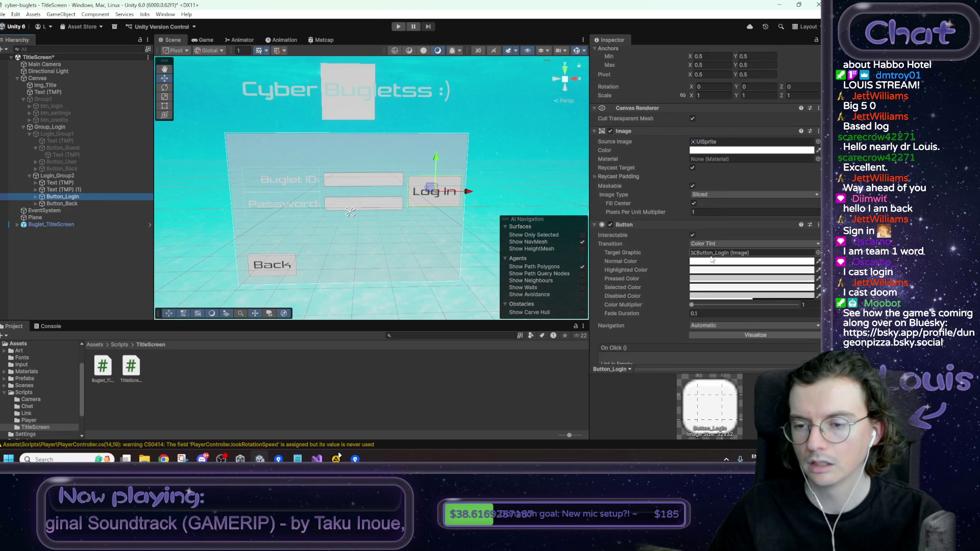
{"action": "scroll", "coordinate": [713, 260], "scroll_direction": "down", "scroll_amount": 3}
{"action": "left_click", "coordinate": [795, 306]}
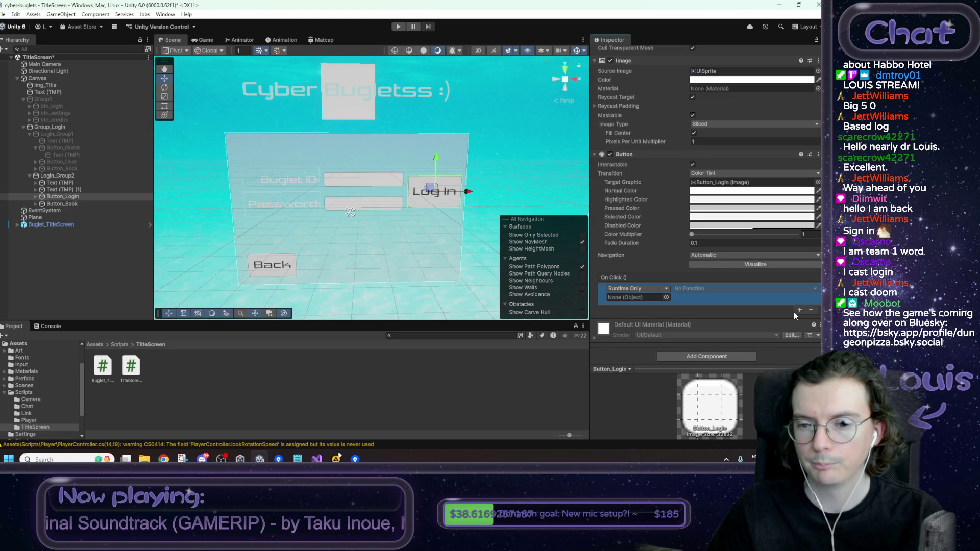
{"action": "left_click_drag", "start_coordinate": [50, 78], "coordinate": [654, 297]}
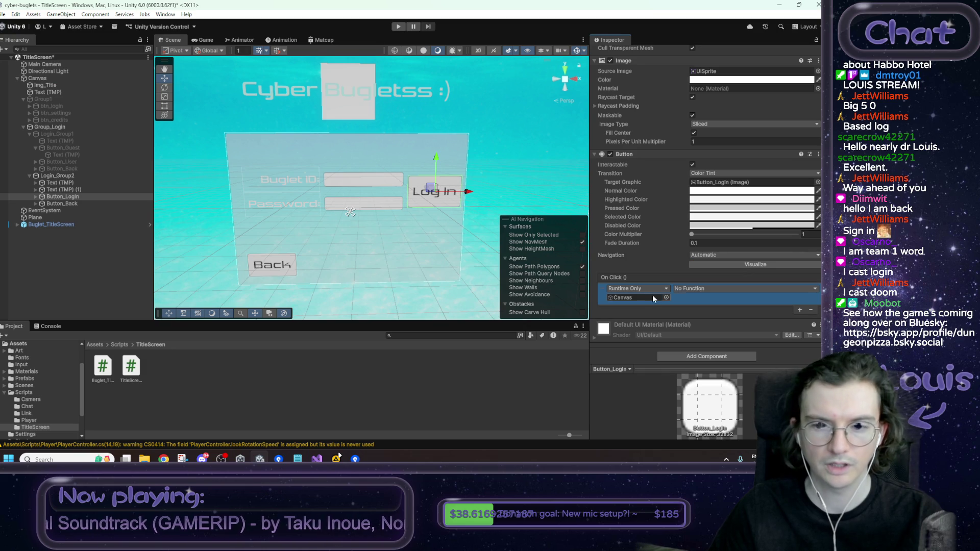
{"action": "left_click", "coordinate": [723, 288]}
{"action": "mouse_move", "coordinate": [727, 350]}
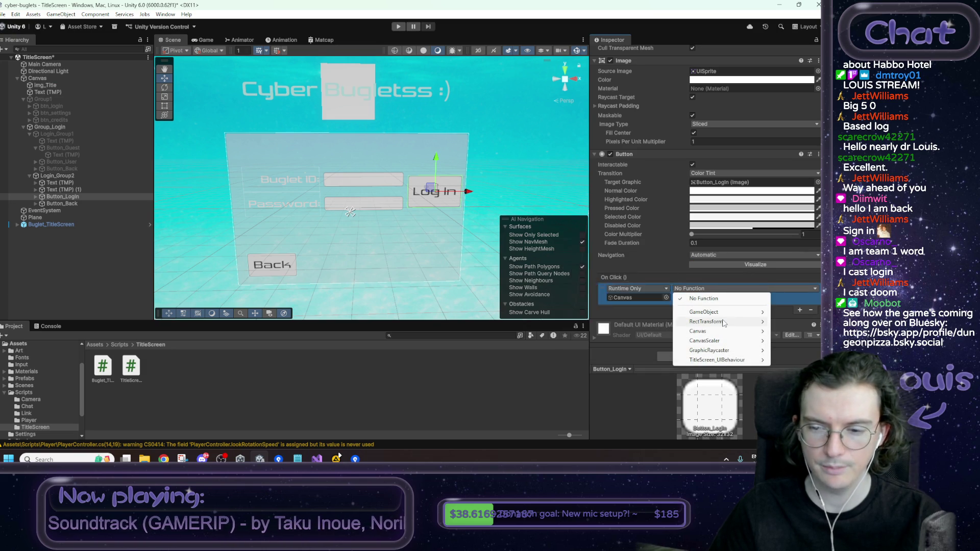
{"action": "mouse_move", "coordinate": [724, 322]}
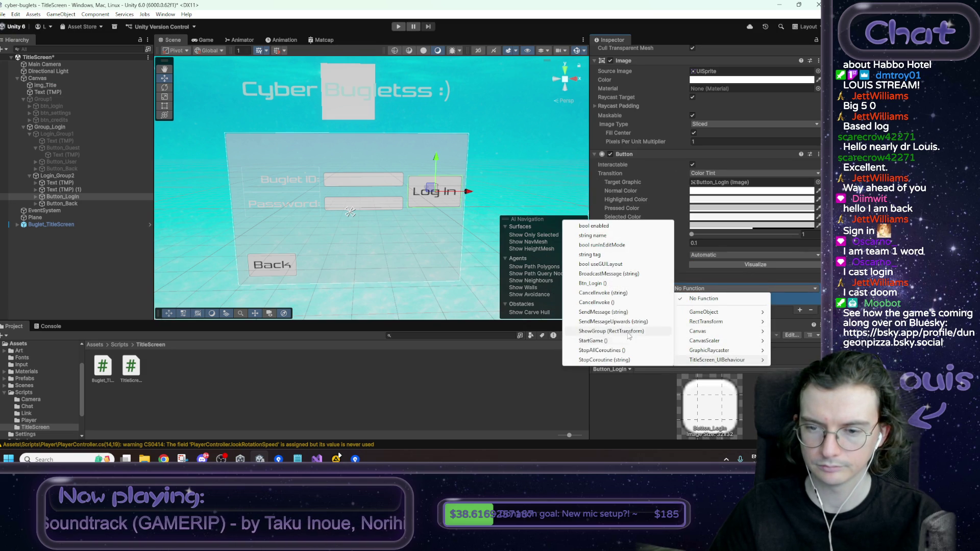
{"action": "left_click", "coordinate": [609, 346]}
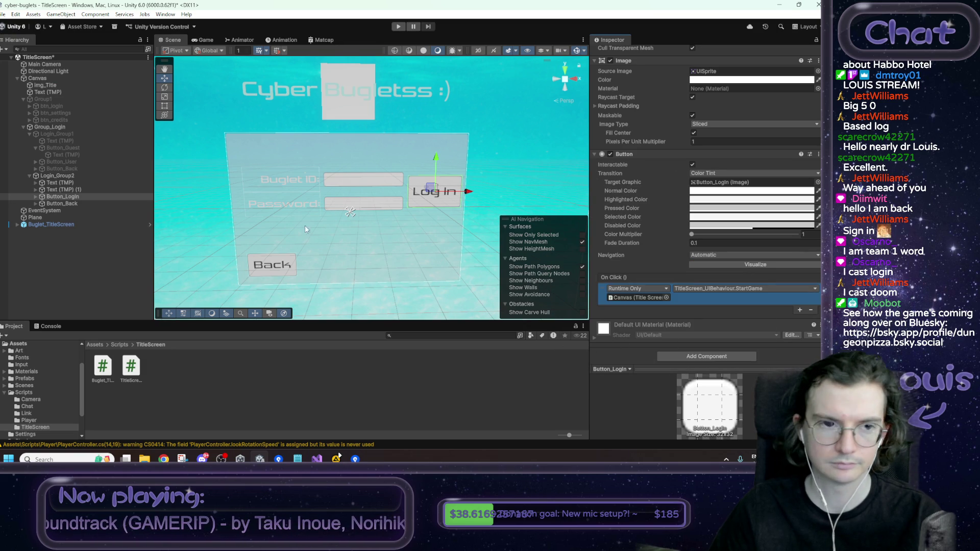
{"action": "left_click", "coordinate": [71, 204]}
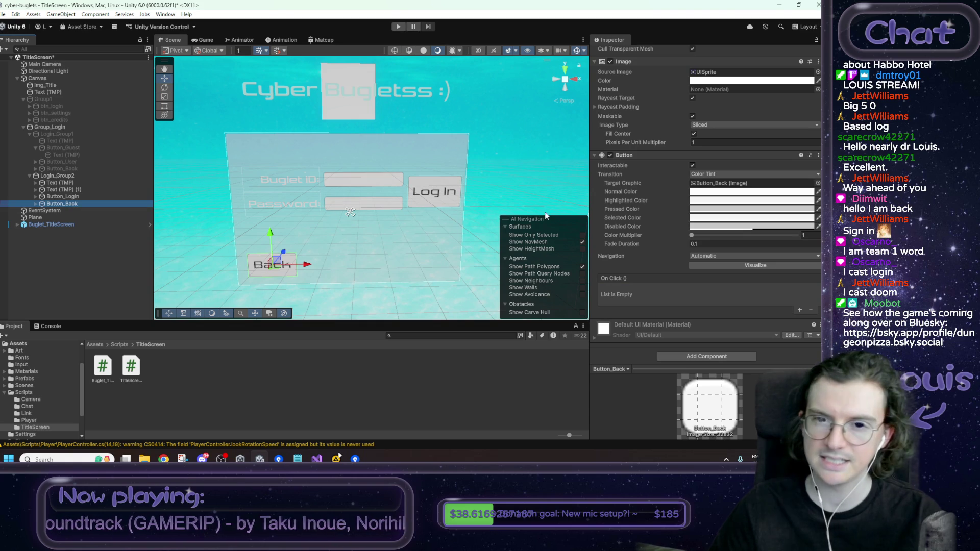
{"action": "left_click", "coordinate": [800, 311]}
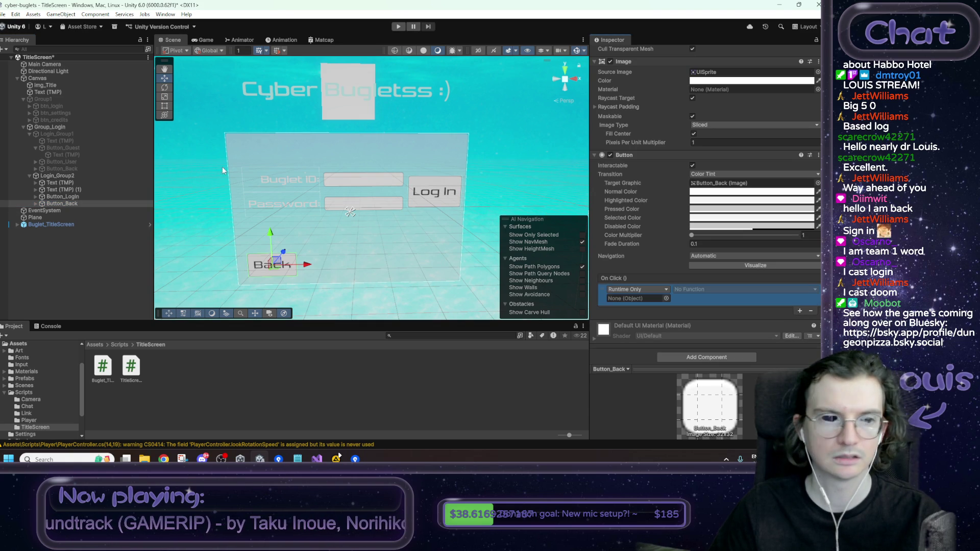
- Target the Canvas in Button_Back's click event, choose ShowGroup, and pass Login_Group1
{"action": "left_click_drag", "start_coordinate": [44, 78], "coordinate": [636, 298]}
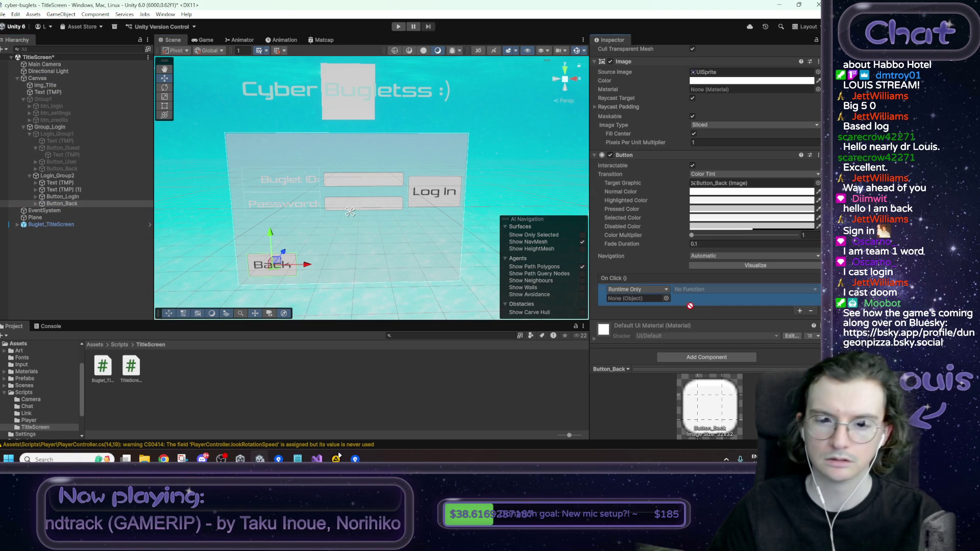
{"action": "left_click", "coordinate": [695, 289]}
{"action": "mouse_move", "coordinate": [724, 362]}
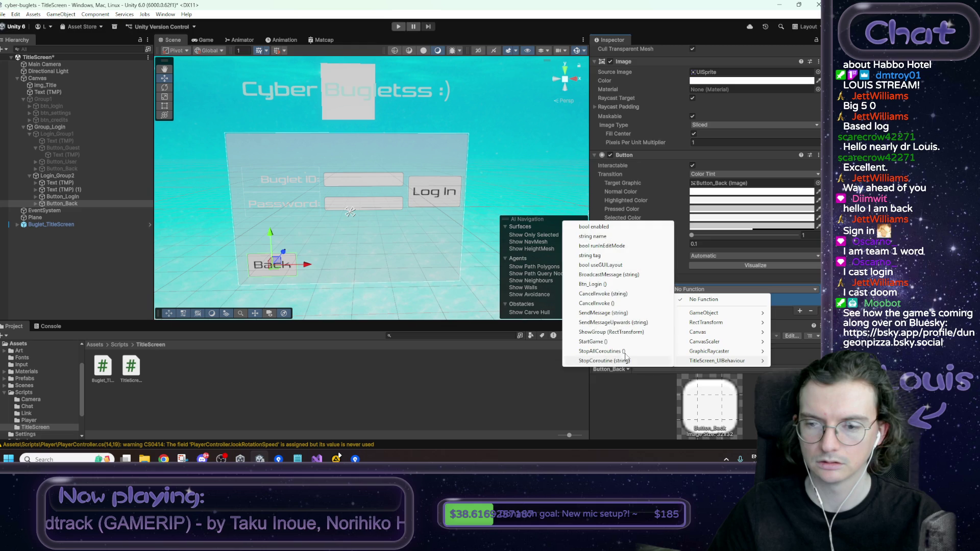
{"action": "left_click", "coordinate": [611, 332]}
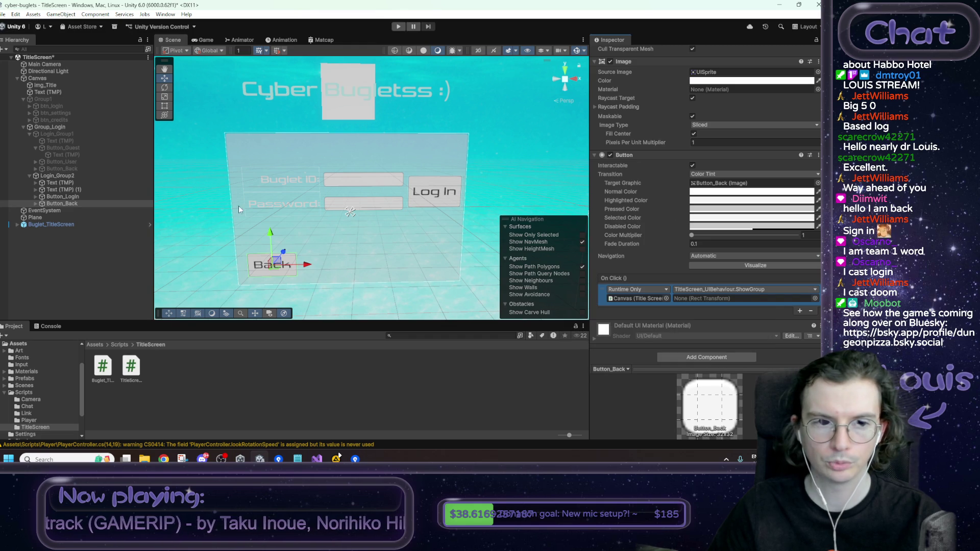
{"action": "left_click_drag", "start_coordinate": [51, 134], "coordinate": [712, 305]}
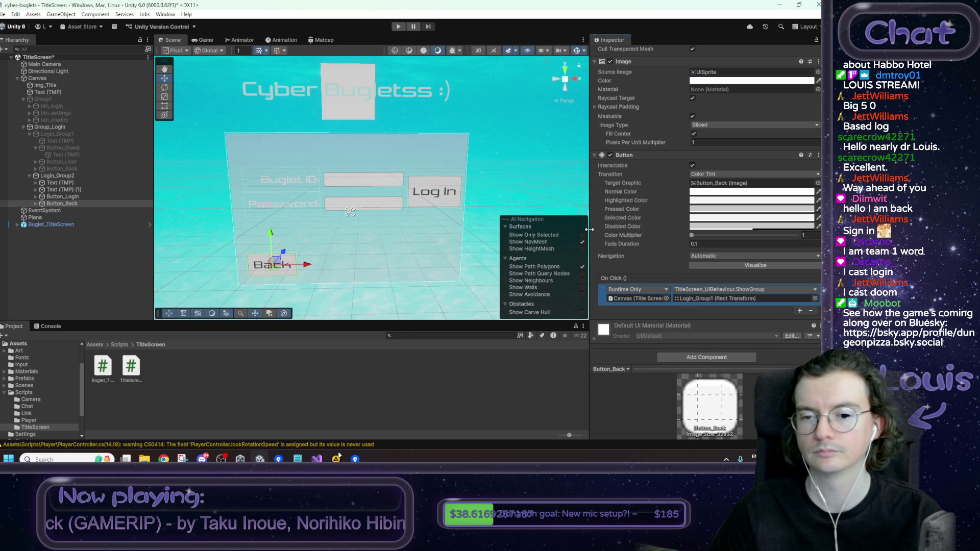
{"action": "left_click", "coordinate": [544, 183]}
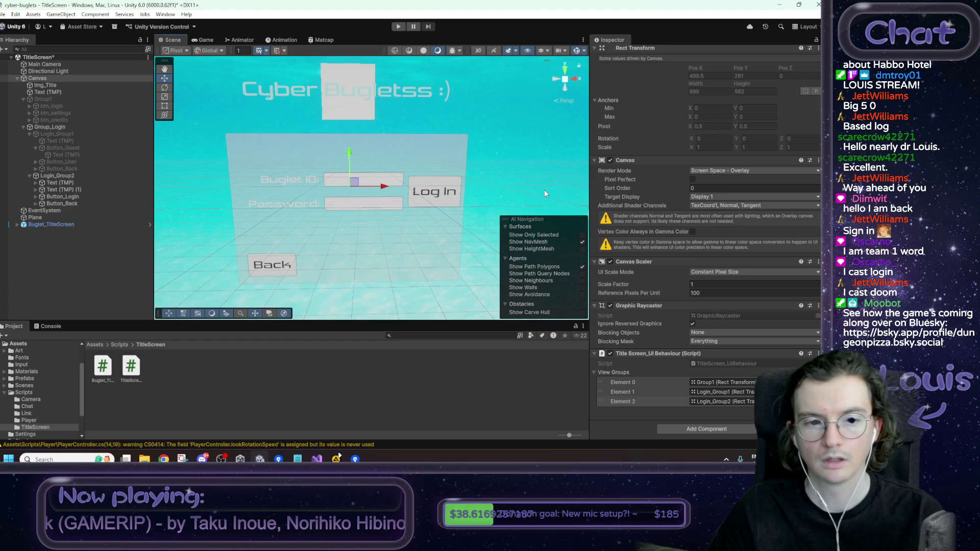
{"action": "left_click", "coordinate": [56, 175]}
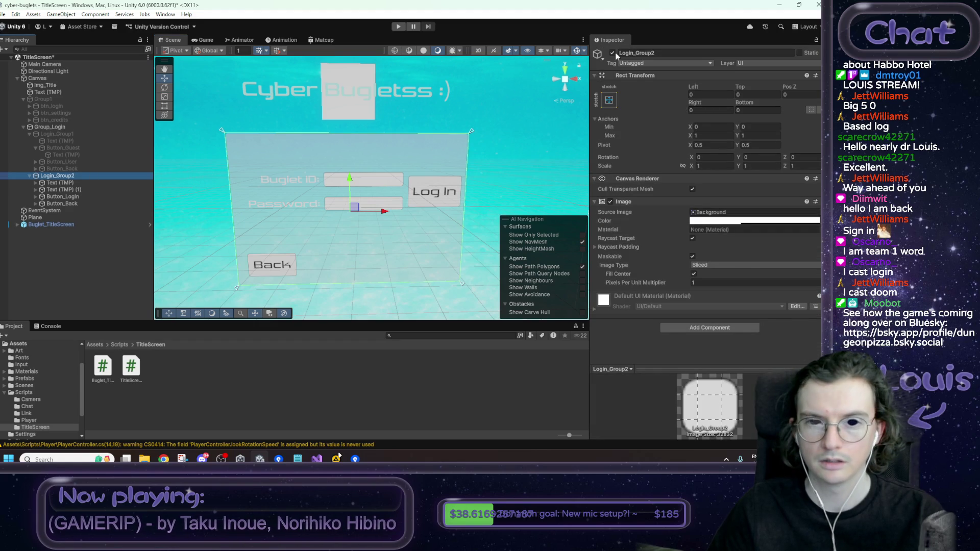
- Deactivate Login_Group2, activate Group1, and save the scene
{"action": "left_click", "coordinate": [612, 53]}
{"action": "left_click", "coordinate": [90, 99]}
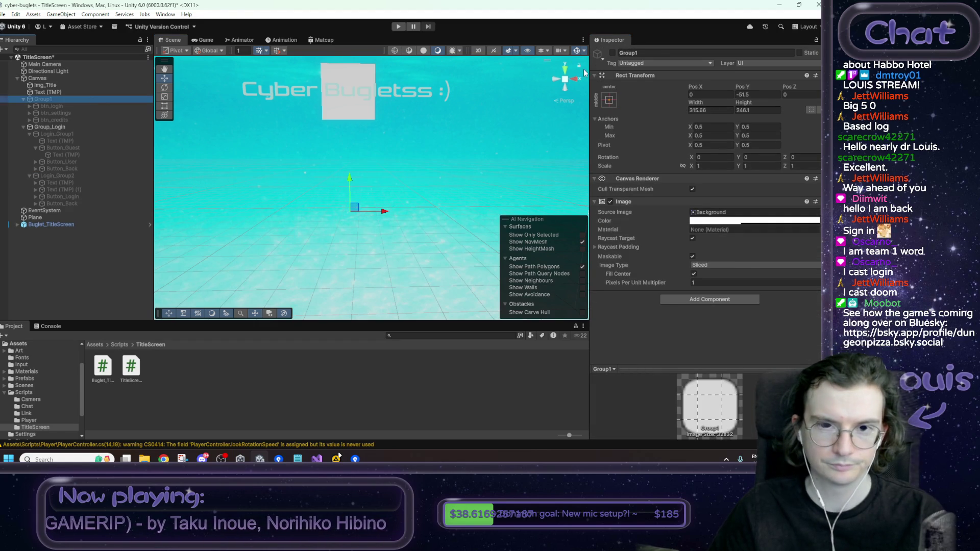
{"action": "left_click", "coordinate": [612, 53]}
{"action": "left_click", "coordinate": [537, 126]}
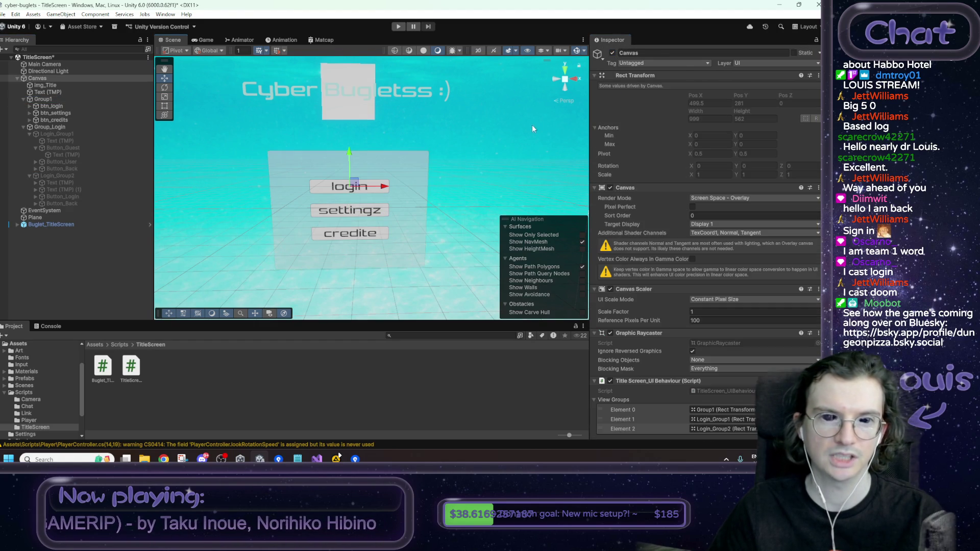
{"action": "key", "text": "ctrl+s"}
- Enter Play mode and test the title menu's login, the guest option, and Back
{"action": "left_click", "coordinate": [399, 26]}
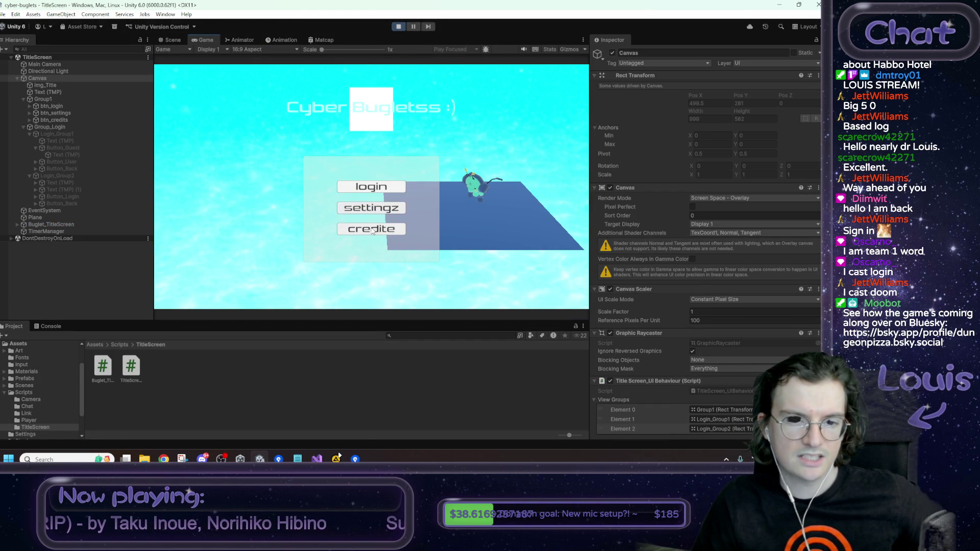
{"action": "left_click", "coordinate": [364, 190]}
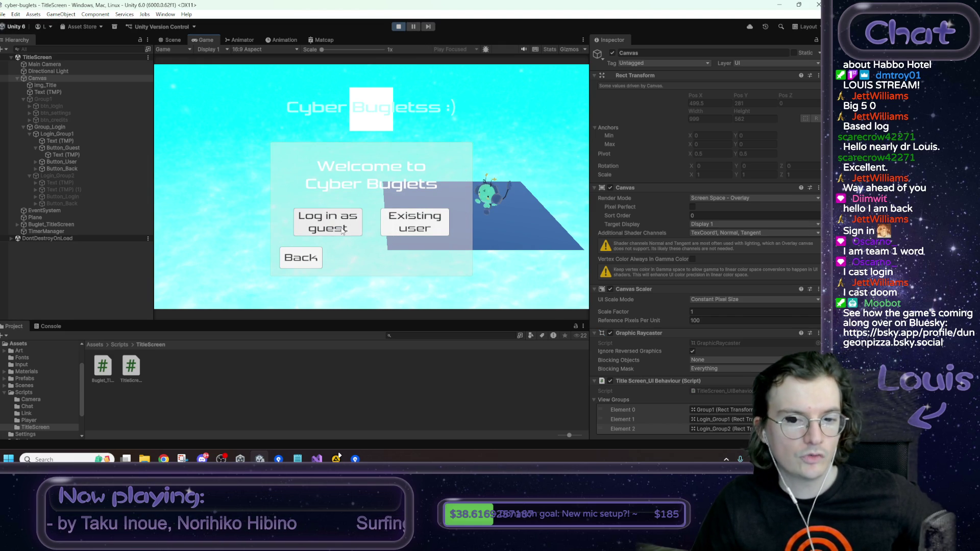
{"action": "left_click", "coordinate": [51, 326]}
{"action": "left_click", "coordinate": [340, 223]}
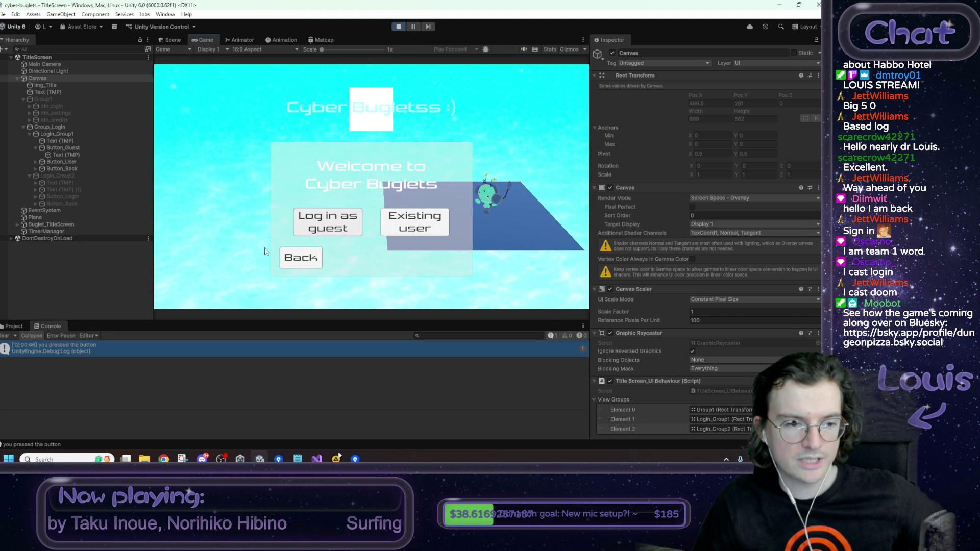
{"action": "left_click", "coordinate": [312, 260]}
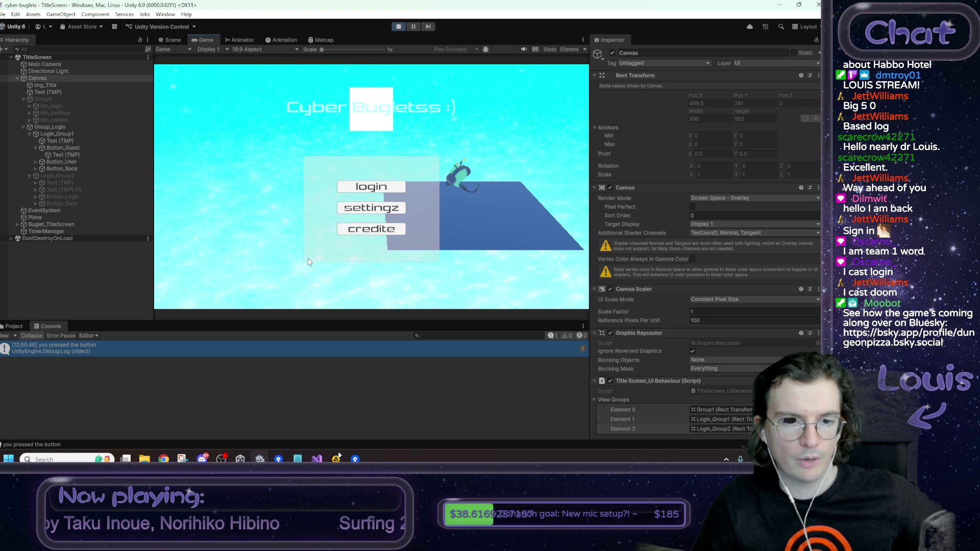
- Log in with a test username and password, test Log In and Back twice, then stop Play
{"action": "left_click", "coordinate": [370, 190]}
{"action": "left_click", "coordinate": [415, 221]}
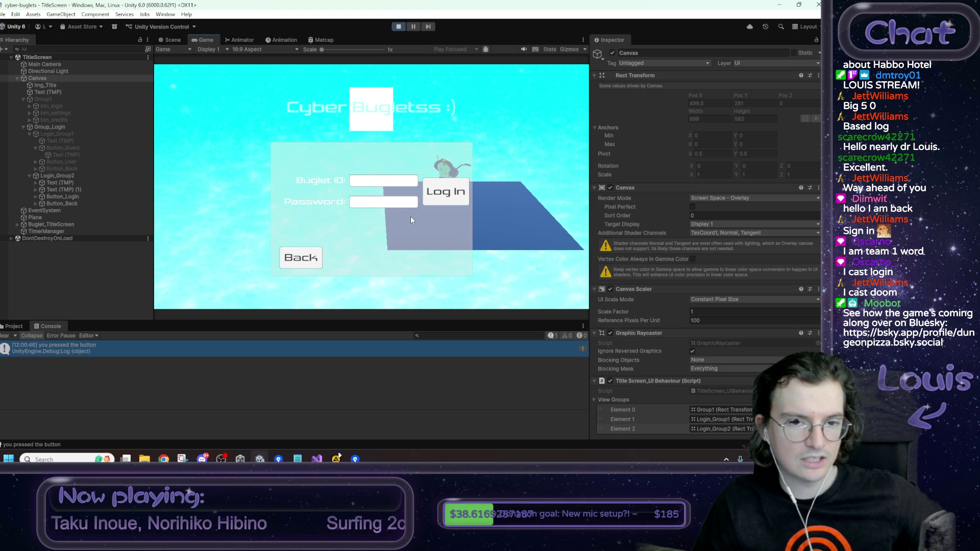
{"action": "type", "text": "type"}
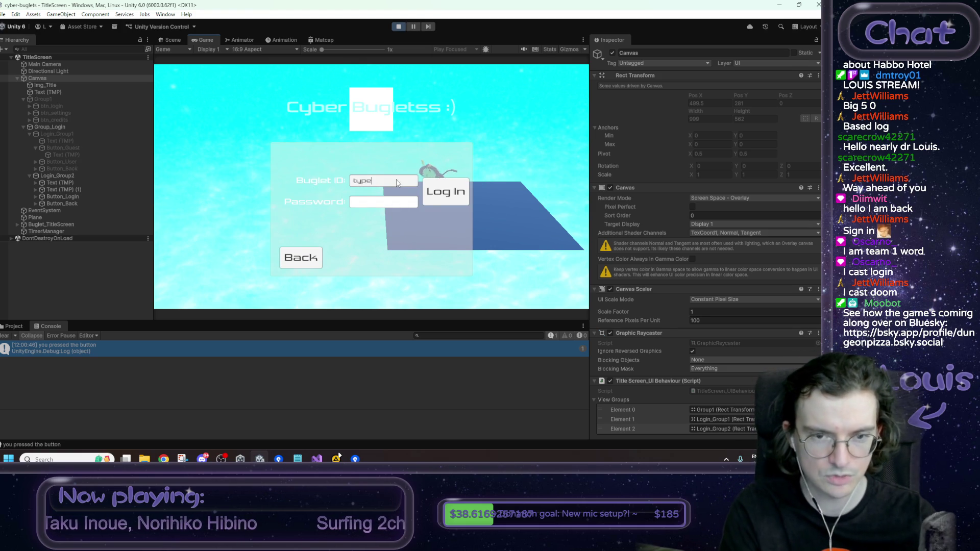
{"action": "left_click", "coordinate": [381, 204]}
{"action": "type", "text": "asdasdas"}
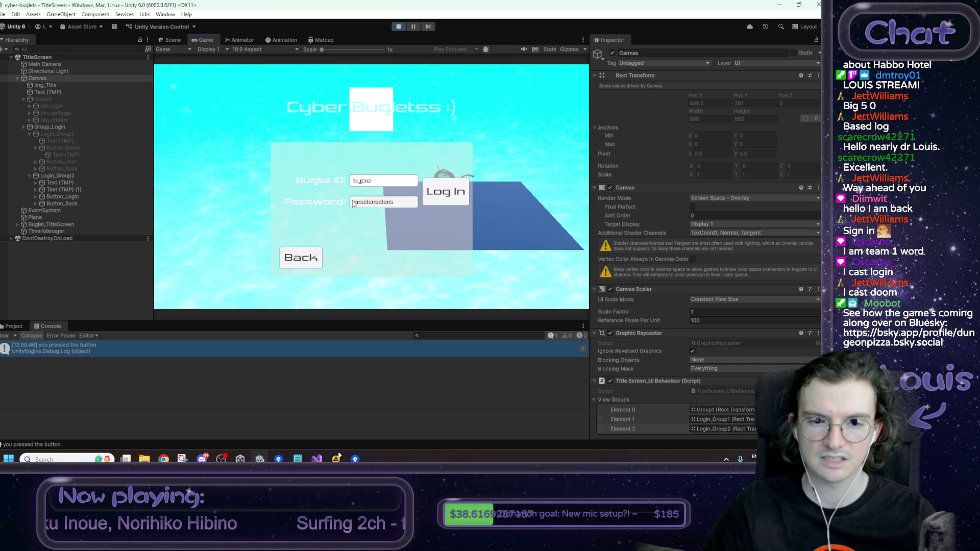
{"action": "left_click", "coordinate": [440, 195]}
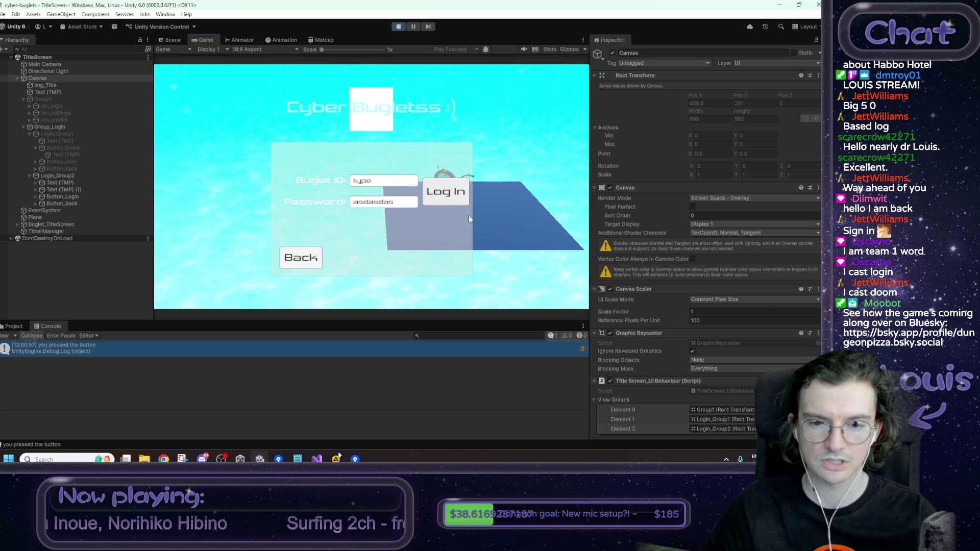
{"action": "left_click", "coordinate": [319, 260]}
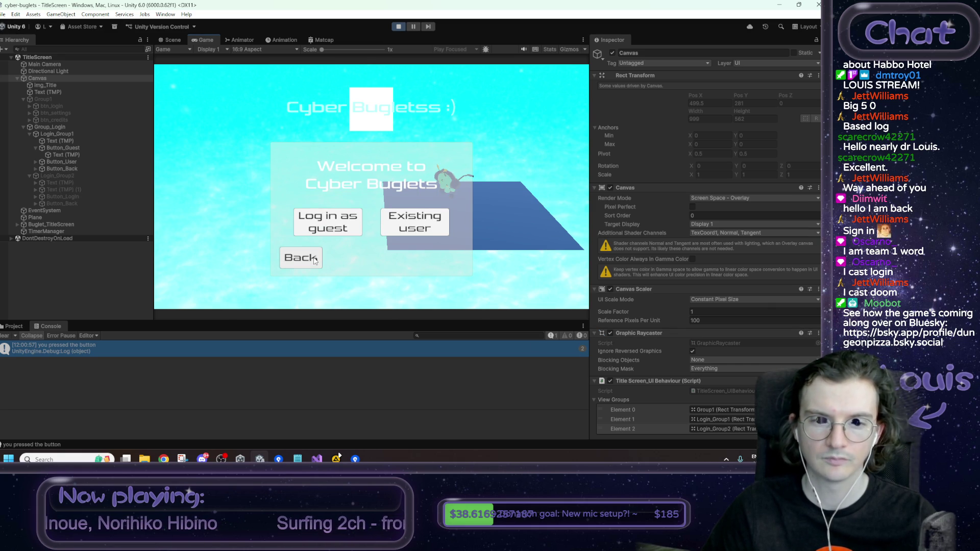
{"action": "left_click", "coordinate": [317, 261]}
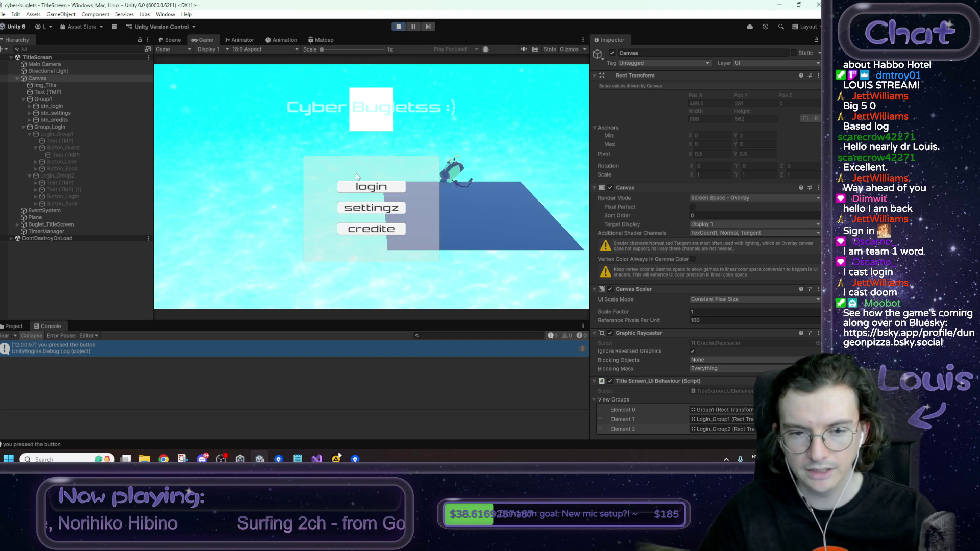
{"action": "left_click", "coordinate": [360, 187]}
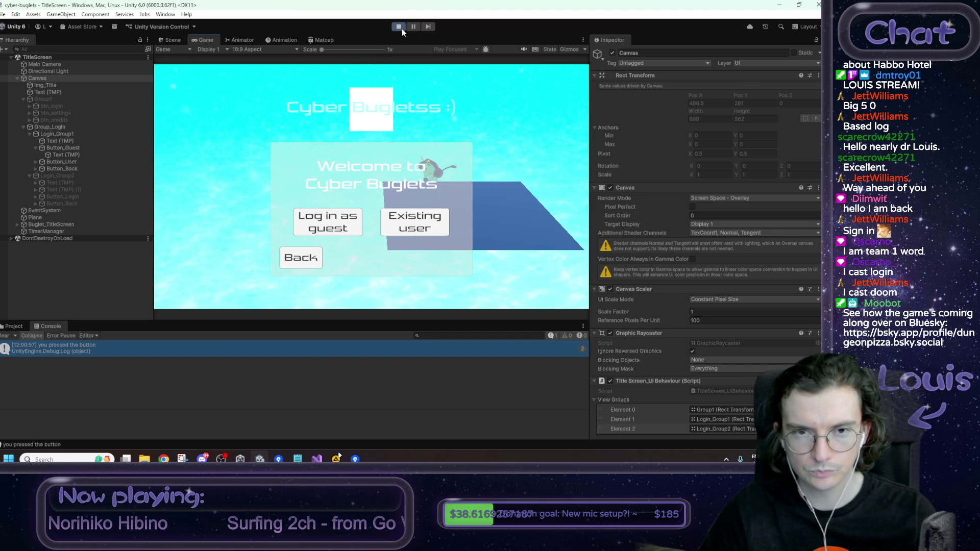
{"action": "left_click", "coordinate": [399, 27]}
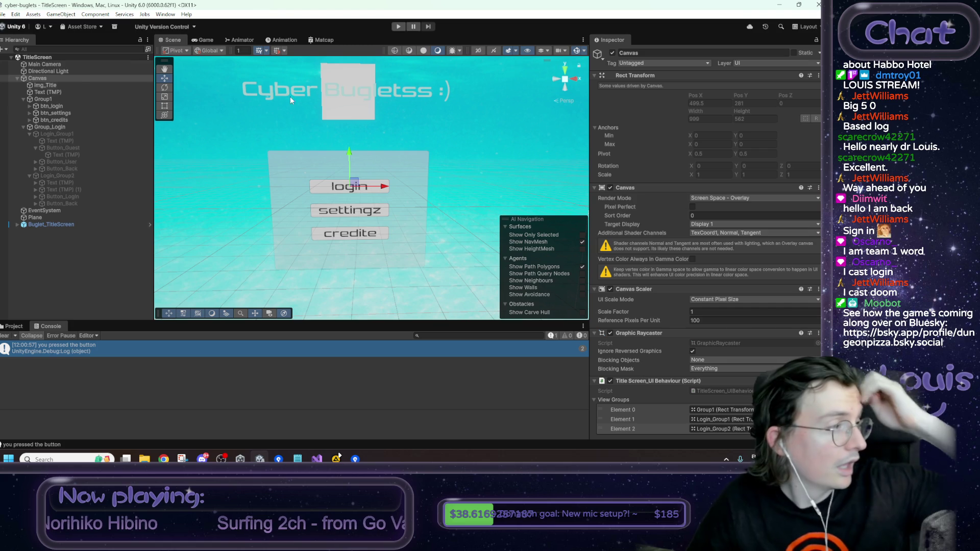
- In Build Profiles, add the open TitleScreen scene and move it above SampleScene
{"action": "left_click", "coordinate": [3, 15]}
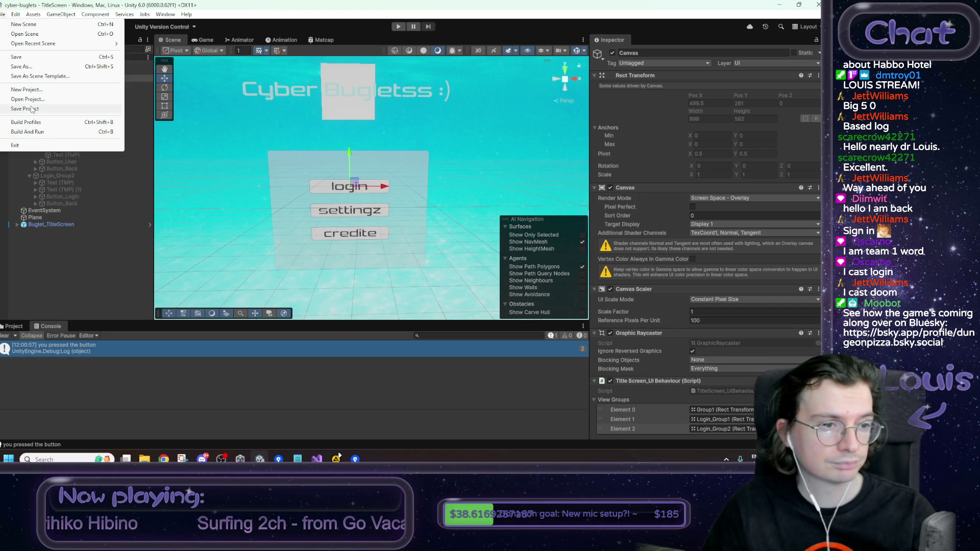
{"action": "left_click", "coordinate": [31, 123]}
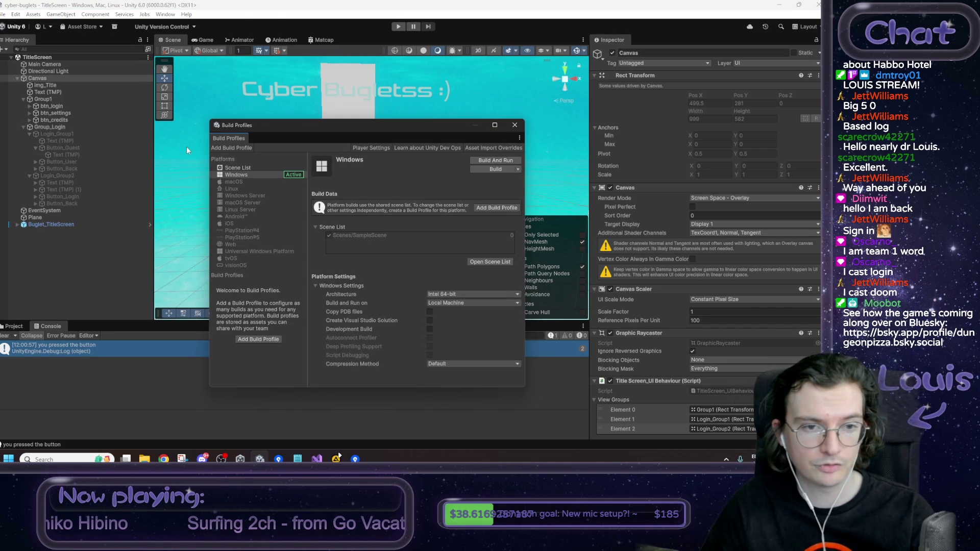
{"action": "left_click", "coordinate": [236, 169]}
{"action": "left_click", "coordinate": [484, 234]}
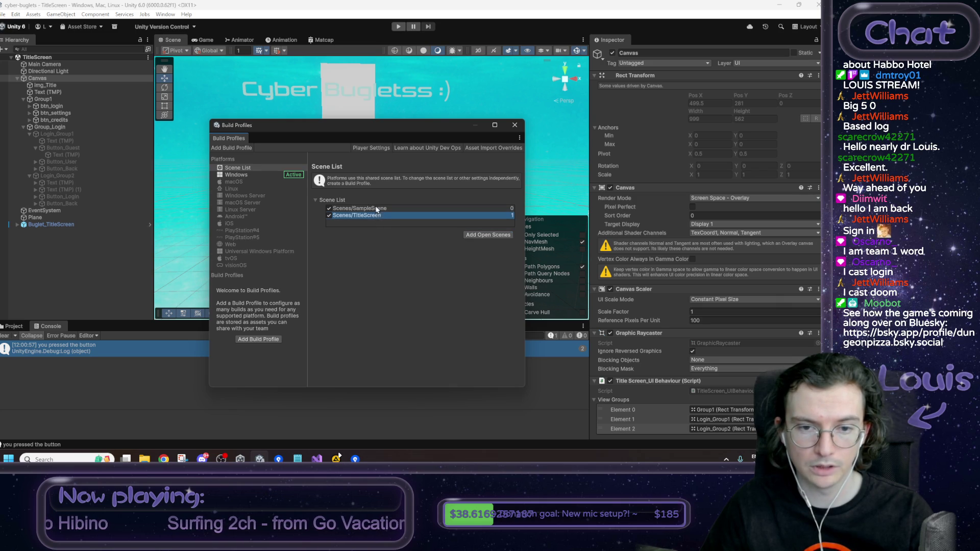
{"action": "left_click_drag", "start_coordinate": [378, 215], "coordinate": [379, 209]}
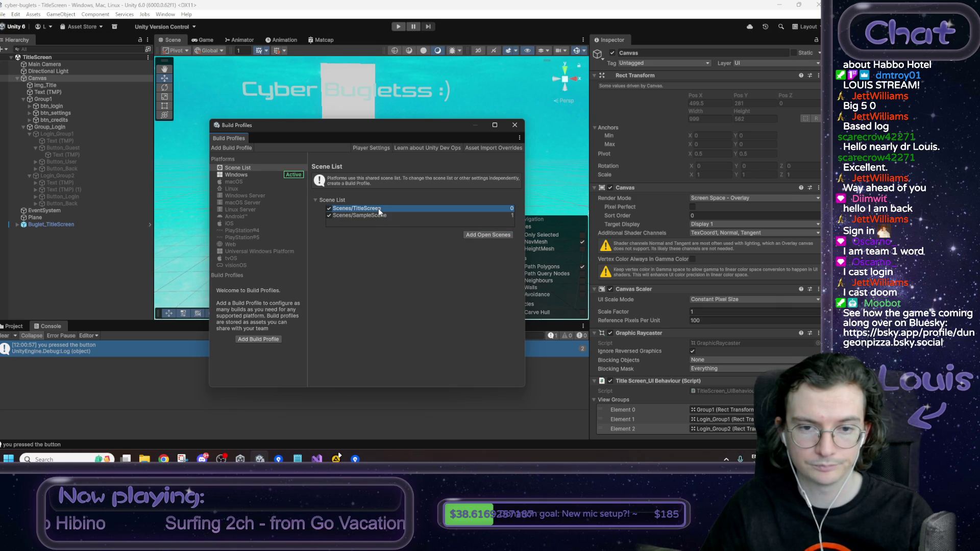
{"action": "left_click", "coordinate": [516, 127]}
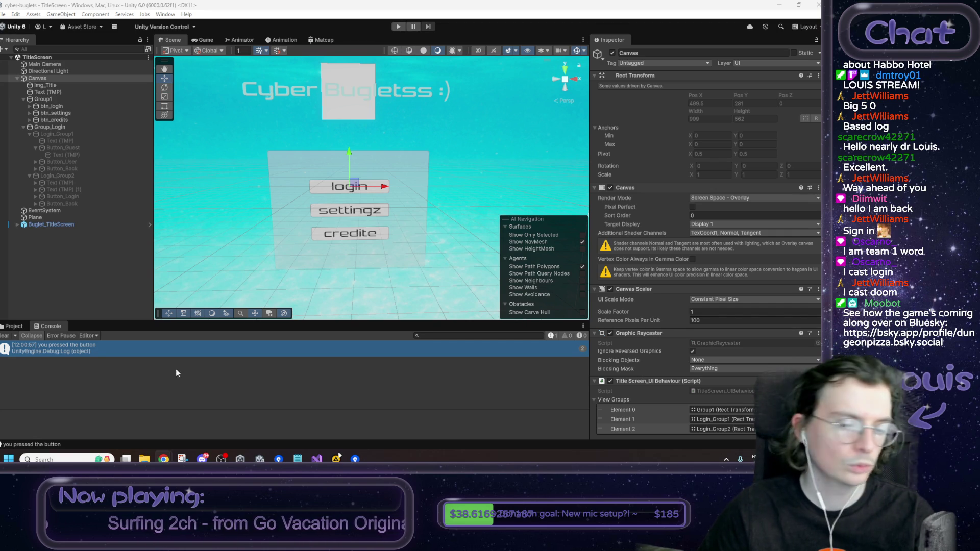
- Replace StartGame's Debug.Log line with SceneManager.LoadScene("SampleScene"); and save the script
{"action": "left_click", "coordinate": [316, 459]}
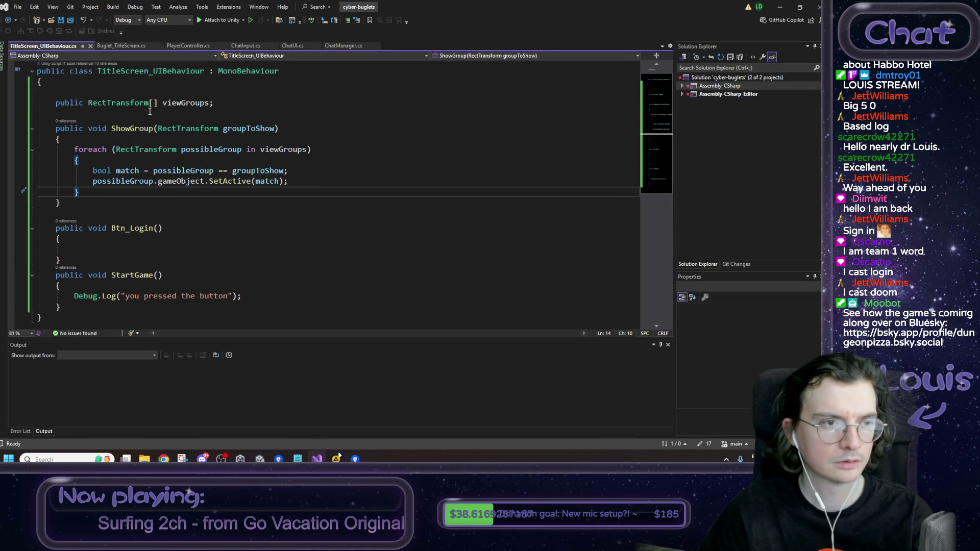
{"action": "scroll", "coordinate": [228, 192], "scroll_direction": "down", "scroll_amount": 4}
{"action": "scroll", "coordinate": [183, 200], "scroll_direction": "up", "scroll_amount": 1}
{"action": "left_click_drag", "start_coordinate": [242, 202], "coordinate": [67, 202]}
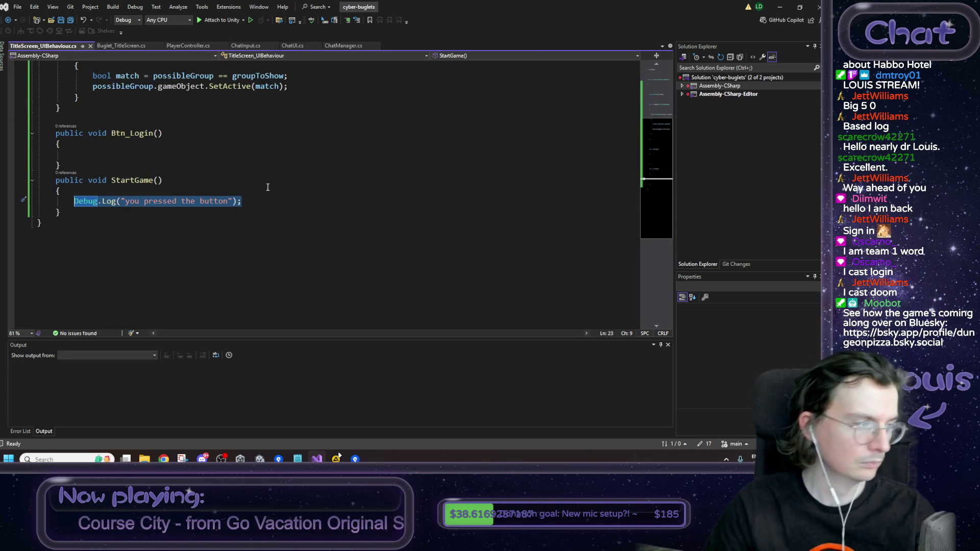
{"action": "type", "text": "SceneManager"}
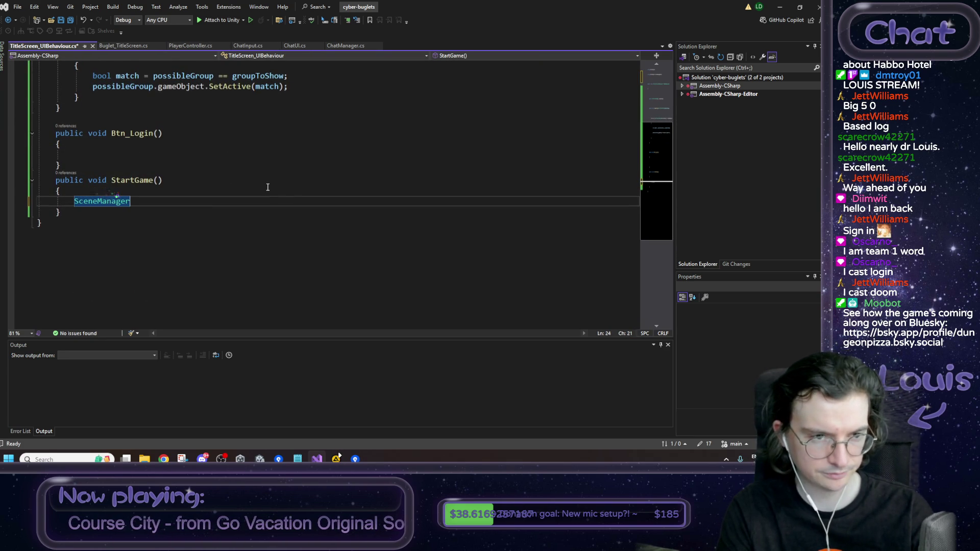
{"action": "type", "text": ".LoadS"}
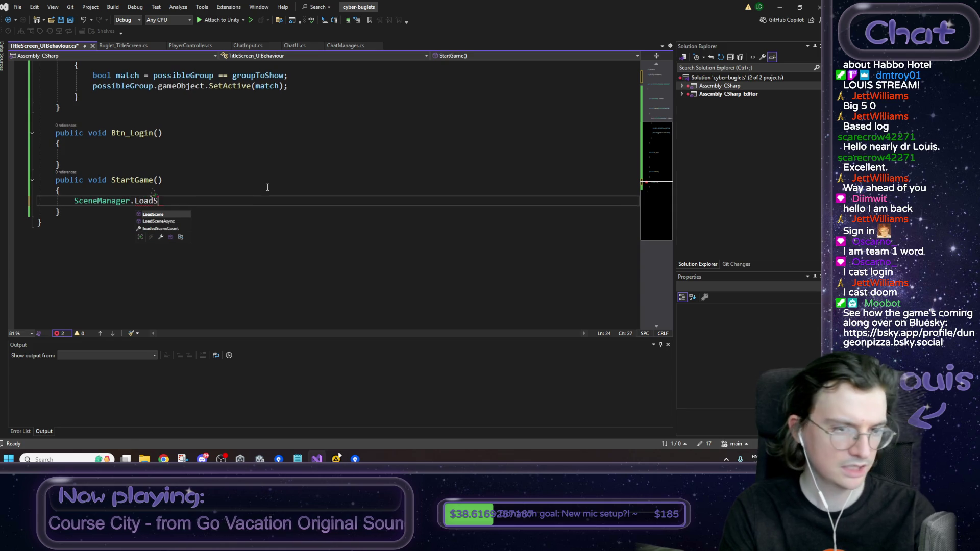
{"action": "type", "text": "cene(\""}
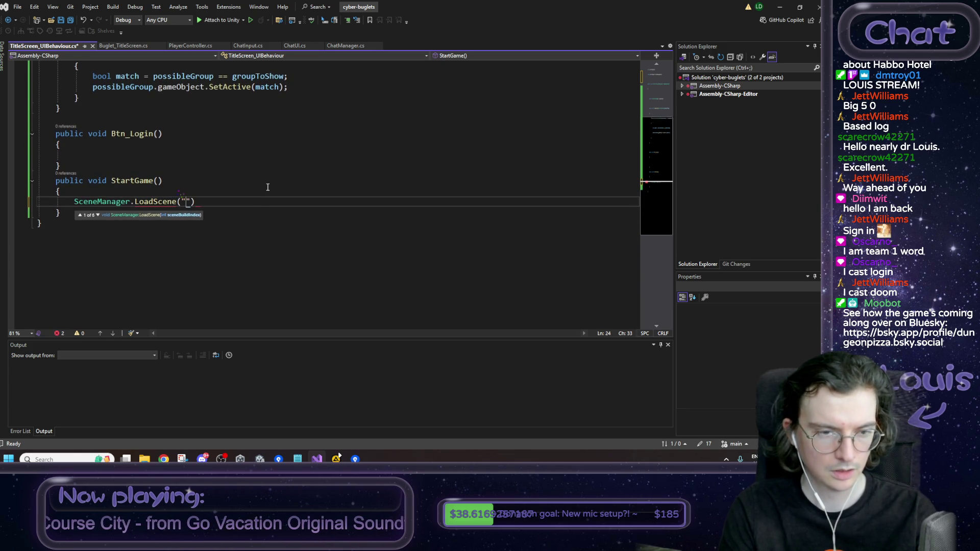
{"action": "type", "text": "SampleScene"}
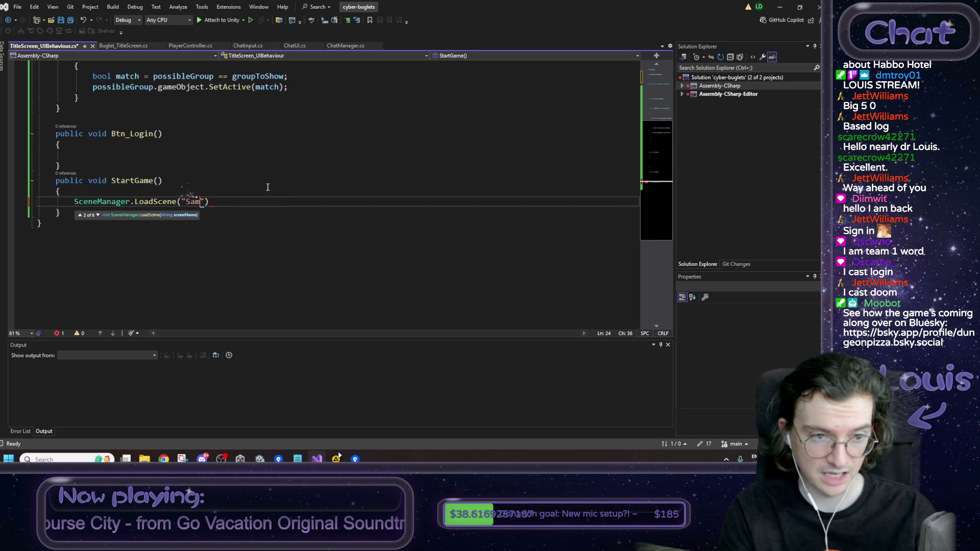
{"action": "type", "text": "\");"}
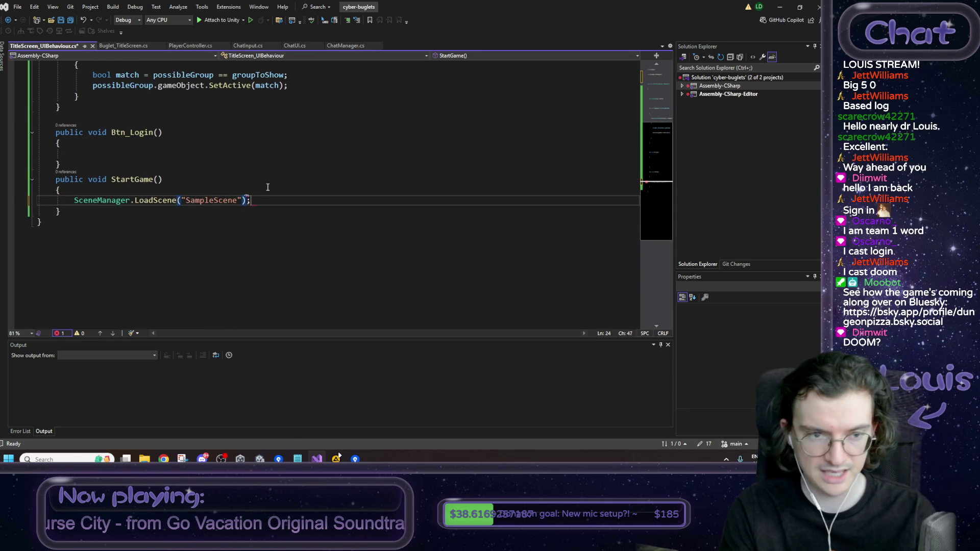
{"action": "key", "text": "ctrl+s"}
{"action": "left_click", "coordinate": [790, 6]}
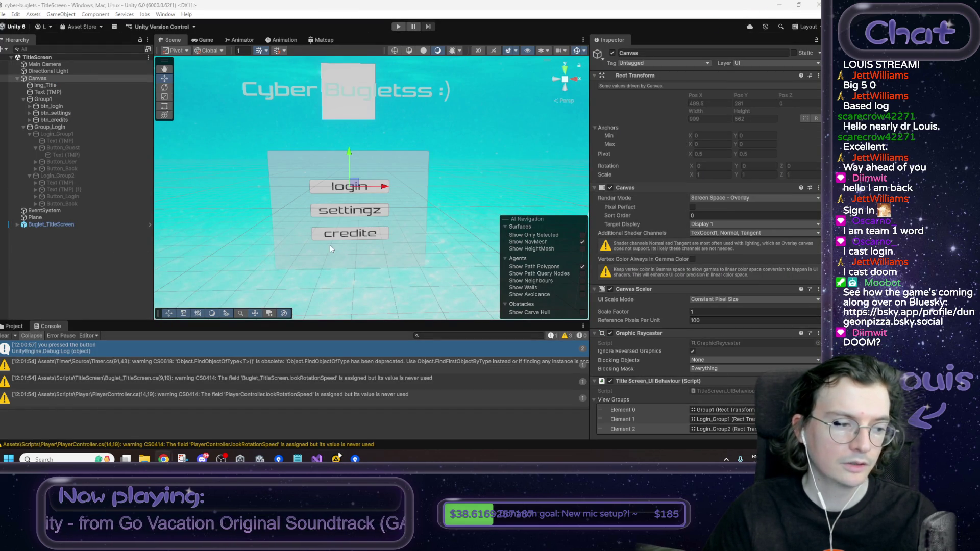
{"action": "left_click", "coordinate": [398, 27]}
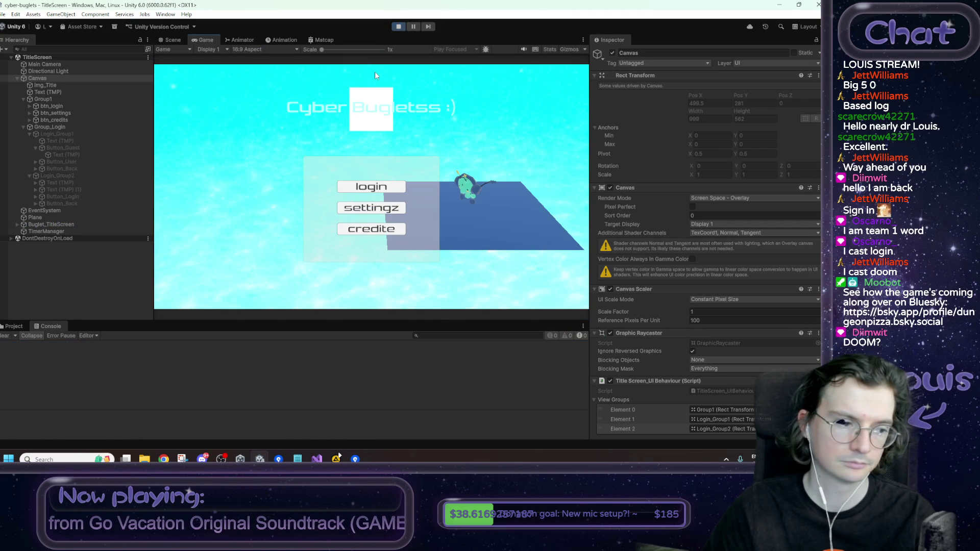
{"action": "left_click", "coordinate": [396, 189]}
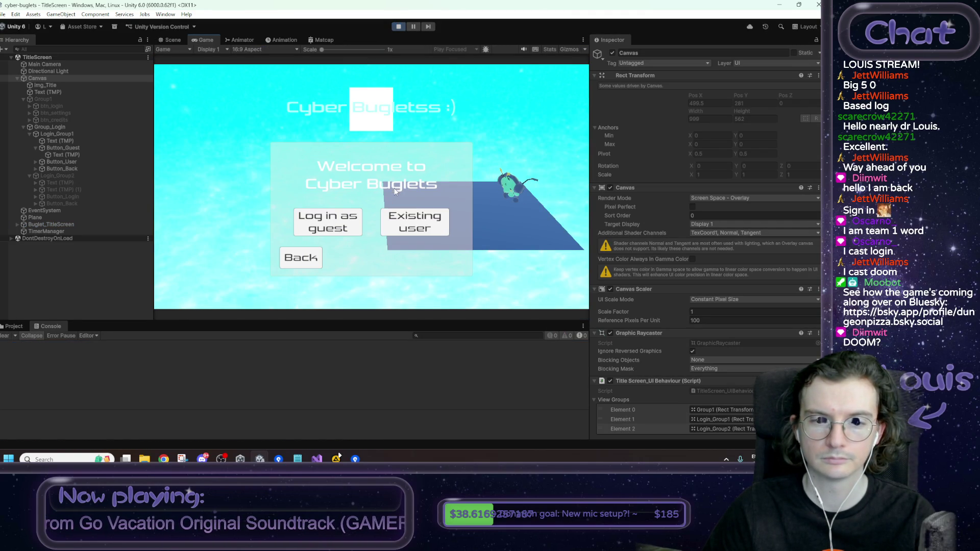
{"action": "left_click", "coordinate": [327, 225]}
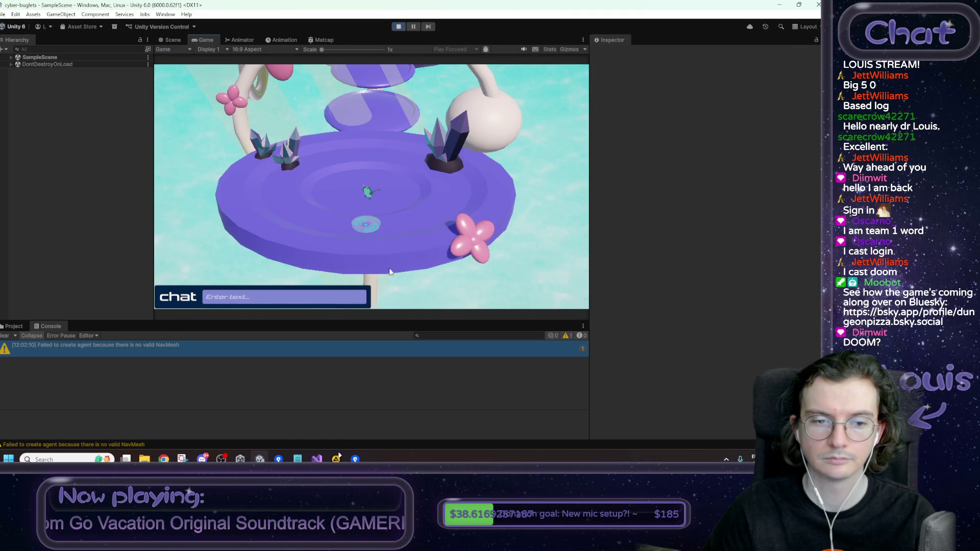
{"action": "left_click", "coordinate": [309, 192]}
{"action": "left_click", "coordinate": [322, 160]}
{"action": "left_click", "coordinate": [410, 175]}
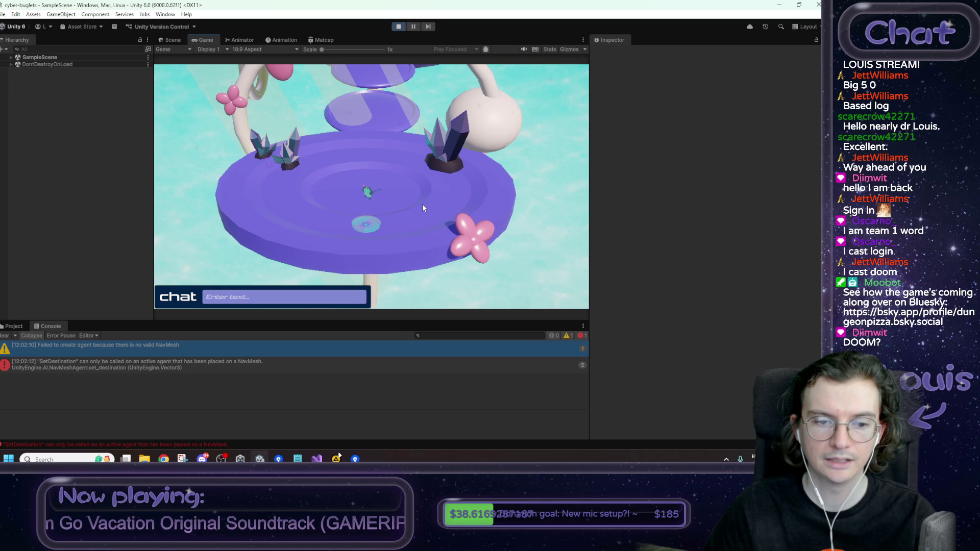
{"action": "left_click", "coordinate": [130, 366]}
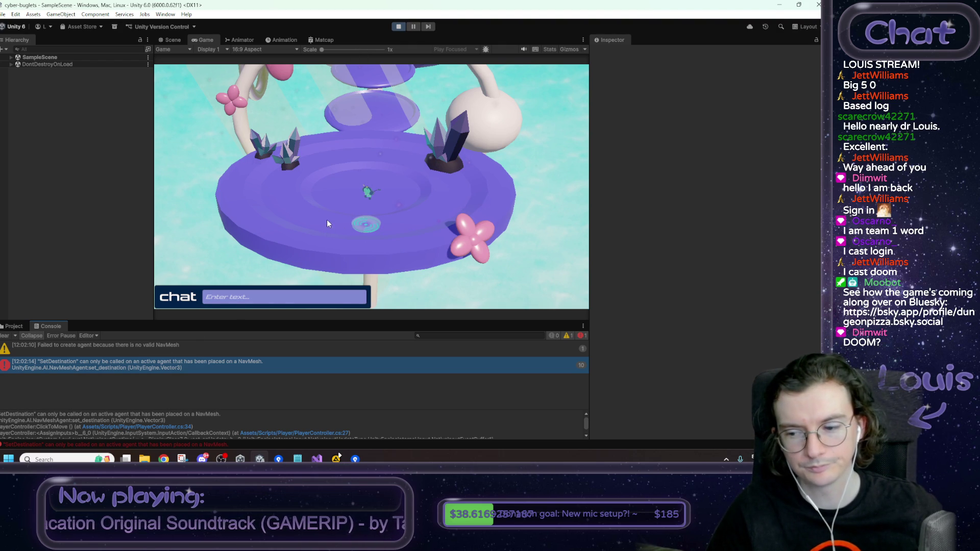
{"action": "left_click", "coordinate": [395, 29]}
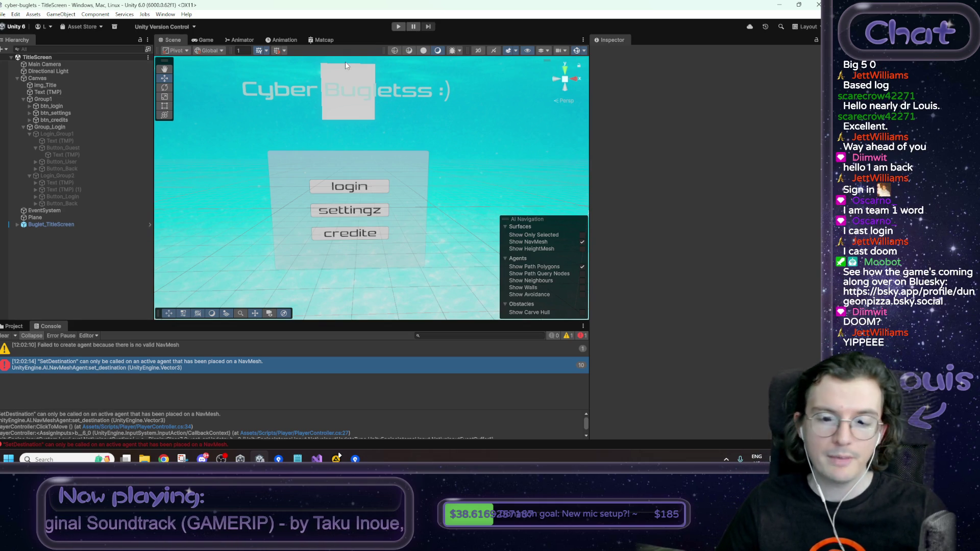
- Start a Windows build from Build Profiles, trying a Build_TitleScreen output path that doesn't exist
{"action": "left_click", "coordinate": [4, 14]}
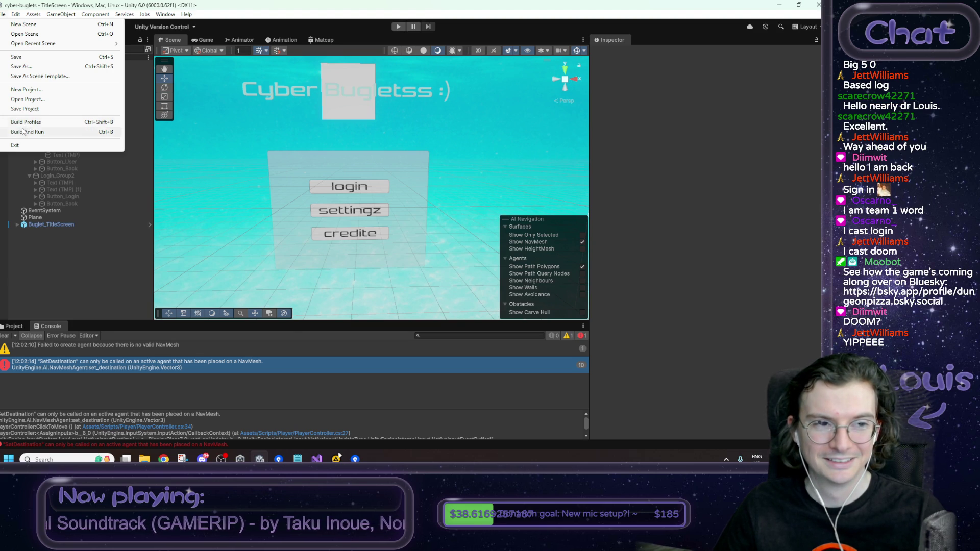
{"action": "left_click", "coordinate": [26, 122]}
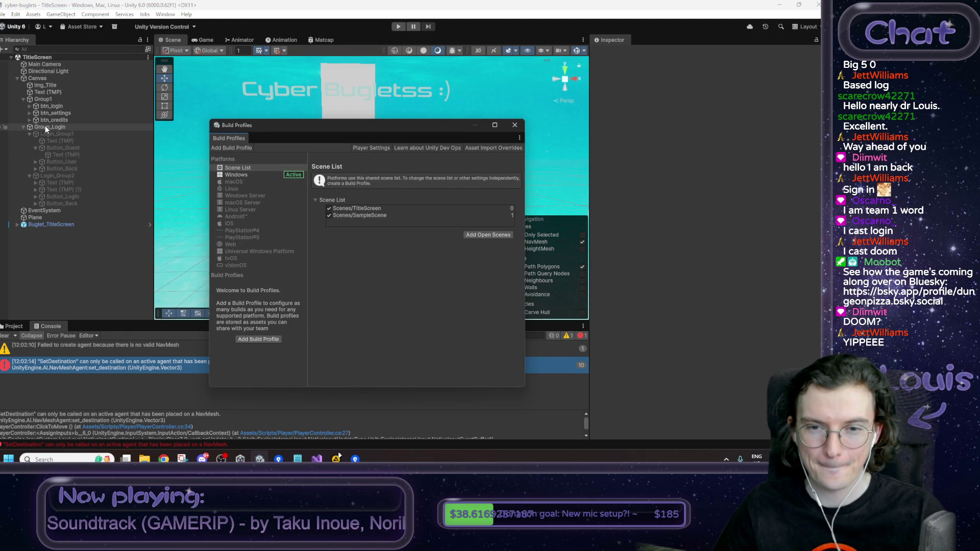
{"action": "left_click", "coordinate": [244, 174]}
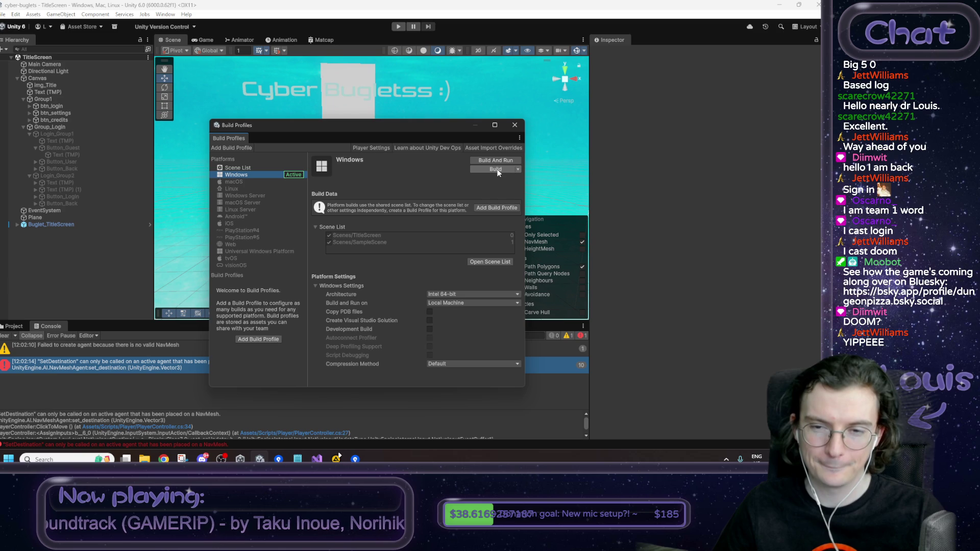
{"action": "left_click", "coordinate": [495, 170]}
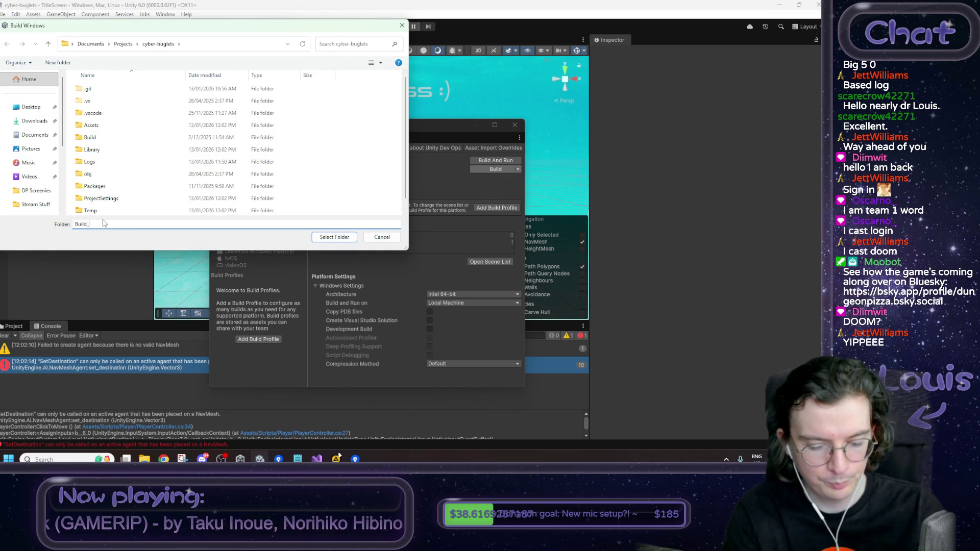
{"action": "type", "text": "_TitleScreen"}
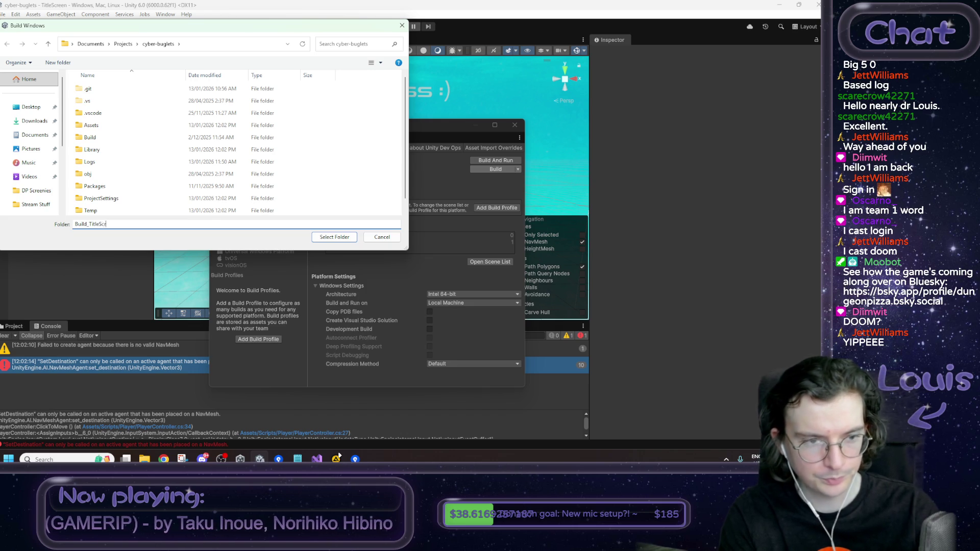
{"action": "left_click", "coordinate": [341, 238]}
{"action": "left_click", "coordinate": [465, 232]}
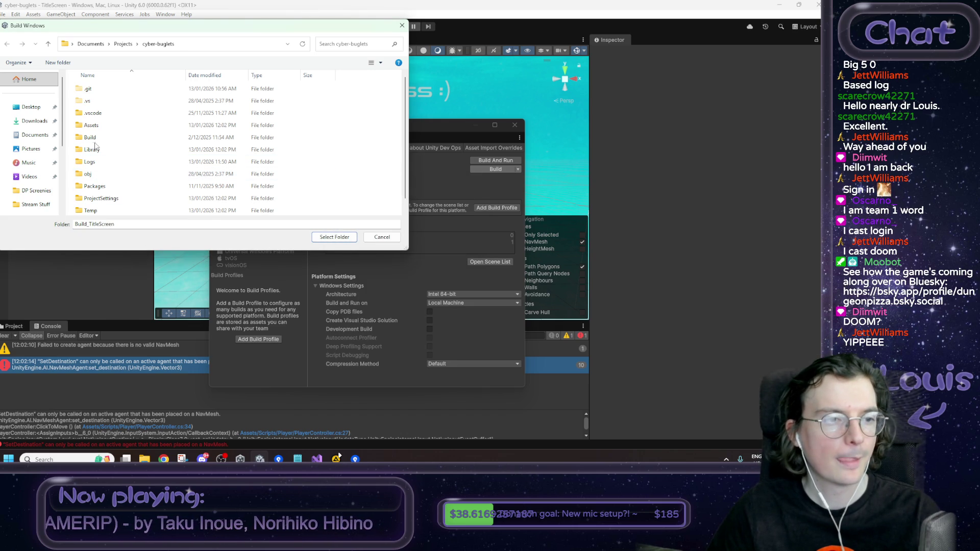
- Create a Build_TitleScreen folder as the output and continue past the Missing Project ID warning
{"action": "right_click", "coordinate": [390, 149]}
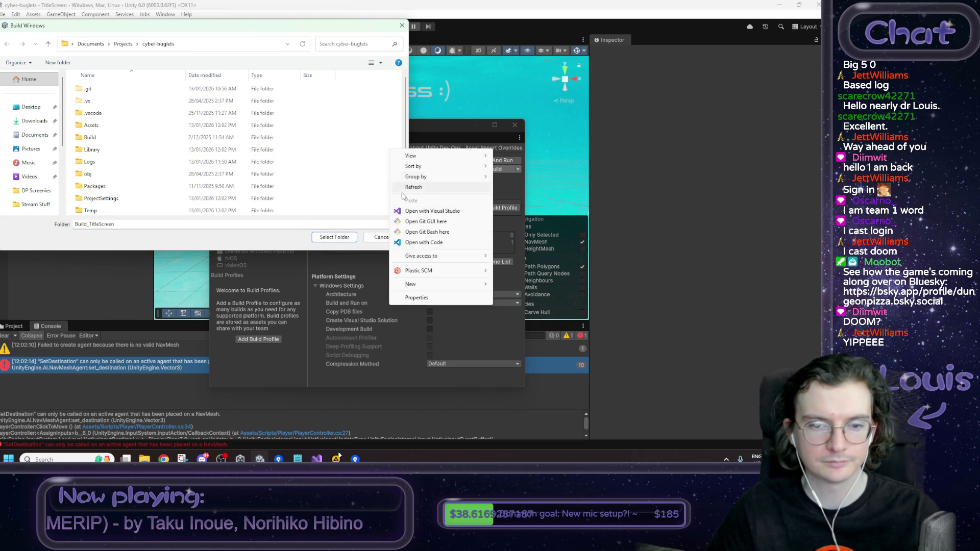
{"action": "mouse_move", "coordinate": [435, 284]}
{"action": "left_click", "coordinate": [506, 286]}
{"action": "type", "text": "Build_T"}
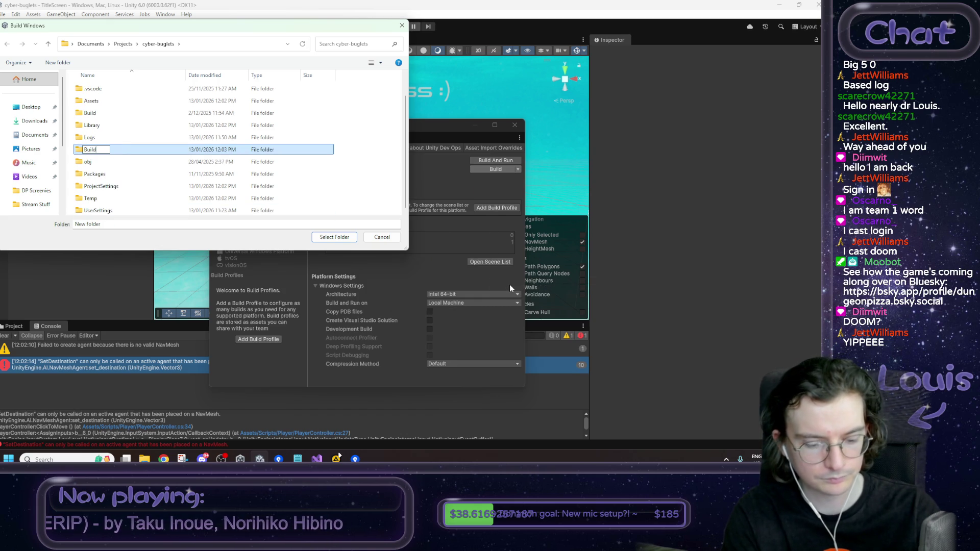
{"action": "type", "text": "itle"}
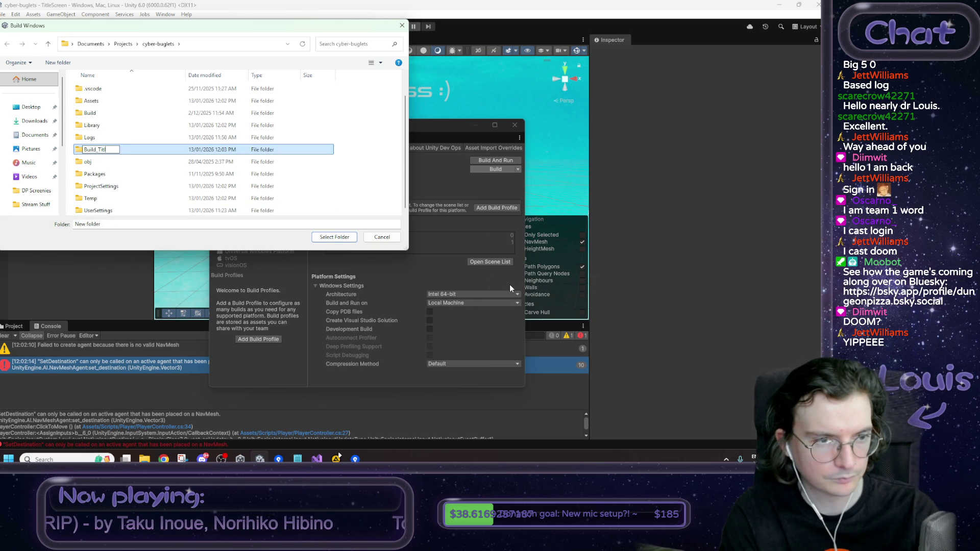
{"action": "type", "text": "Screen"}
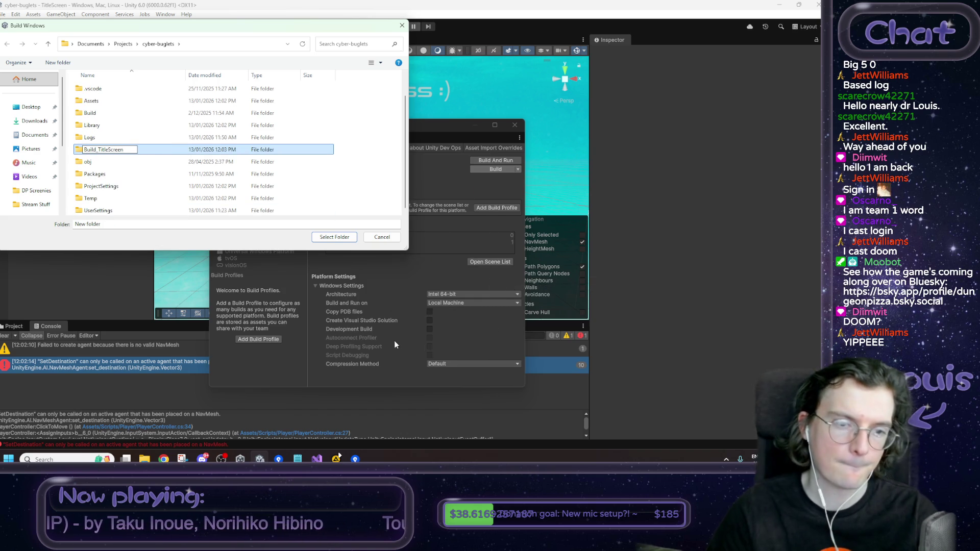
{"action": "key", "text": "Return"}
{"action": "left_click", "coordinate": [332, 239]}
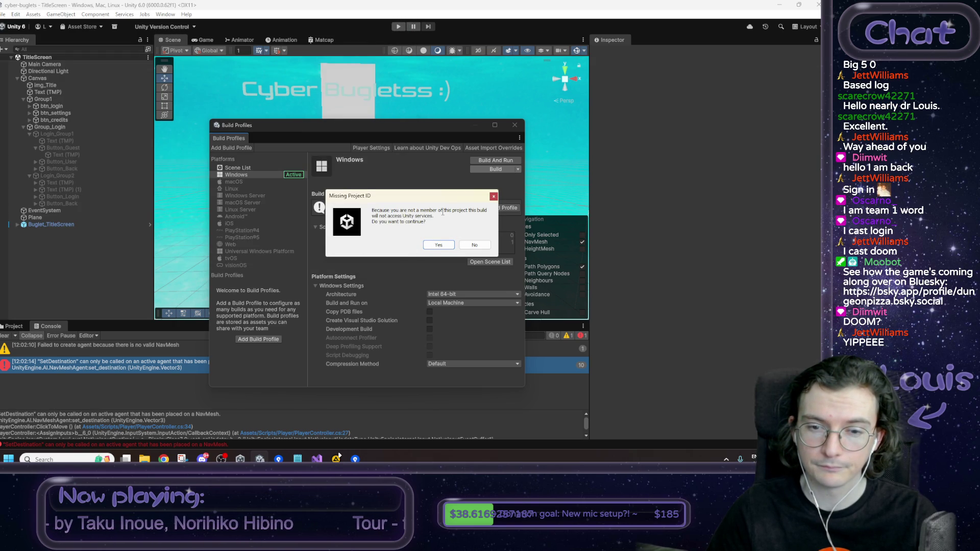
{"action": "left_click_drag", "start_coordinate": [435, 216], "coordinate": [475, 213]}
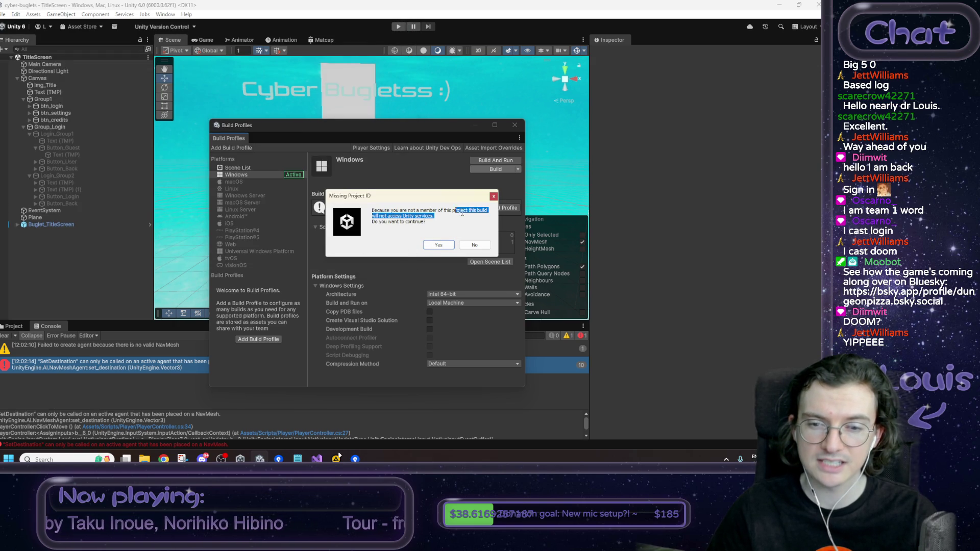
{"action": "left_click", "coordinate": [448, 244]}
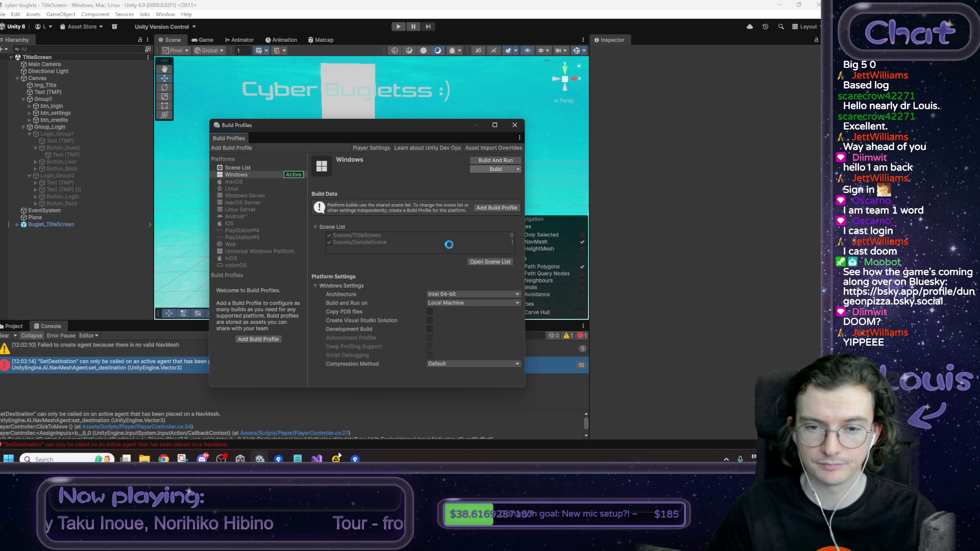